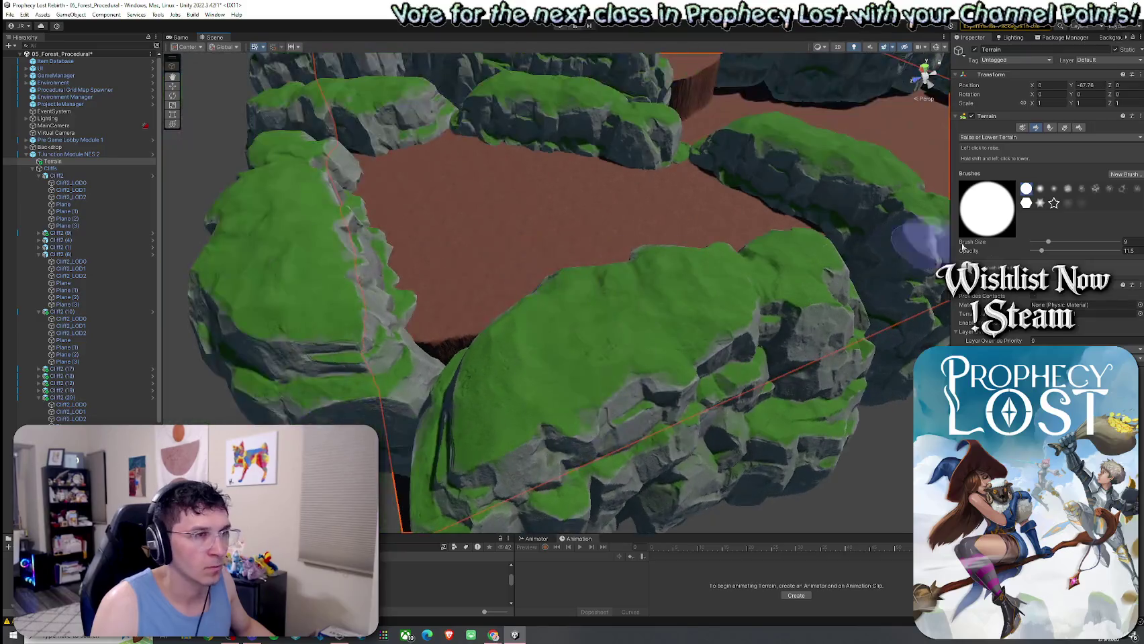
Orbit across the canyon floor and switch the terrain tool to Paint Texture
{"action": "left_click", "coordinate": [1000, 187]}
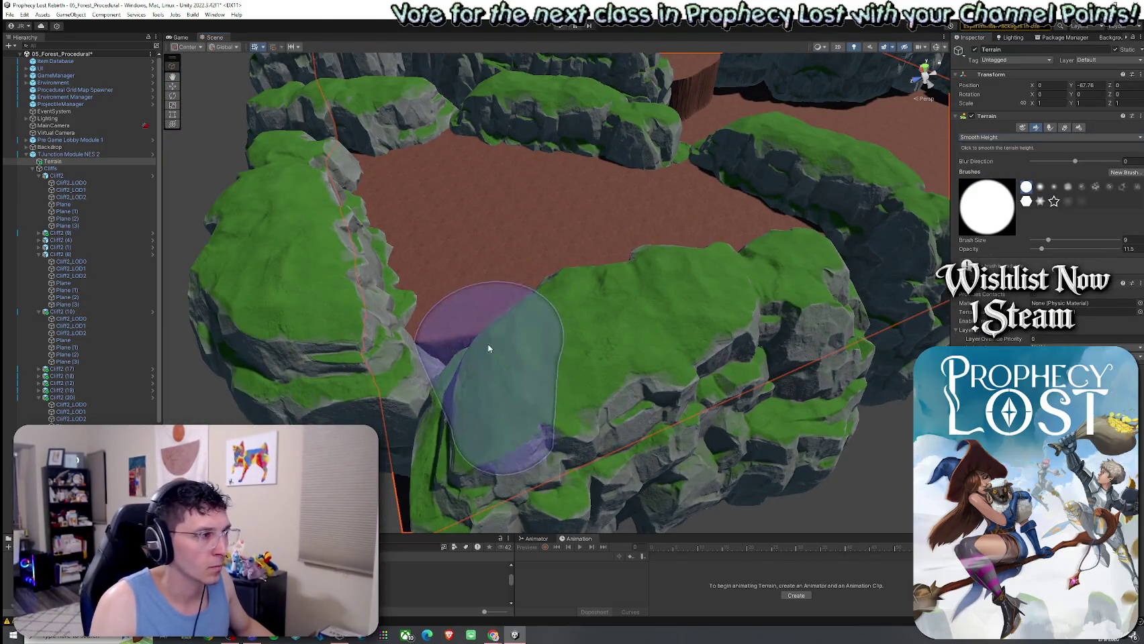
{"action": "mouse_move", "coordinate": [439, 334]}
{"action": "left_mouse_down"}
{"action": "mouse_move", "coordinate": [556, 339]}
{"action": "mouse_move", "coordinate": [789, 272]}
{"action": "left_mouse_up"}
{"action": "left_click", "coordinate": [998, 138]}
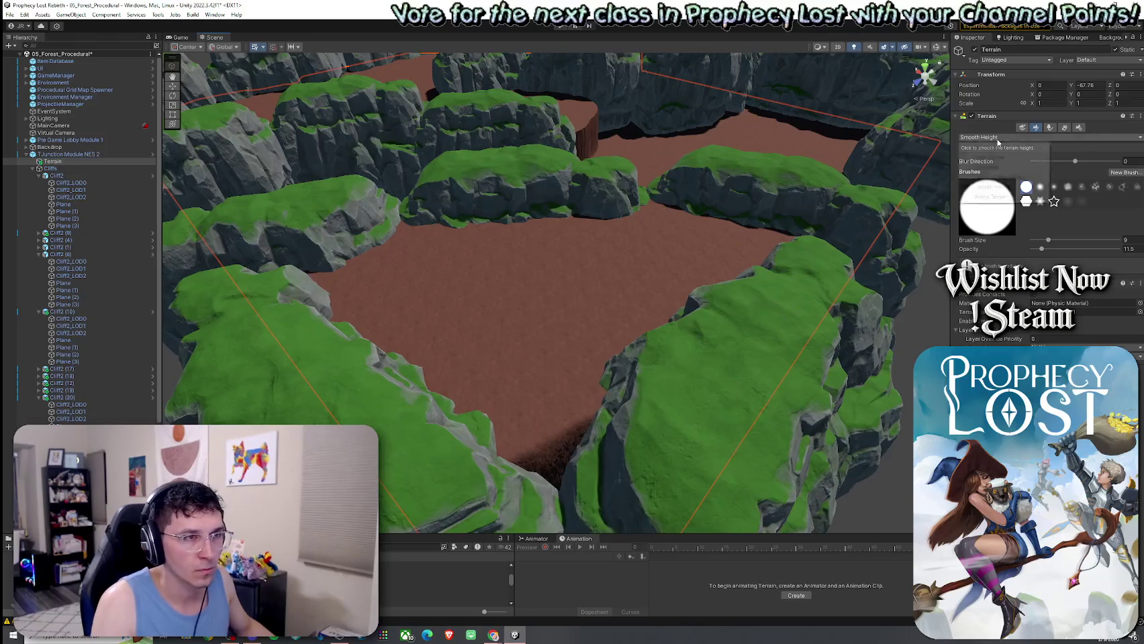
{"action": "left_click", "coordinate": [999, 157]}
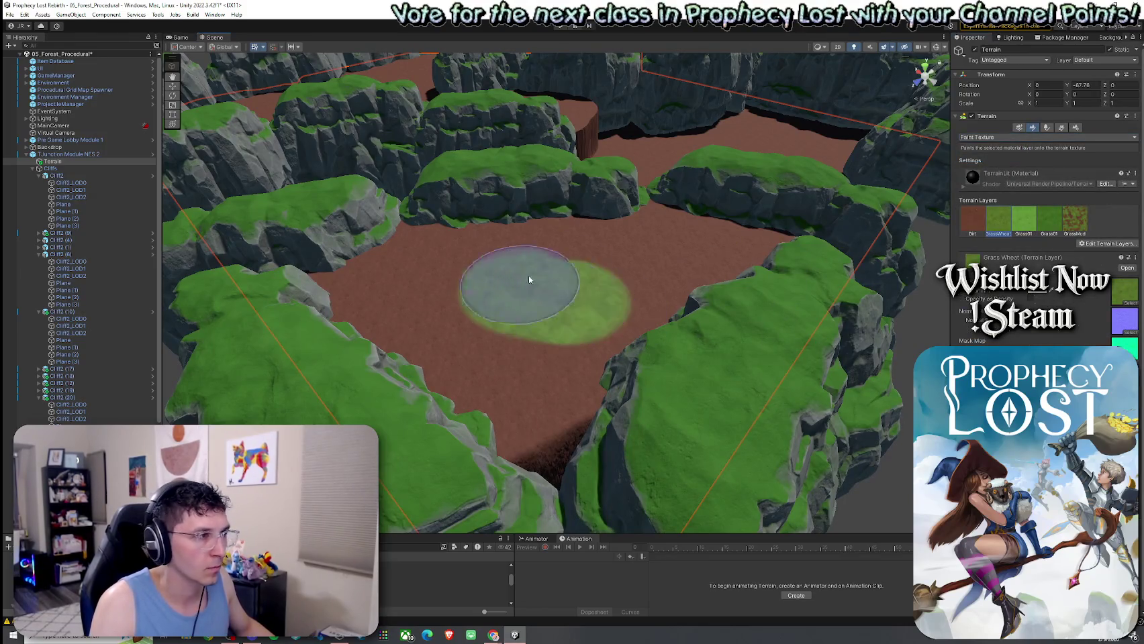
Paint grass over the centre and lower-left of the dirt canyon floor
{"action": "left_click_drag", "start_coordinate": [529, 280], "coordinate": [399, 305]}
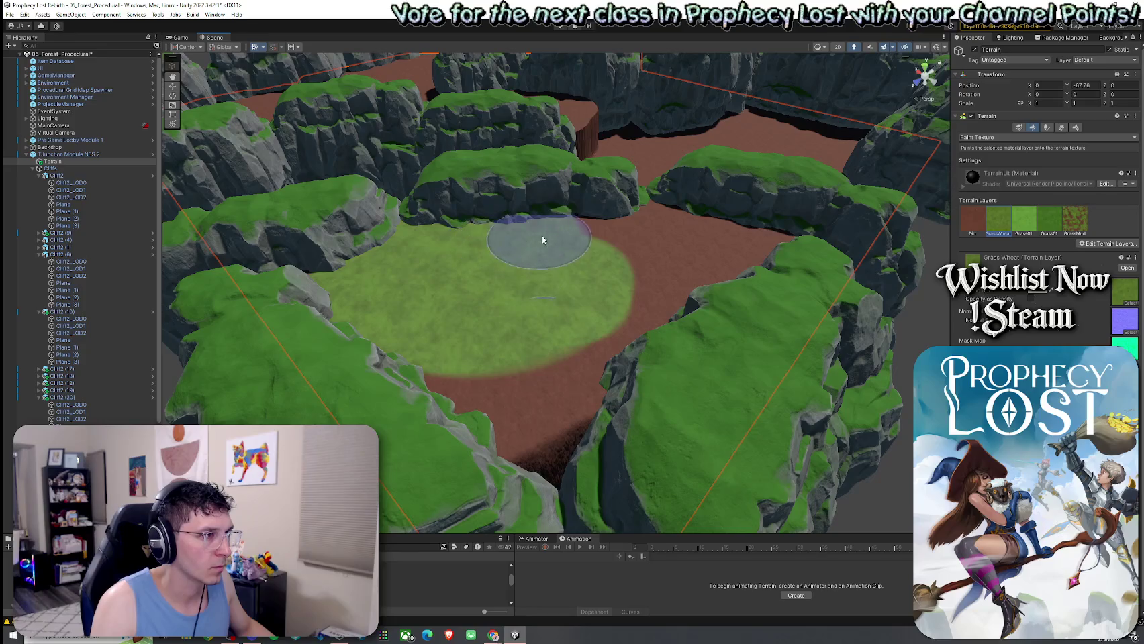
{"action": "left_click_drag", "start_coordinate": [774, 236], "coordinate": [472, 446]}
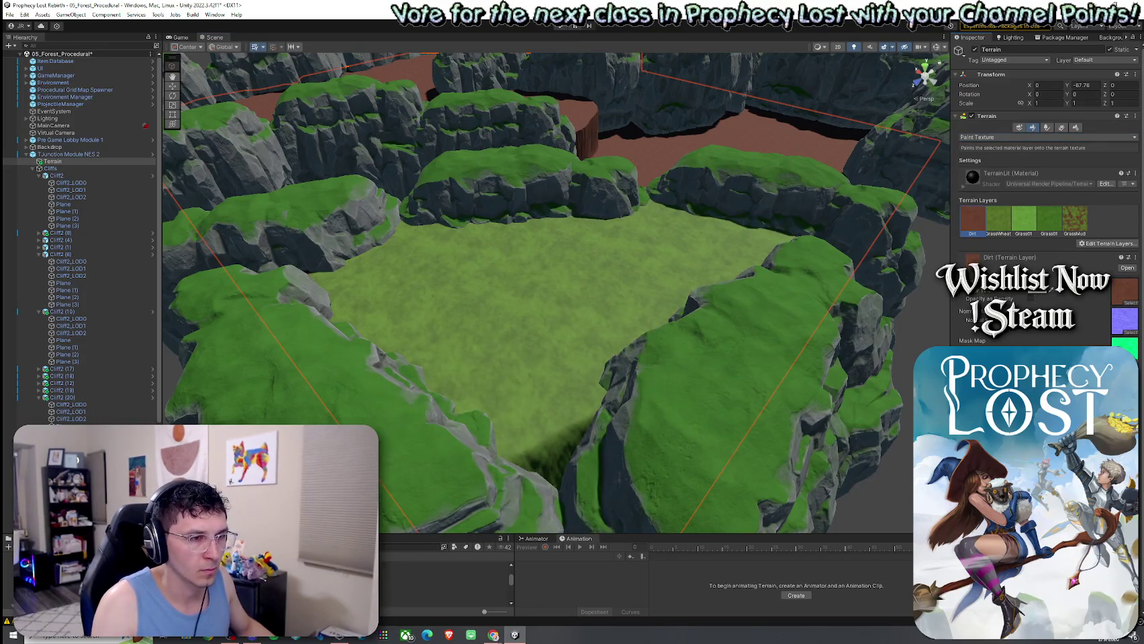
{"action": "mouse_move", "coordinate": [533, 481]}
{"action": "left_mouse_down"}
{"action": "mouse_move", "coordinate": [848, 497]}
{"action": "mouse_move", "coordinate": [748, 480]}
{"action": "mouse_move", "coordinate": [871, 468]}
{"action": "mouse_move", "coordinate": [745, 439]}
{"action": "mouse_move", "coordinate": [766, 466]}
{"action": "mouse_move", "coordinate": [866, 465]}
{"action": "left_mouse_up"}
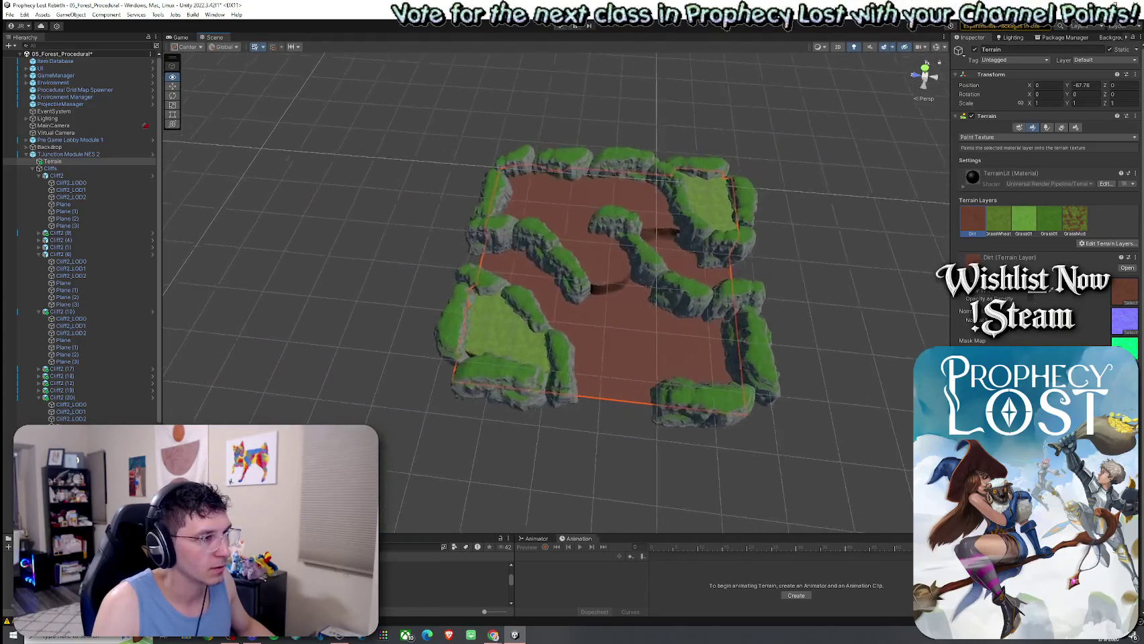
Move the view closer to the cliff canyon and save the 05_Forest_Procedural scene
{"action": "left_click_drag", "start_coordinate": [866, 465], "coordinate": [772, 447]}
{"action": "left_click", "coordinate": [9, 15]}
{"action": "left_click", "coordinate": [34, 59]}
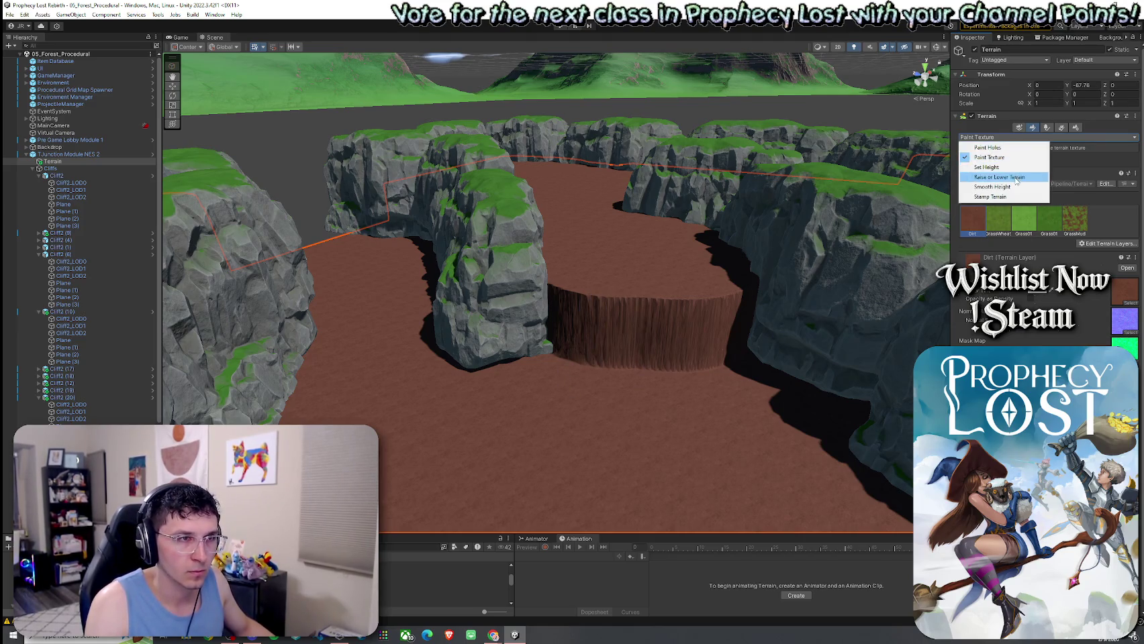
Raise a tall hexagonal plateau on the canyon floor using Raise or Lower Terrain at opacity 2.5
{"action": "left_click", "coordinate": [1016, 178]}
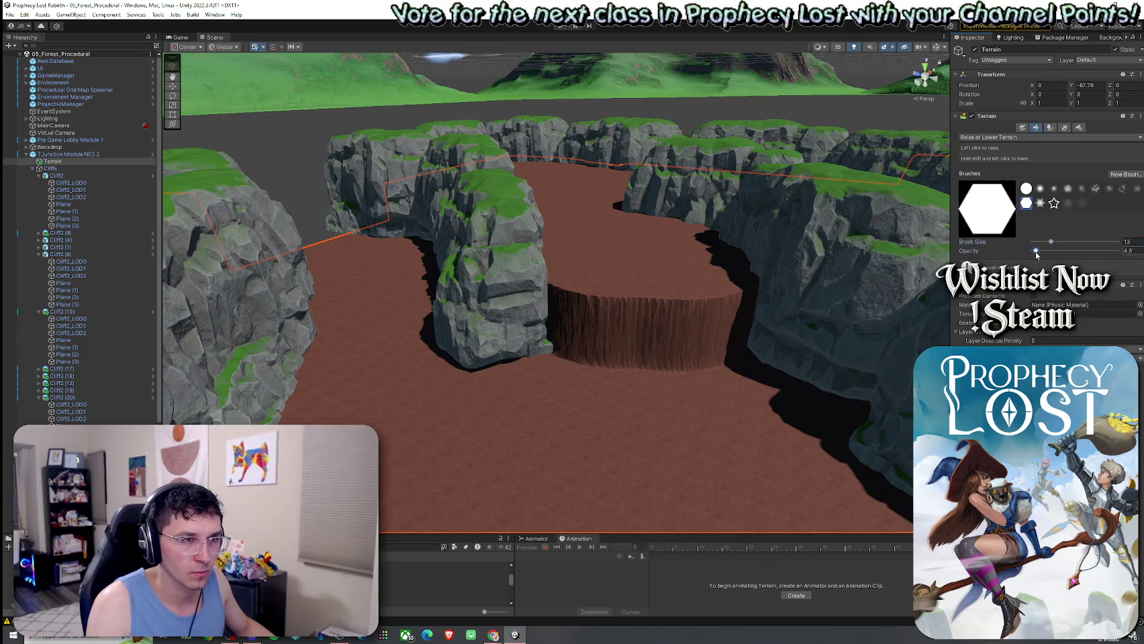
{"action": "left_click_drag", "start_coordinate": [1036, 252], "coordinate": [1034, 251]}
{"action": "left_click_drag", "start_coordinate": [555, 394], "coordinate": [549, 378]}
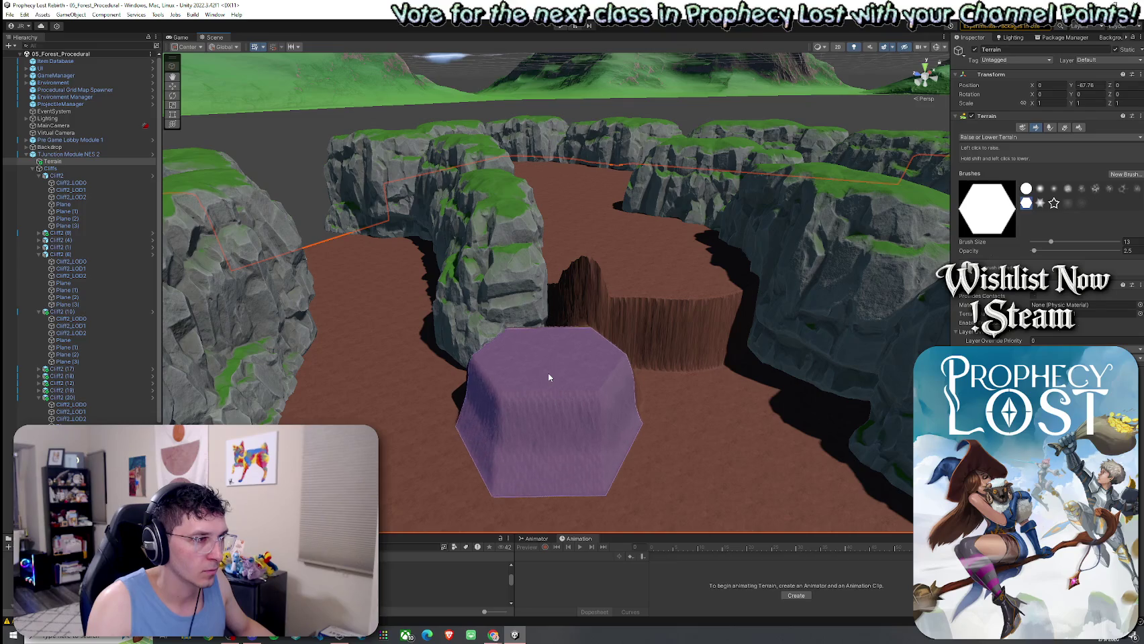
{"action": "scroll", "coordinate": [555, 367], "scroll_direction": "up", "scroll_amount": 5}
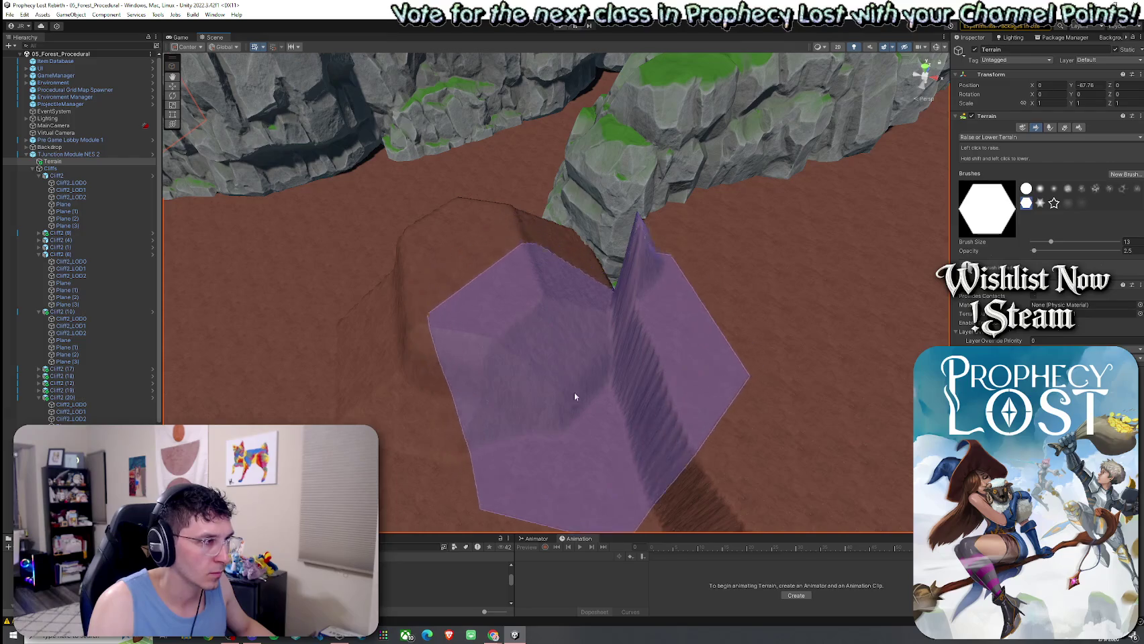
{"action": "mouse_move", "coordinate": [574, 396]}
{"action": "left_mouse_down"}
{"action": "mouse_move", "coordinate": [585, 416]}
{"action": "mouse_move", "coordinate": [536, 414]}
{"action": "left_mouse_up"}
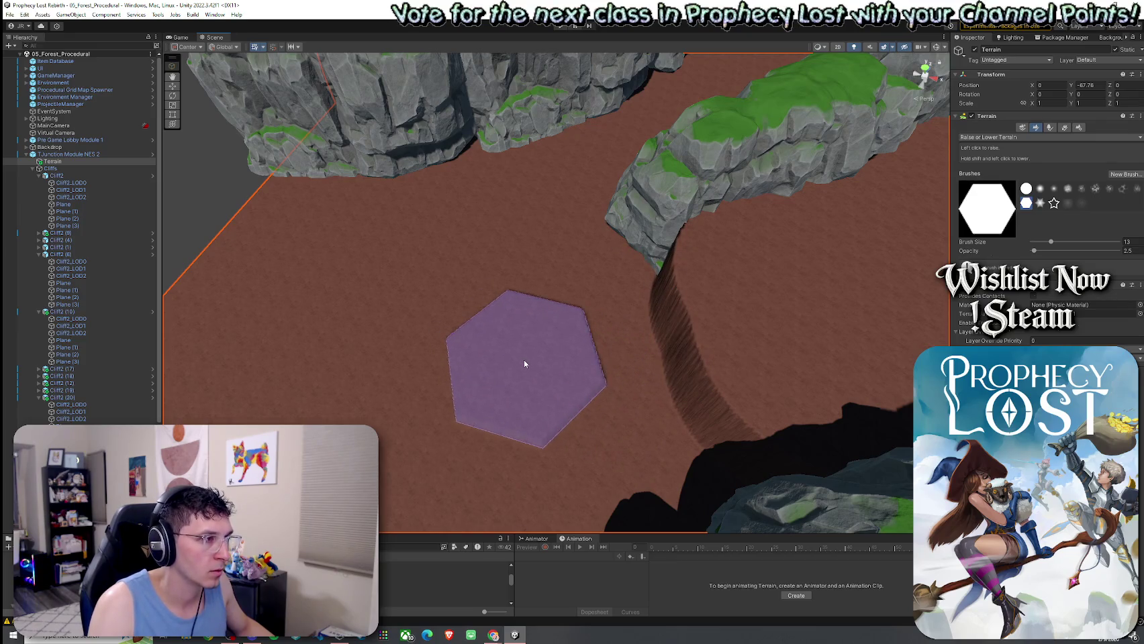
{"action": "mouse_move", "coordinate": [546, 358]}
{"action": "left_mouse_down"}
{"action": "mouse_move", "coordinate": [590, 344]}
{"action": "mouse_move", "coordinate": [528, 339]}
{"action": "mouse_move", "coordinate": [766, 301]}
{"action": "mouse_move", "coordinate": [575, 317]}
{"action": "mouse_move", "coordinate": [826, 275]}
{"action": "left_mouse_up"}
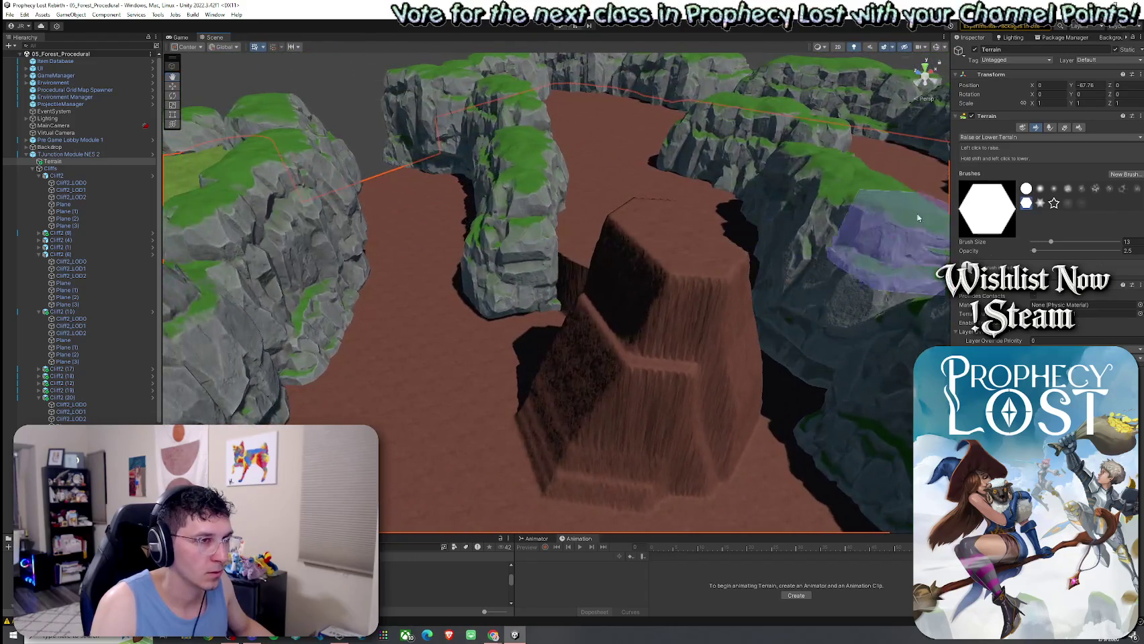
{"action": "left_click", "coordinate": [991, 167]}
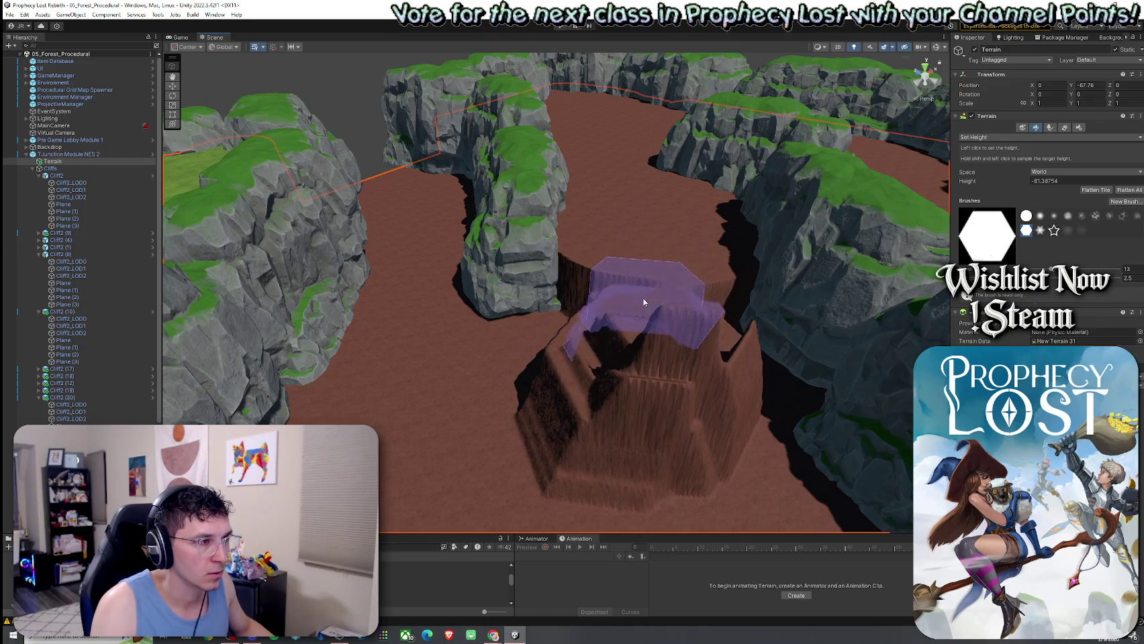
Flatten most of the plateau down to the sampled floor height of -67.76 with Set Height
{"action": "mouse_move", "coordinate": [615, 261]}
{"action": "left_mouse_down"}
{"action": "mouse_move", "coordinate": [676, 275]}
{"action": "mouse_move", "coordinate": [689, 306]}
{"action": "mouse_move", "coordinate": [655, 340]}
{"action": "mouse_move", "coordinate": [711, 333]}
{"action": "mouse_move", "coordinate": [646, 324]}
{"action": "mouse_move", "coordinate": [669, 312]}
{"action": "mouse_move", "coordinate": [799, 292]}
{"action": "left_mouse_up"}
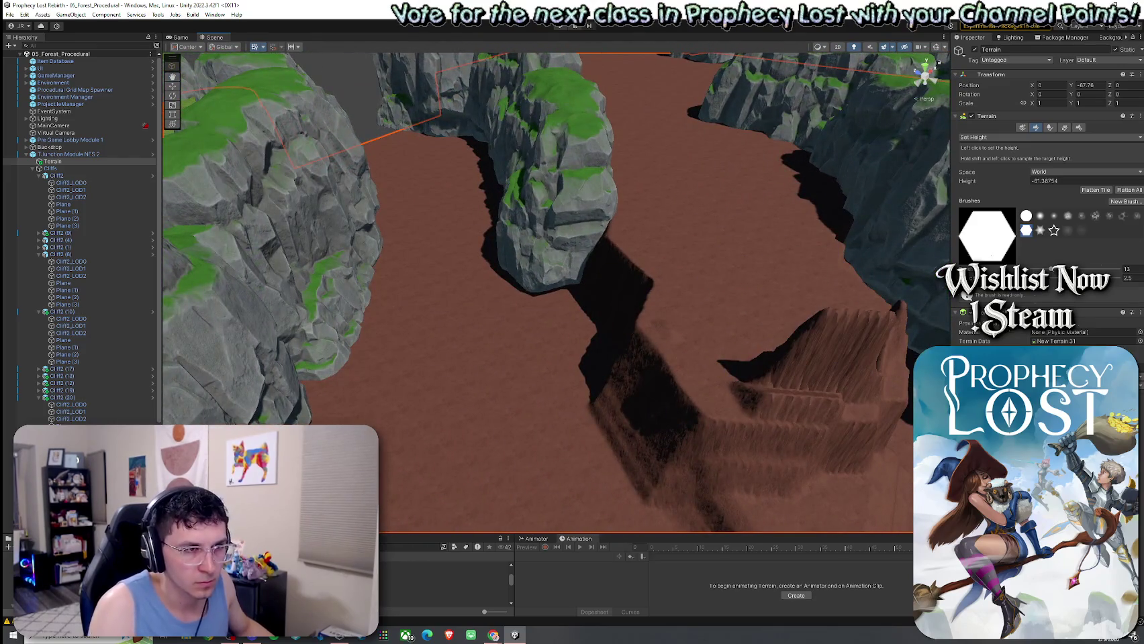
{"action": "left_click", "coordinate": [503, 356], "text": "shift"}
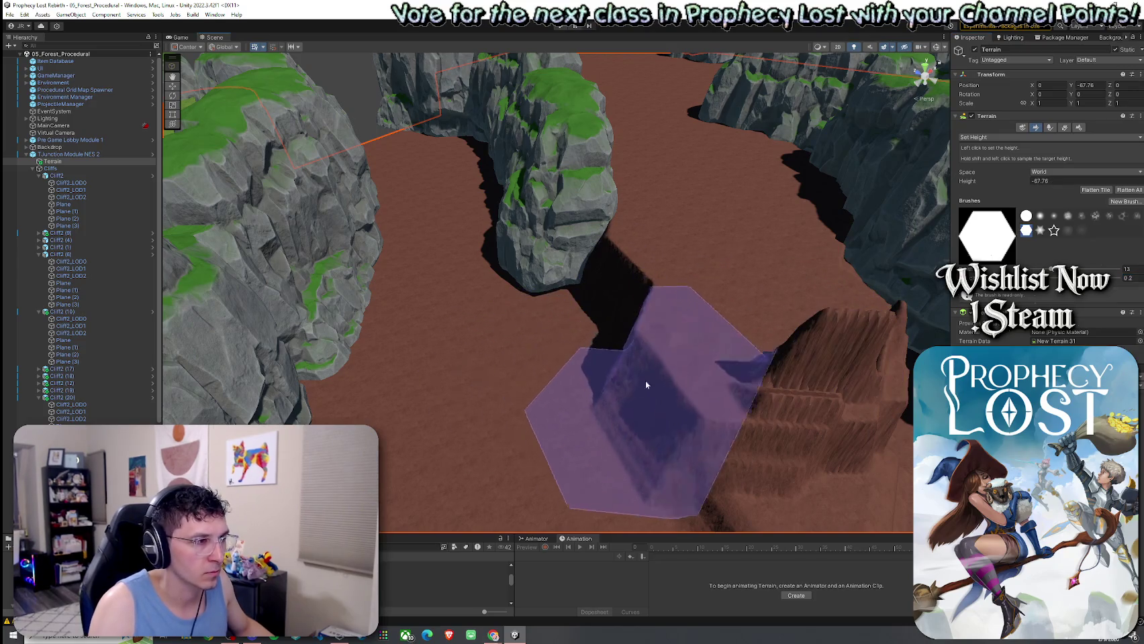
{"action": "mouse_move", "coordinate": [756, 354]}
{"action": "left_mouse_down"}
{"action": "mouse_move", "coordinate": [692, 349]}
{"action": "mouse_move", "coordinate": [657, 307]}
{"action": "mouse_move", "coordinate": [752, 305]}
{"action": "mouse_move", "coordinate": [826, 364]}
{"action": "left_mouse_up"}
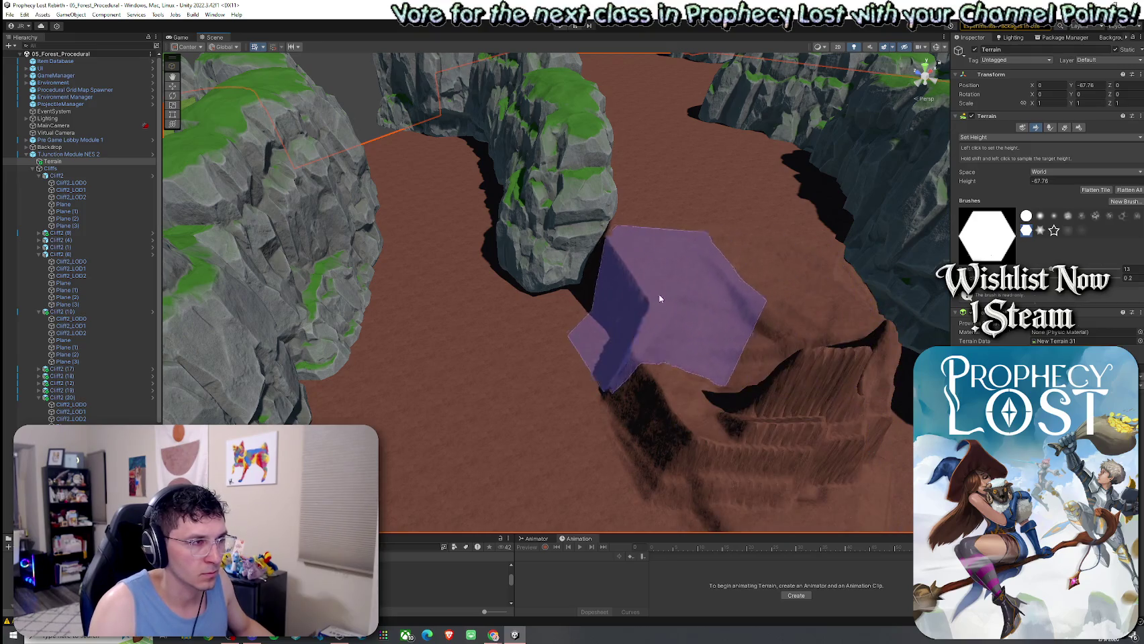
{"action": "mouse_move", "coordinate": [785, 306]}
{"action": "left_mouse_down"}
{"action": "mouse_move", "coordinate": [795, 382]}
{"action": "mouse_move", "coordinate": [784, 403]}
{"action": "left_mouse_up"}
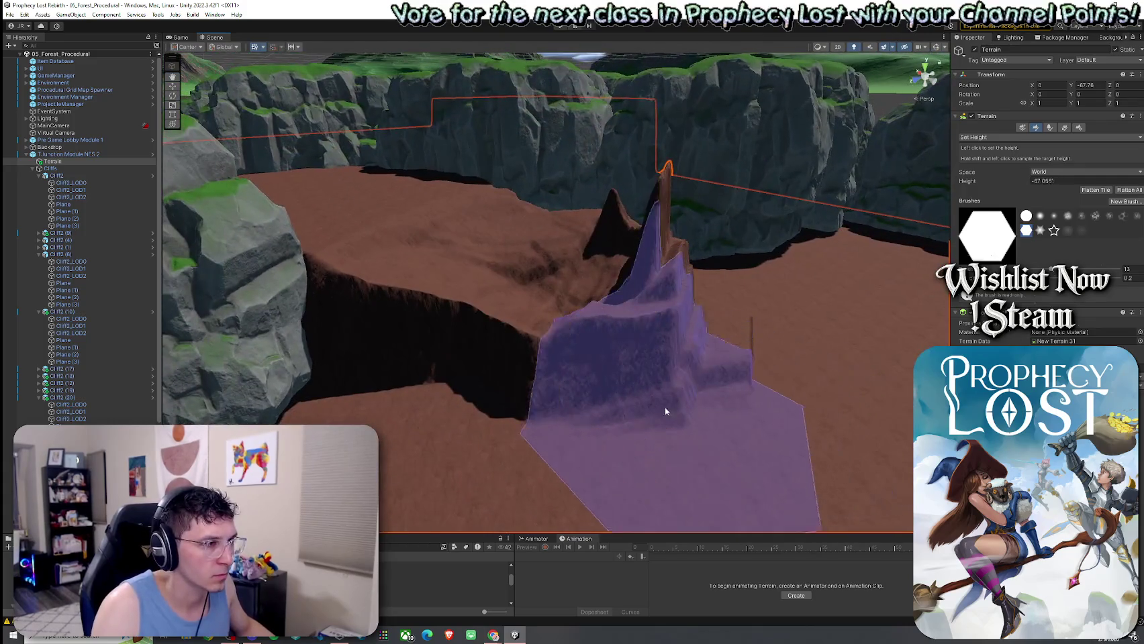
{"action": "left_click", "coordinate": [854, 416], "text": "shift"}
{"action": "left_click_drag", "start_coordinate": [855, 416], "coordinate": [718, 468]}
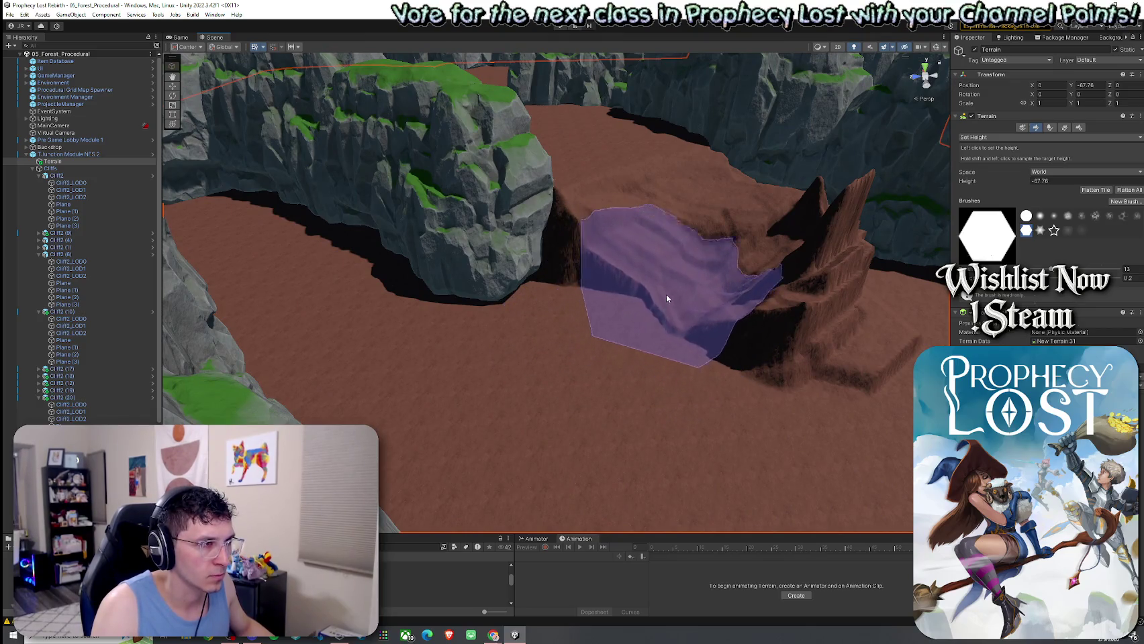
{"action": "mouse_move", "coordinate": [720, 257]}
{"action": "left_mouse_down"}
{"action": "mouse_move", "coordinate": [781, 339]}
{"action": "mouse_move", "coordinate": [791, 332]}
{"action": "mouse_move", "coordinate": [770, 313]}
{"action": "mouse_move", "coordinate": [727, 324]}
{"action": "mouse_move", "coordinate": [845, 313]}
{"action": "mouse_move", "coordinate": [845, 355]}
{"action": "mouse_move", "coordinate": [870, 335]}
{"action": "mouse_move", "coordinate": [774, 279]}
{"action": "mouse_move", "coordinate": [790, 343]}
{"action": "mouse_move", "coordinate": [745, 343]}
{"action": "left_mouse_up"}
Use Smooth Height at opacity 100 to soften the ridge, rock-base slope and dark pit
{"action": "left_click", "coordinate": [993, 137]}
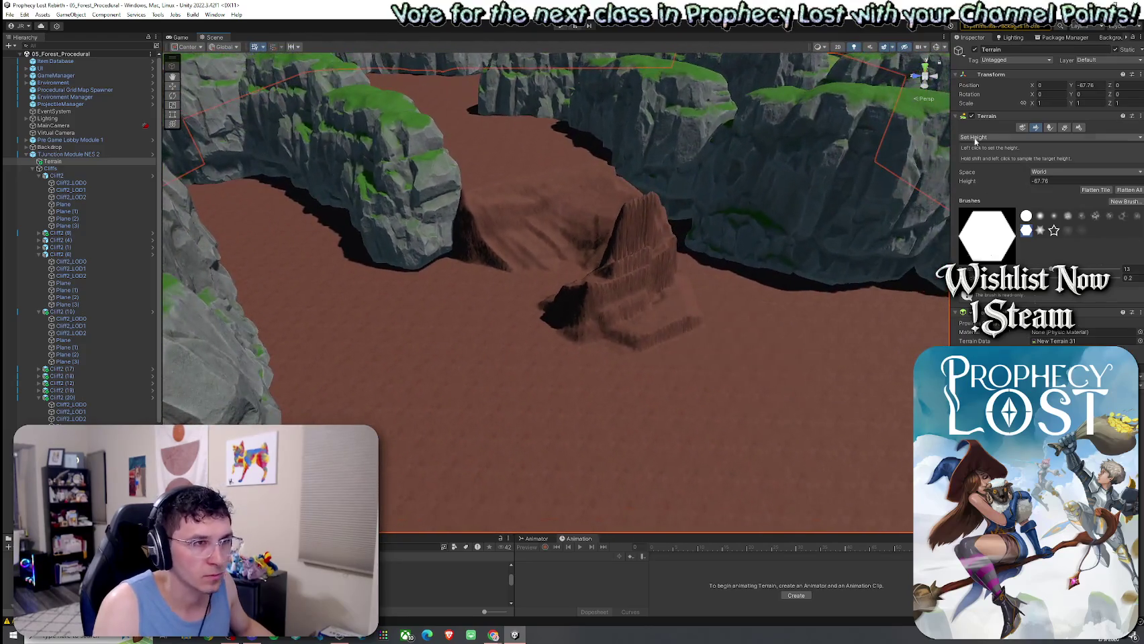
{"action": "left_click", "coordinate": [997, 187]}
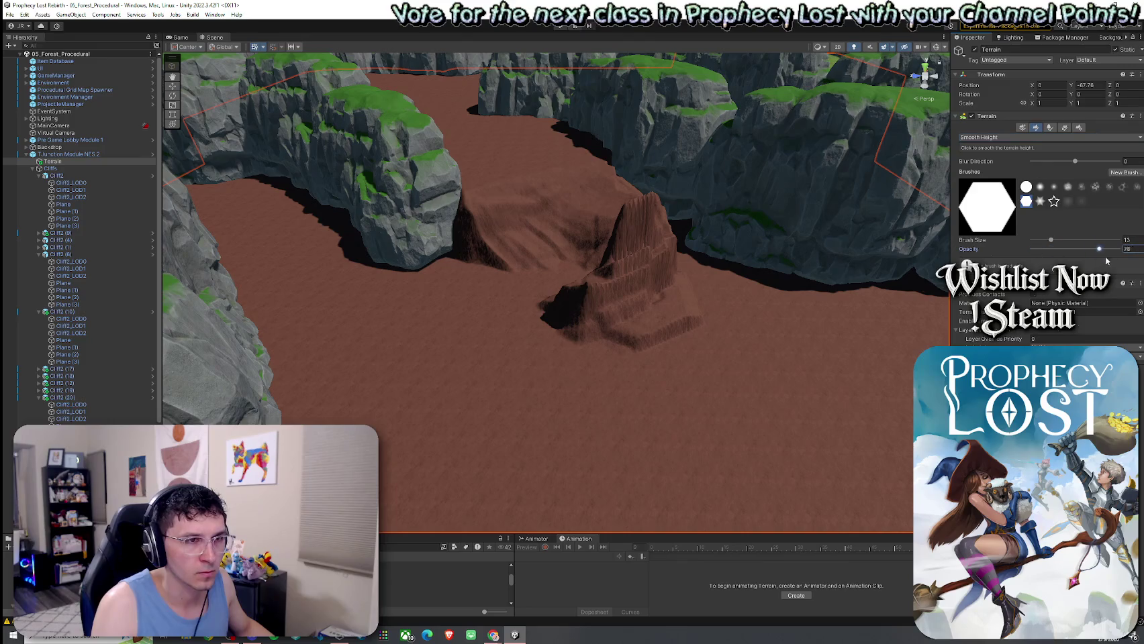
{"action": "left_click_drag", "start_coordinate": [1099, 249], "coordinate": [1121, 249]}
{"action": "mouse_move", "coordinate": [630, 276]}
{"action": "left_mouse_down"}
{"action": "mouse_move", "coordinate": [658, 250]}
{"action": "mouse_move", "coordinate": [593, 204]}
{"action": "mouse_move", "coordinate": [490, 222]}
{"action": "mouse_move", "coordinate": [645, 212]}
{"action": "left_mouse_up"}
{"action": "mouse_move", "coordinate": [479, 233]}
{"action": "left_mouse_down"}
{"action": "mouse_move", "coordinate": [474, 206]}
{"action": "mouse_move", "coordinate": [470, 225]}
{"action": "mouse_move", "coordinate": [460, 219]}
{"action": "mouse_move", "coordinate": [524, 210]}
{"action": "mouse_move", "coordinate": [471, 219]}
{"action": "left_mouse_up"}
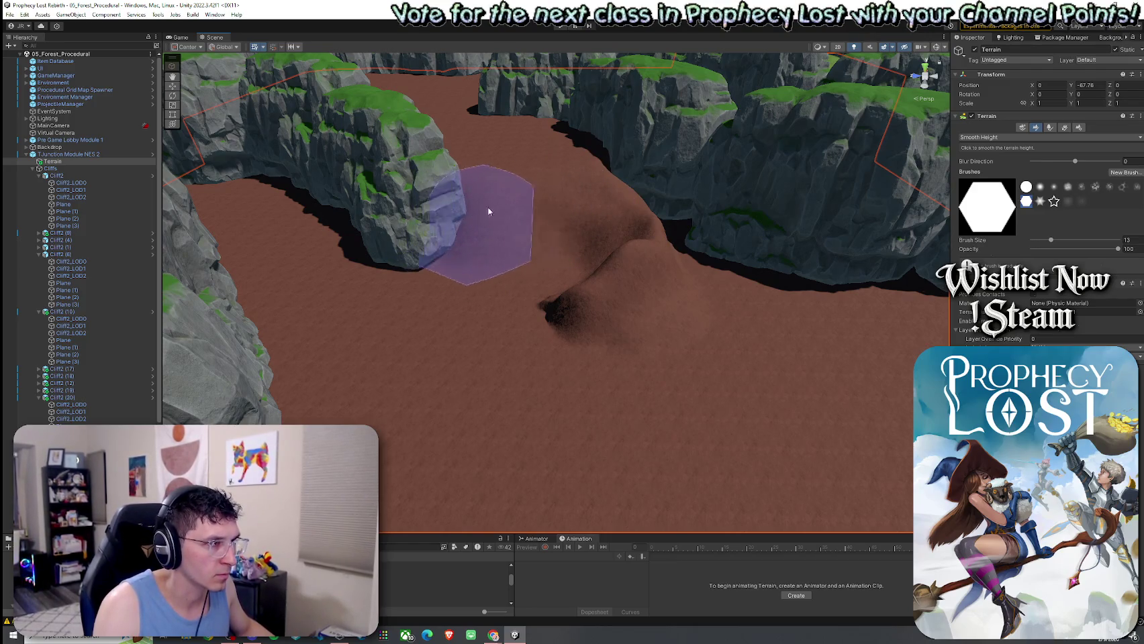
{"action": "mouse_move", "coordinate": [608, 207]}
{"action": "left_mouse_down"}
{"action": "mouse_move", "coordinate": [541, 199]}
{"action": "mouse_move", "coordinate": [537, 292]}
{"action": "mouse_move", "coordinate": [477, 321]}
{"action": "mouse_move", "coordinate": [612, 168]}
{"action": "mouse_move", "coordinate": [525, 245]}
{"action": "mouse_move", "coordinate": [510, 195]}
{"action": "mouse_move", "coordinate": [615, 179]}
{"action": "mouse_move", "coordinate": [603, 292]}
{"action": "mouse_move", "coordinate": [756, 212]}
{"action": "mouse_move", "coordinate": [629, 225]}
{"action": "mouse_move", "coordinate": [518, 280]}
{"action": "mouse_move", "coordinate": [944, 151]}
{"action": "left_mouse_up"}
{"action": "left_click", "coordinate": [980, 137]}
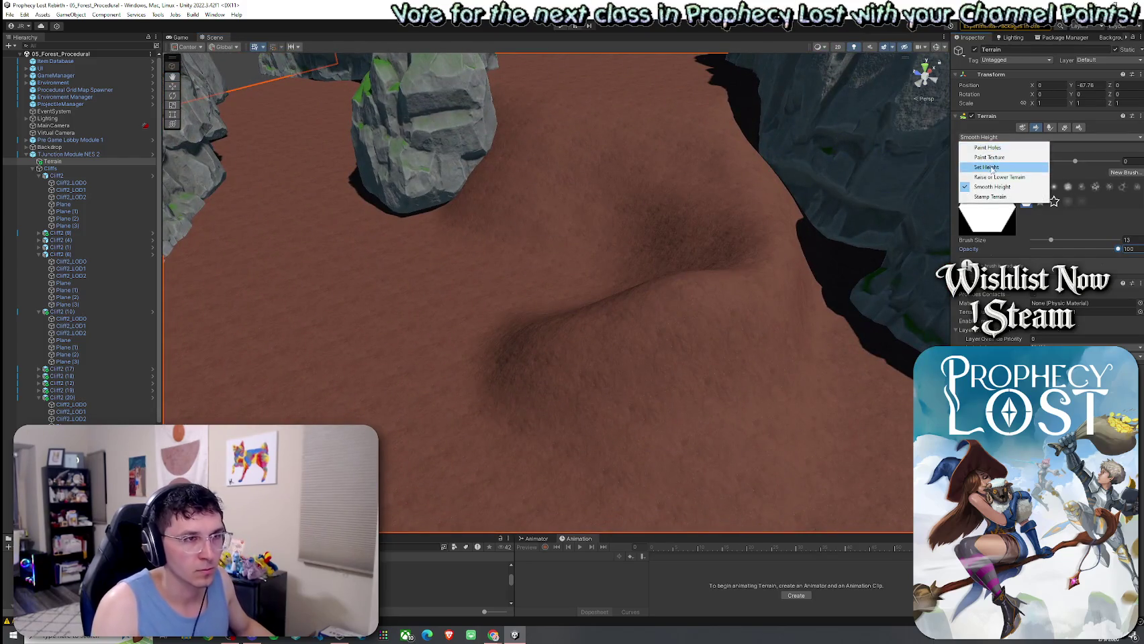
With Set Height sampled at -61.38754, stamp flattened hexagonal terraces across the floor near the rocks
{"action": "left_click", "coordinate": [991, 167]}
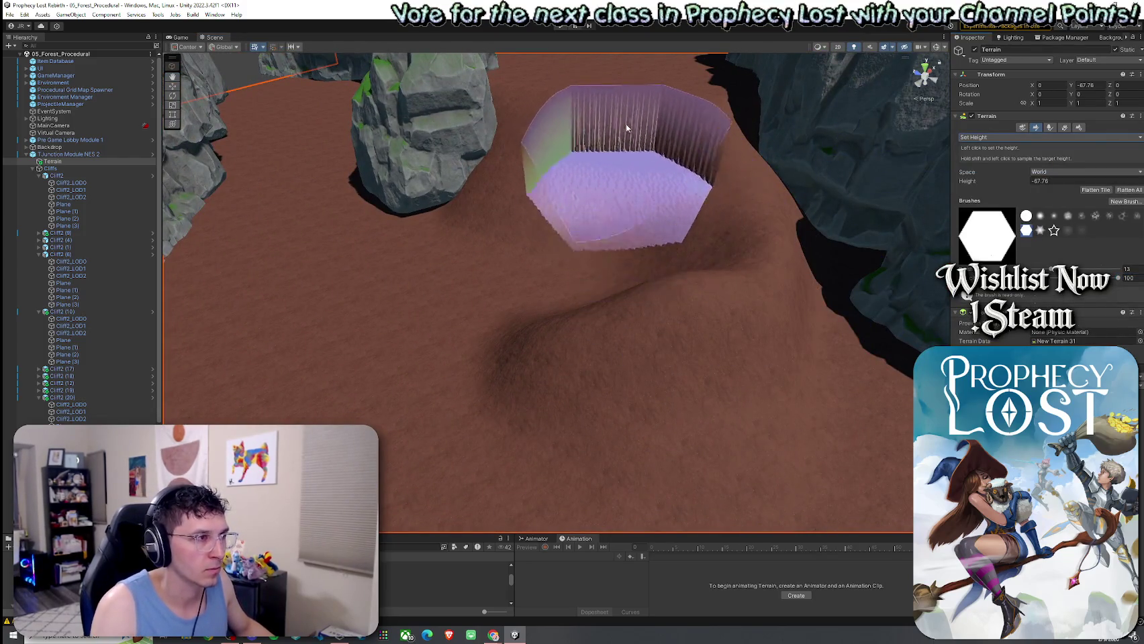
{"action": "left_click", "coordinate": [631, 74], "text": "shift"}
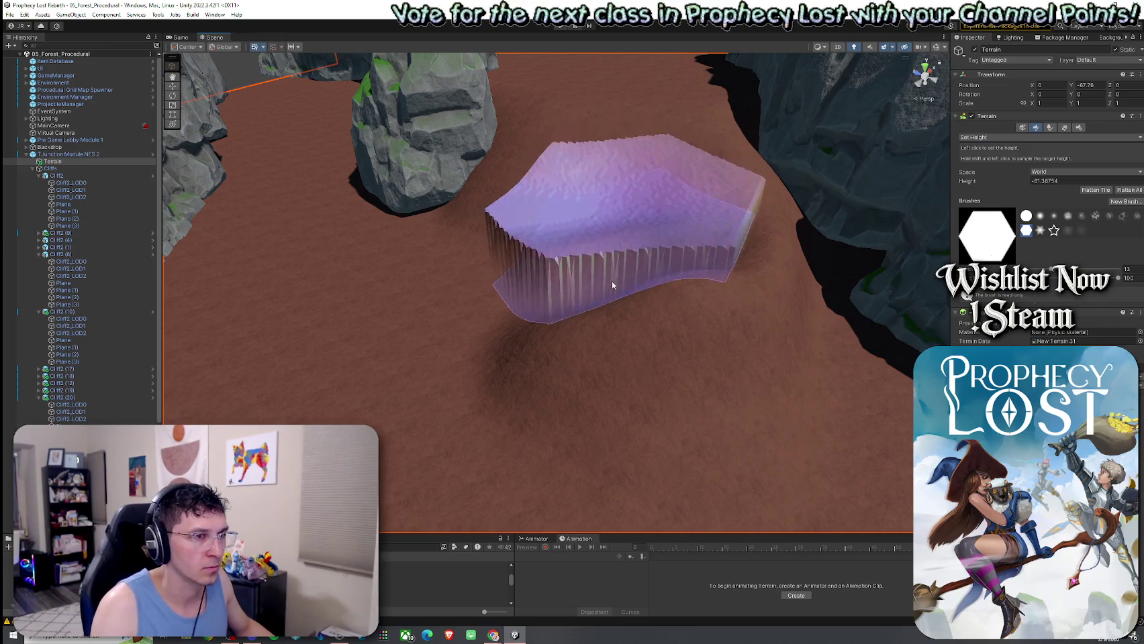
{"action": "scroll", "coordinate": [671, 209], "scroll_direction": "down", "scroll_amount": 6}
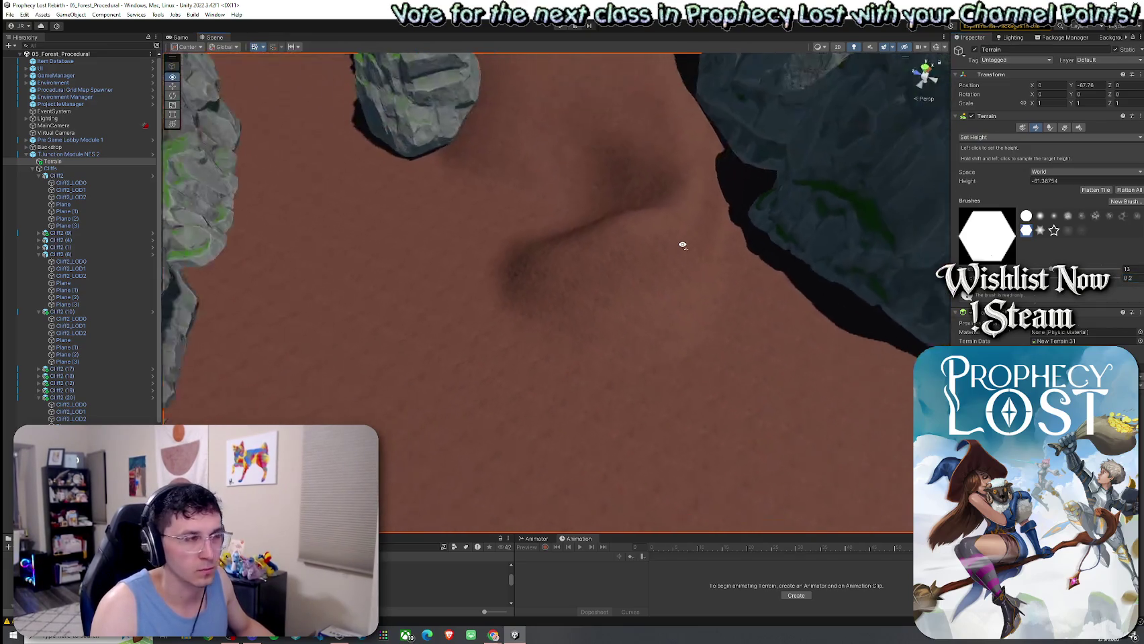
{"action": "mouse_move", "coordinate": [582, 225]}
{"action": "left_mouse_down"}
{"action": "mouse_move", "coordinate": [725, 216]}
{"action": "mouse_move", "coordinate": [623, 257]}
{"action": "left_mouse_up"}
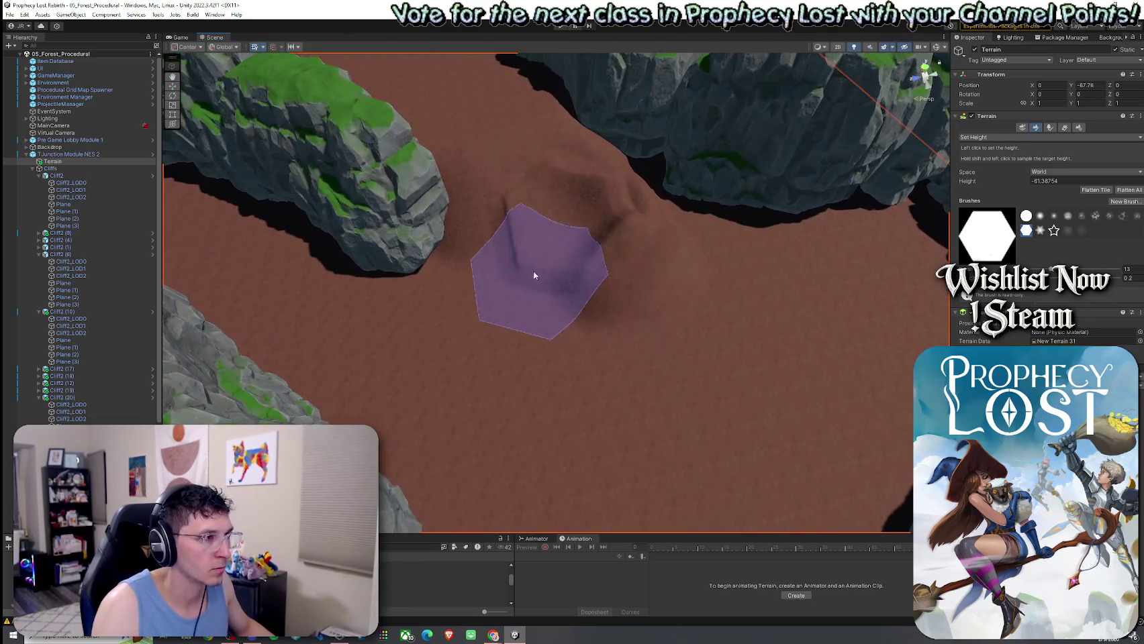
{"action": "mouse_move", "coordinate": [516, 296]}
{"action": "left_mouse_down"}
{"action": "mouse_move", "coordinate": [526, 330]}
{"action": "mouse_move", "coordinate": [584, 340]}
{"action": "mouse_move", "coordinate": [443, 302]}
{"action": "left_mouse_up"}
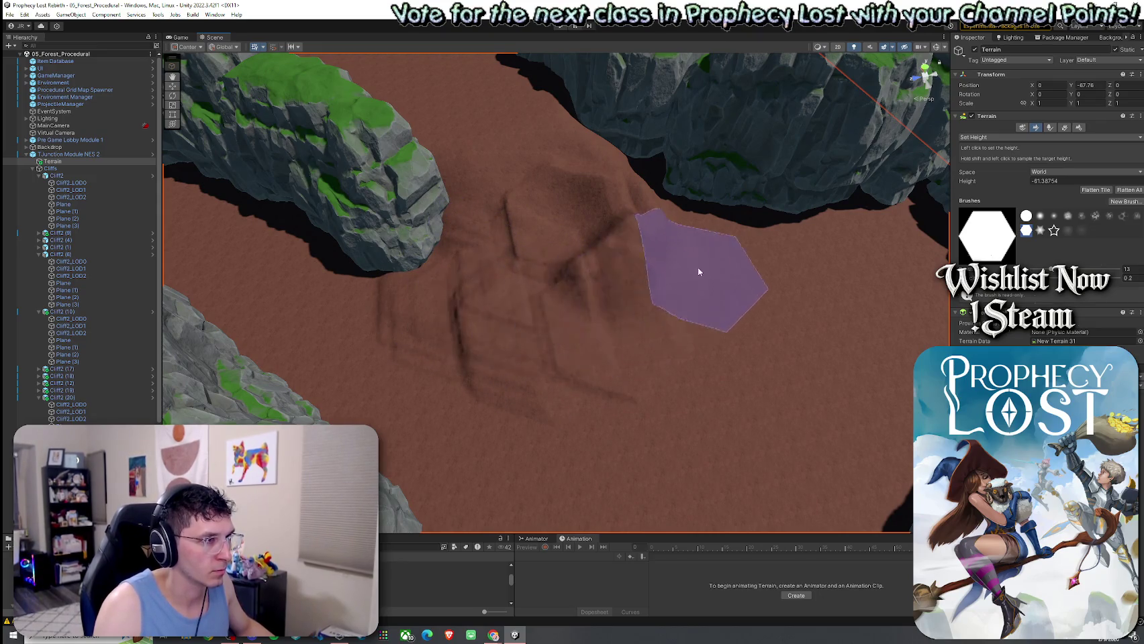
{"action": "mouse_move", "coordinate": [655, 181]}
{"action": "left_mouse_down"}
{"action": "mouse_move", "coordinate": [728, 209]}
{"action": "mouse_move", "coordinate": [643, 212]}
{"action": "mouse_move", "coordinate": [511, 245]}
{"action": "left_mouse_up"}
{"action": "left_click", "coordinate": [500, 254], "text": "shift"}
{"action": "left_click", "coordinate": [982, 136]}
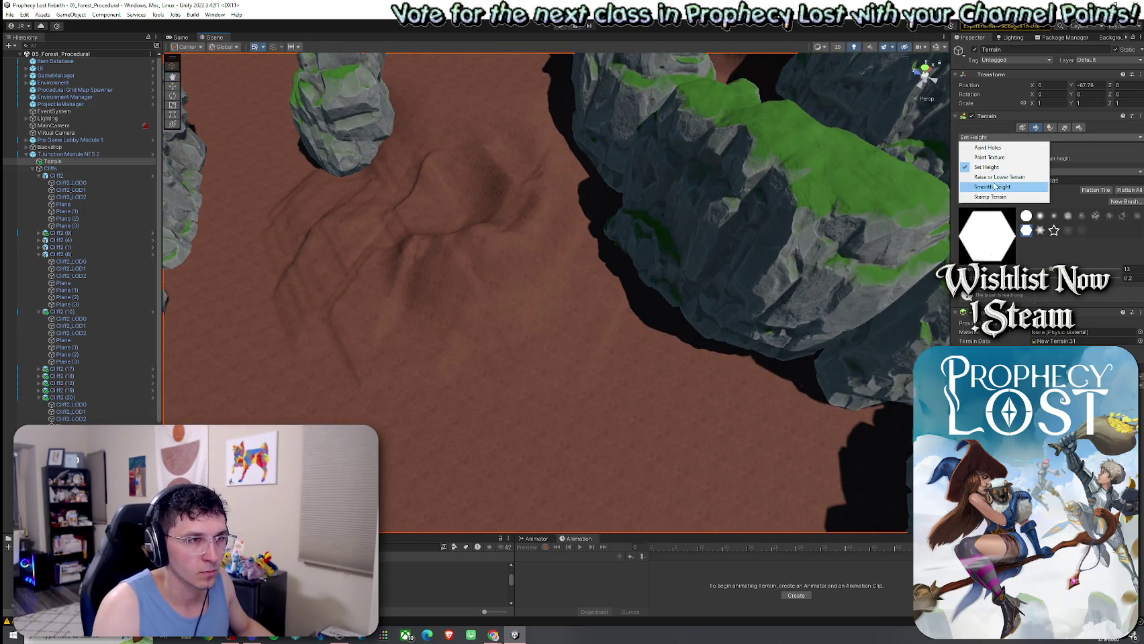
Select Raise or Lower Terrain and orbit around the canyon floor beside the rock
{"action": "left_click", "coordinate": [999, 177]}
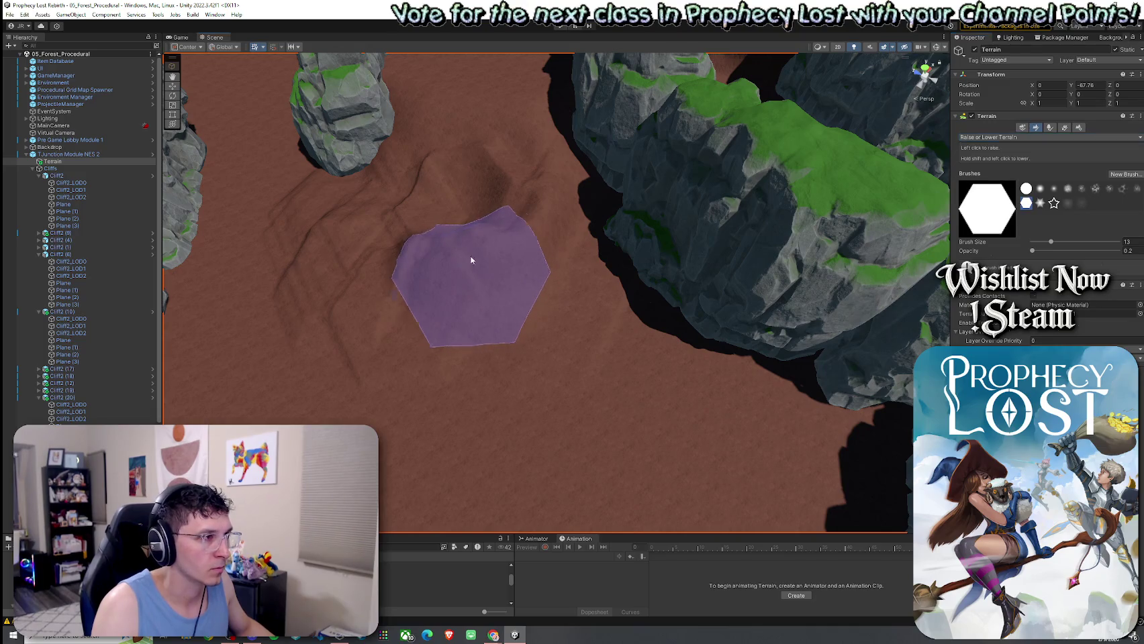
{"action": "mouse_move", "coordinate": [433, 230]}
{"action": "left_mouse_down"}
{"action": "mouse_move", "coordinate": [306, 306]}
{"action": "mouse_move", "coordinate": [427, 217]}
{"action": "mouse_move", "coordinate": [531, 214]}
{"action": "left_mouse_up"}
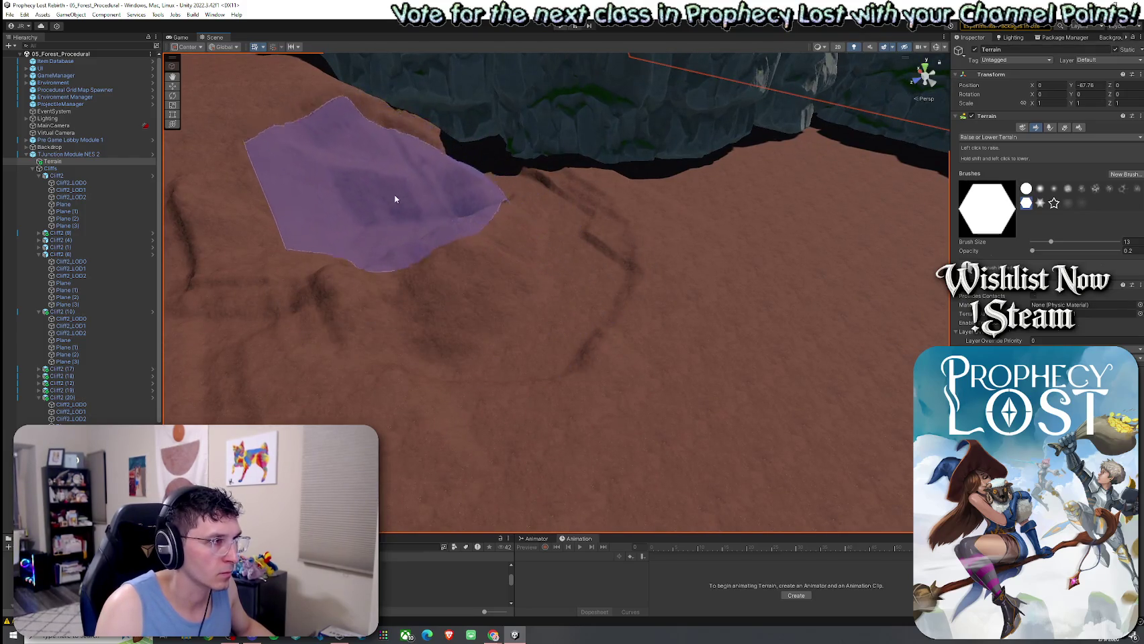
{"action": "mouse_move", "coordinate": [548, 242]}
{"action": "left_mouse_down"}
{"action": "mouse_move", "coordinate": [447, 243]}
{"action": "mouse_move", "coordinate": [485, 225]}
{"action": "mouse_move", "coordinate": [505, 189]}
{"action": "mouse_move", "coordinate": [477, 192]}
{"action": "mouse_move", "coordinate": [512, 204]}
{"action": "mouse_move", "coordinate": [544, 278]}
{"action": "left_mouse_up"}
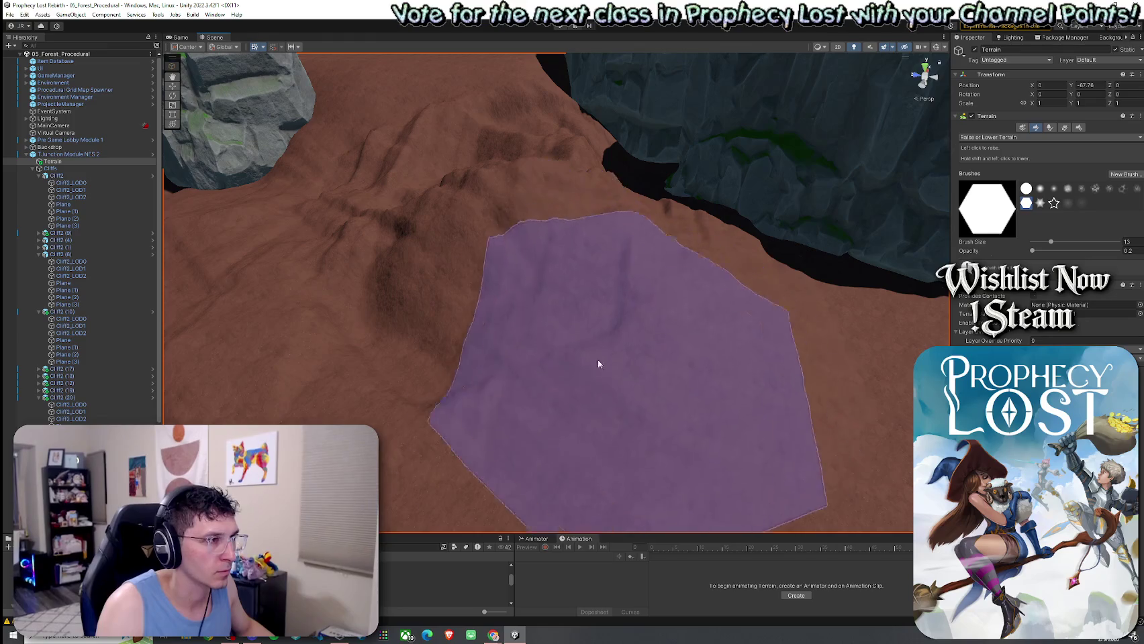
{"action": "mouse_move", "coordinate": [730, 316]}
{"action": "left_mouse_down"}
{"action": "mouse_move", "coordinate": [669, 316]}
{"action": "mouse_move", "coordinate": [622, 225]}
{"action": "left_mouse_up"}
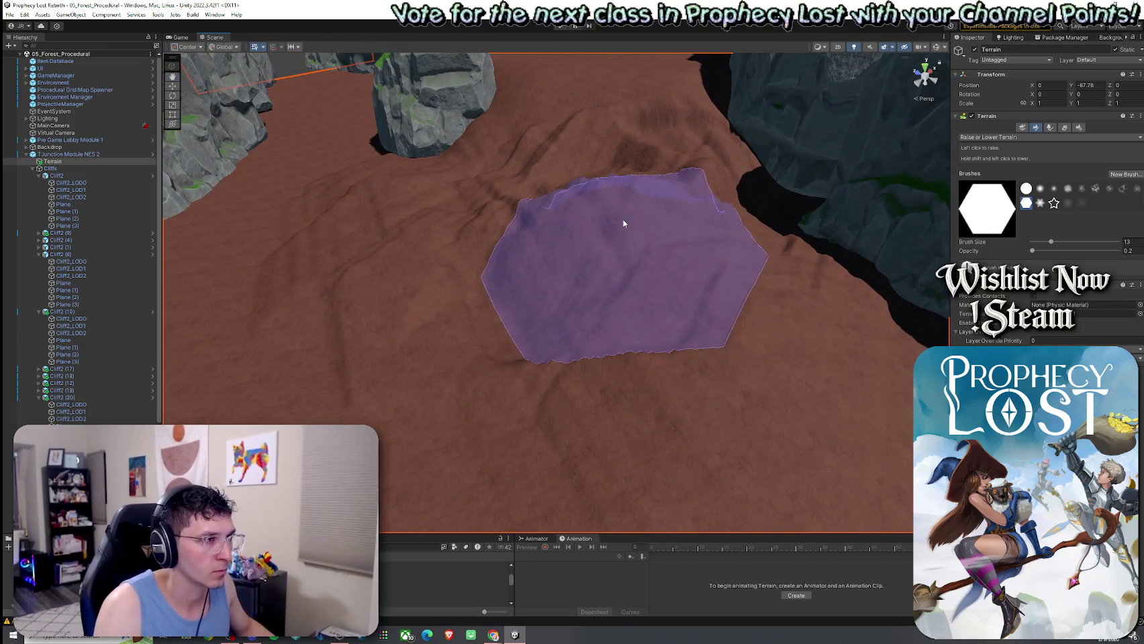
{"action": "scroll", "coordinate": [727, 235], "scroll_direction": "down", "scroll_amount": 5}
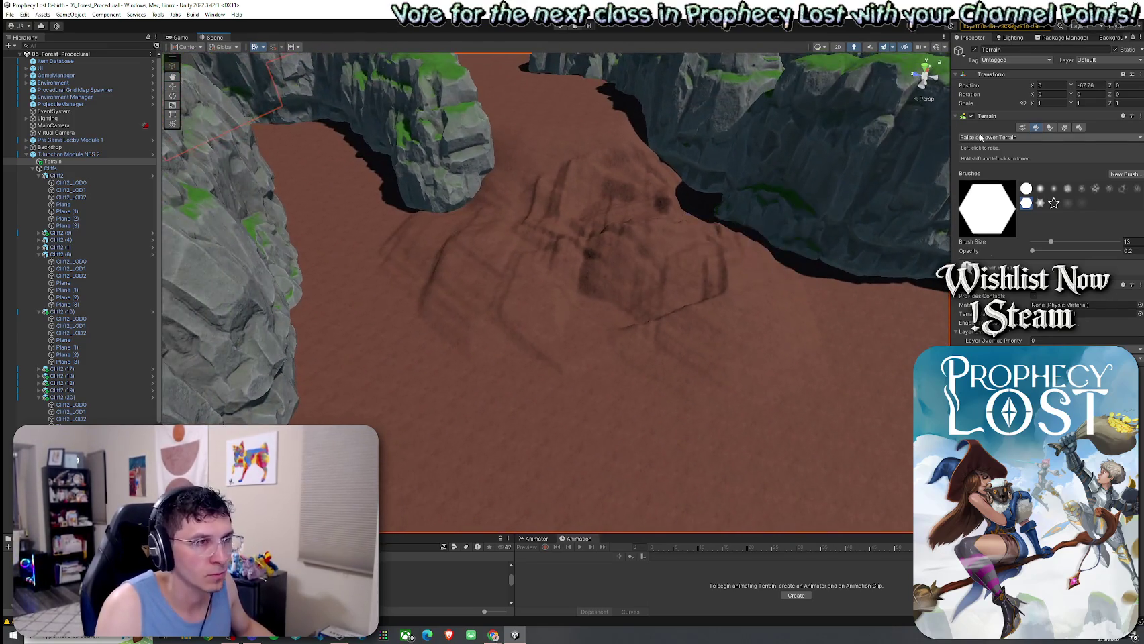
Set brush size to 100 and smooth the stamp marks on the mound and its lower-right slope
{"action": "left_click", "coordinate": [999, 197]}
{"action": "left_click_drag", "start_coordinate": [1117, 288], "coordinate": [1141, 287]}
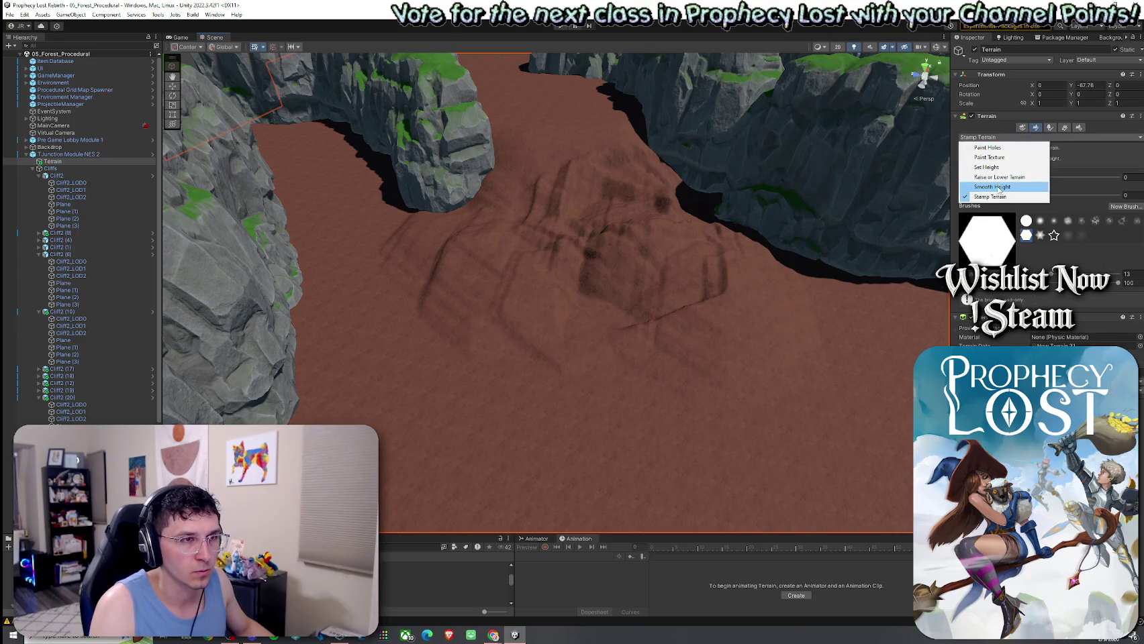
{"action": "left_click", "coordinate": [999, 187]}
{"action": "left_click_drag", "start_coordinate": [659, 235], "coordinate": [590, 176]}
{"action": "mouse_move", "coordinate": [515, 301]}
{"action": "left_mouse_down"}
{"action": "mouse_move", "coordinate": [512, 278]}
{"action": "mouse_move", "coordinate": [776, 321]}
{"action": "left_mouse_up"}
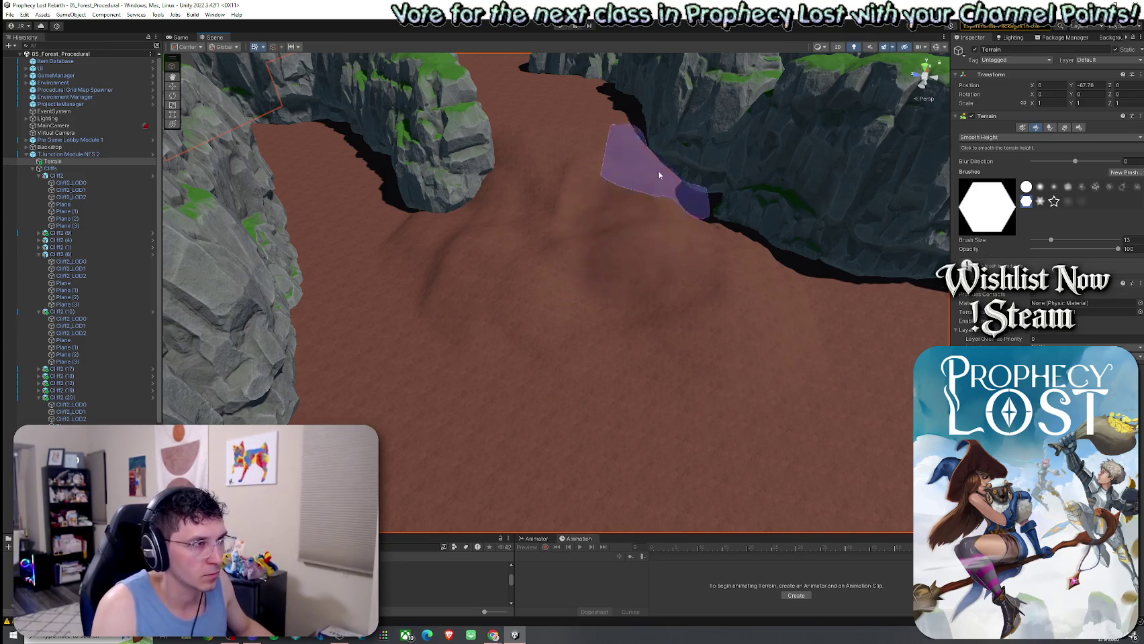
{"action": "mouse_move", "coordinate": [690, 245]}
{"action": "left_mouse_down"}
{"action": "mouse_move", "coordinate": [694, 309]}
{"action": "mouse_move", "coordinate": [697, 288]}
{"action": "mouse_move", "coordinate": [526, 255]}
{"action": "mouse_move", "coordinate": [621, 225]}
{"action": "mouse_move", "coordinate": [527, 228]}
{"action": "mouse_move", "coordinate": [621, 238]}
{"action": "mouse_move", "coordinate": [610, 248]}
{"action": "left_mouse_up"}
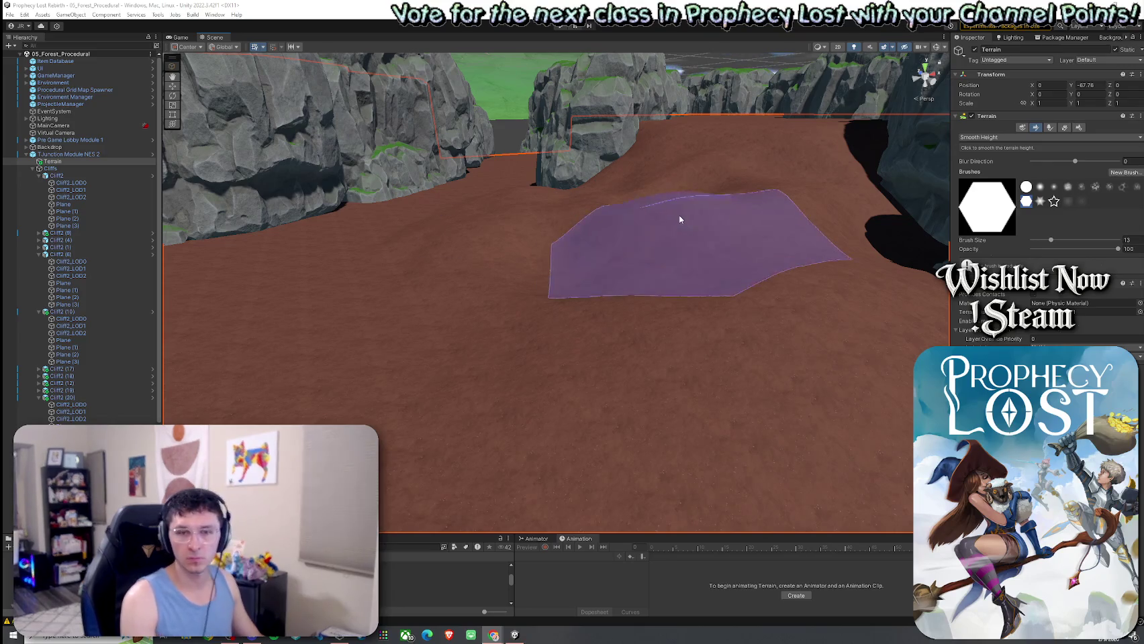
Orbit around the canyon, then enlarge the bottom panel to show the Project files
{"action": "mouse_move", "coordinate": [605, 261]}
{"action": "left_mouse_down"}
{"action": "mouse_move", "coordinate": [622, 268]}
{"action": "mouse_move", "coordinate": [614, 298]}
{"action": "mouse_move", "coordinate": [557, 306]}
{"action": "mouse_move", "coordinate": [502, 285]}
{"action": "left_mouse_up"}
{"action": "scroll", "coordinate": [614, 297], "scroll_direction": "down", "scroll_amount": 8}
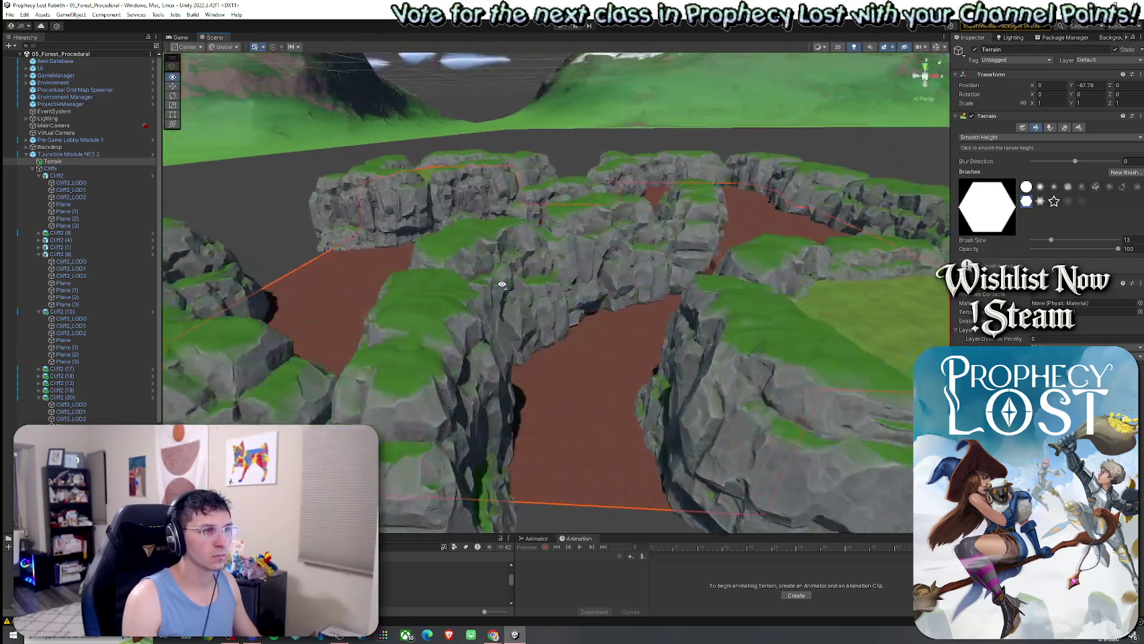
{"action": "scroll", "coordinate": [502, 284], "scroll_direction": "up", "scroll_amount": 10}
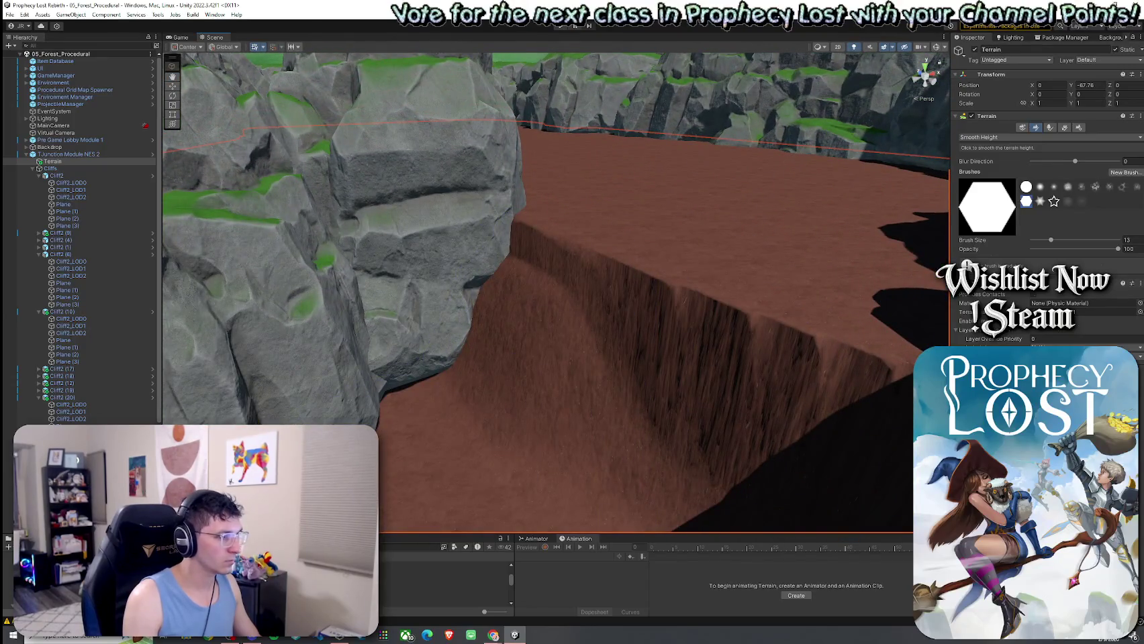
{"action": "scroll", "coordinate": [330, 410], "scroll_direction": "down", "scroll_amount": 3}
{"action": "left_click_drag", "start_coordinate": [330, 411], "coordinate": [386, 409], "text": "alt"}
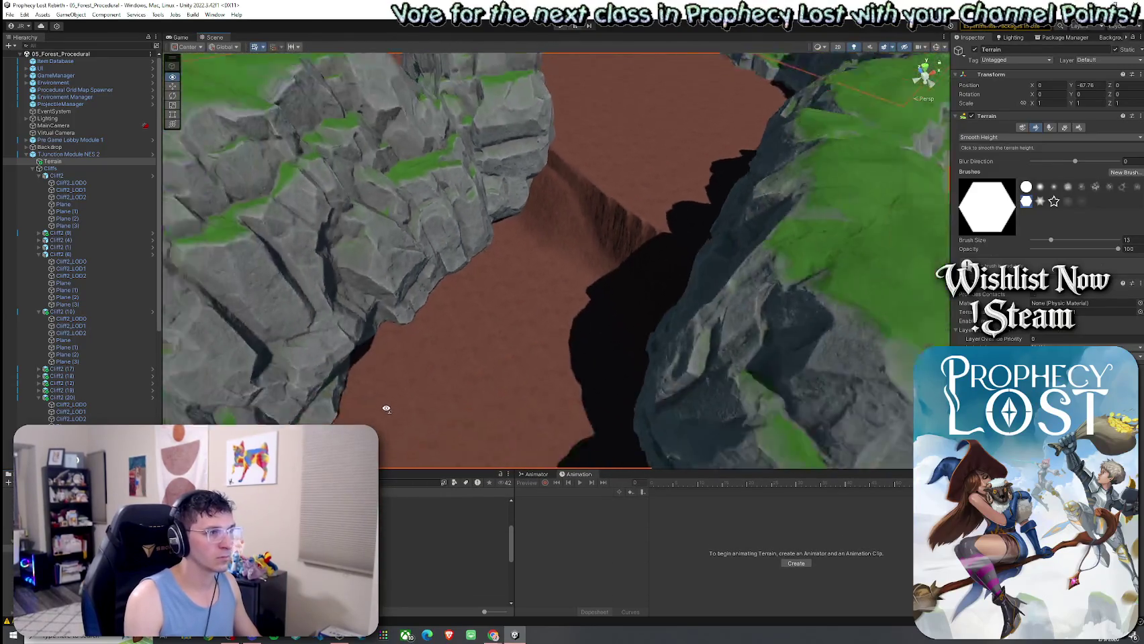
{"action": "scroll", "coordinate": [379, 403], "scroll_direction": "down", "scroll_amount": 5}
{"action": "scroll", "coordinate": [382, 393], "scroll_direction": "up", "scroll_amount": 5}
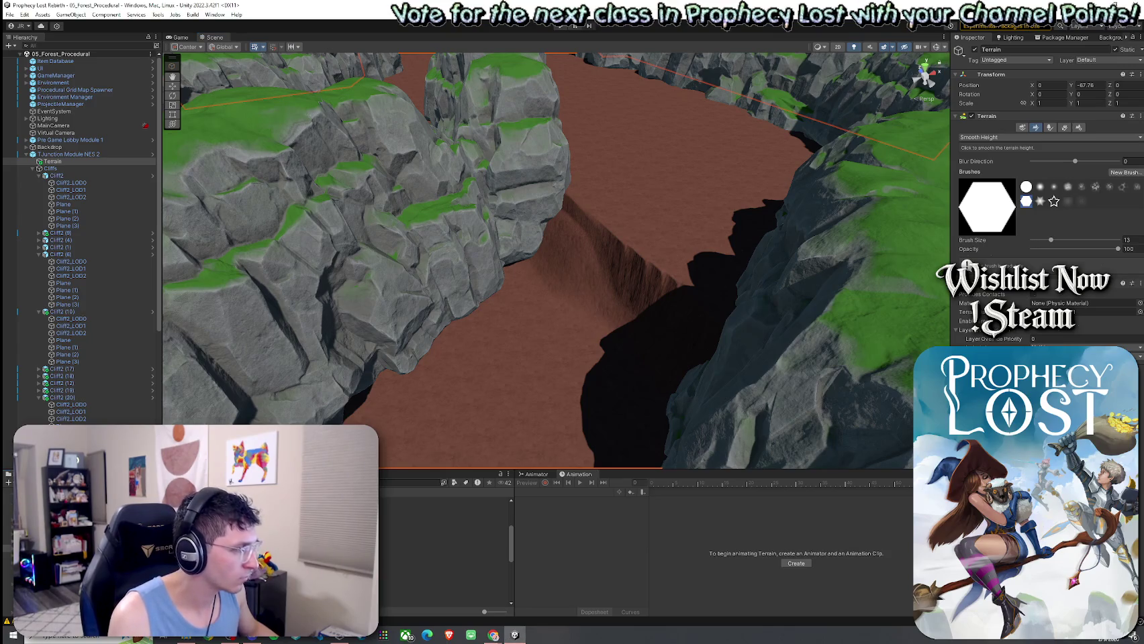
{"action": "left_click_drag", "start_coordinate": [328, 469], "coordinate": [327, 394]}
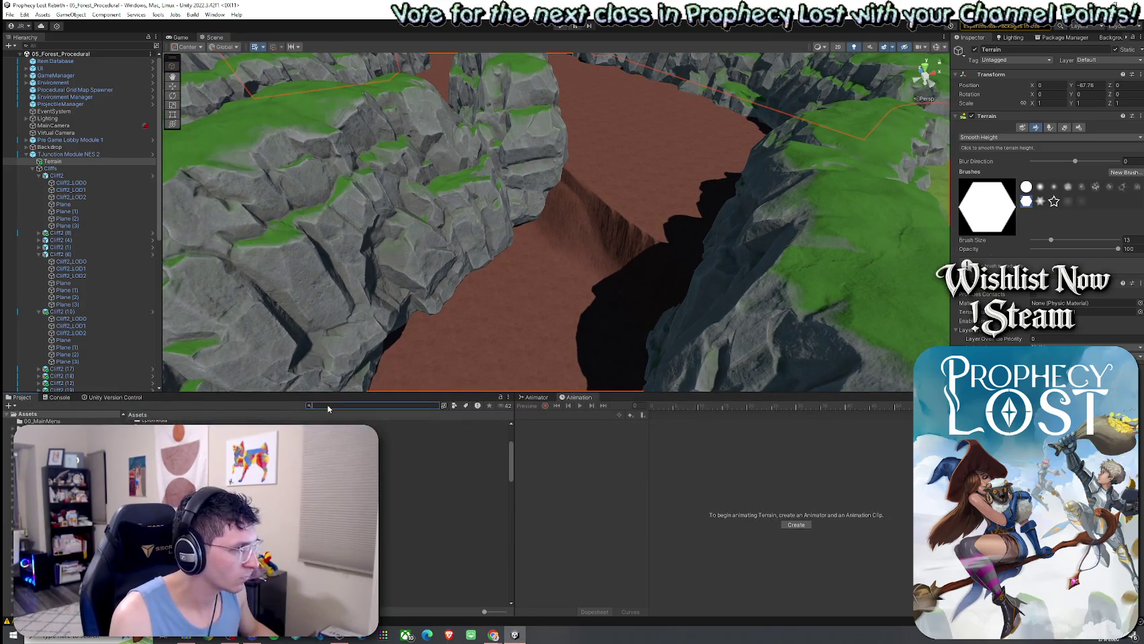
Search 'sprites', open Assets > Sprites, and reselect the Terrain for editing
{"action": "type", "text": "sprites"}
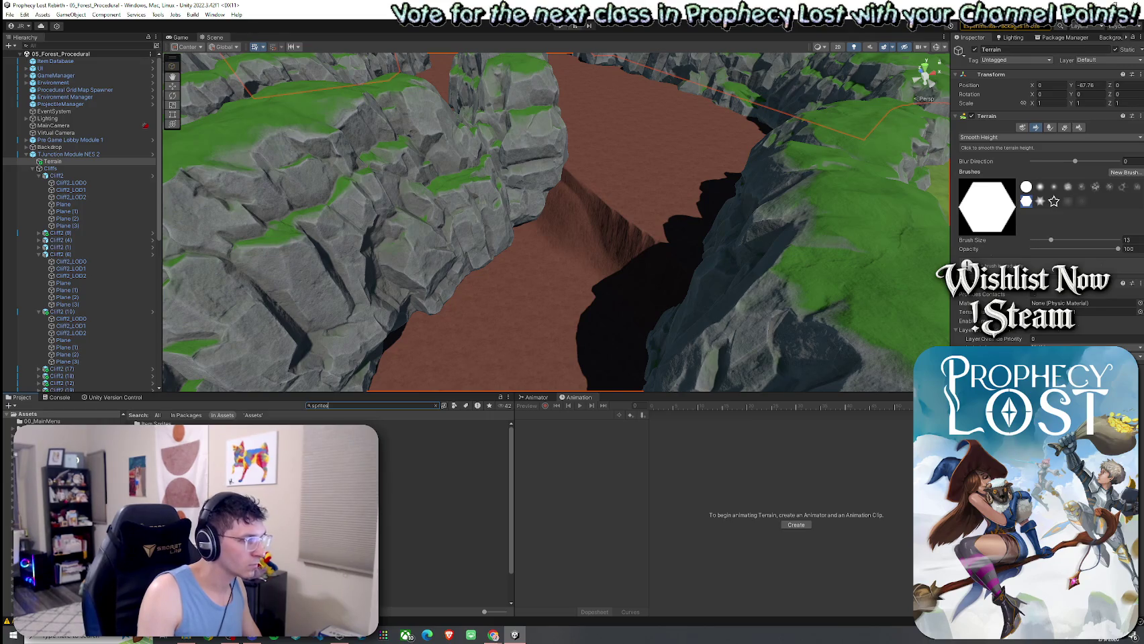
{"action": "left_click", "coordinate": [246, 416]}
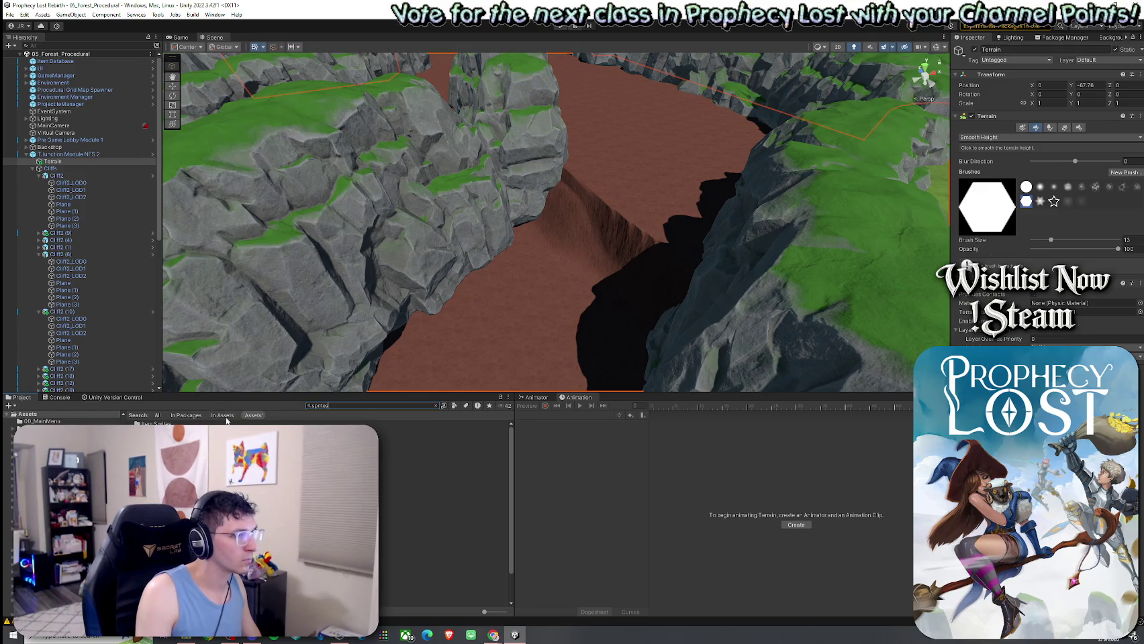
{"action": "double_click", "coordinate": [202, 438]}
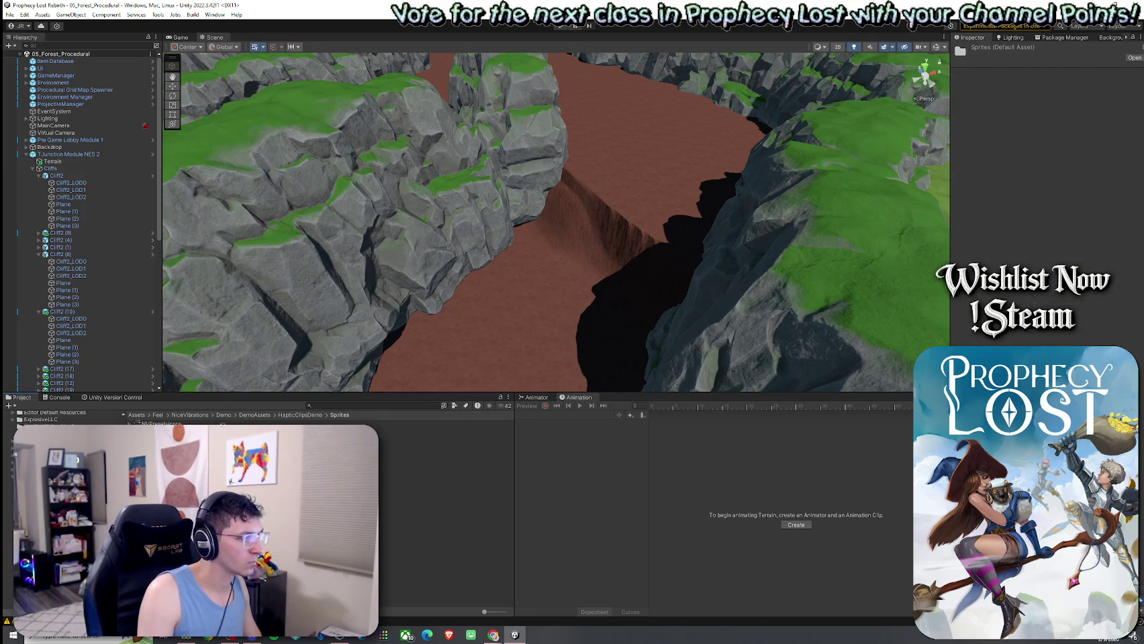
{"action": "left_click", "coordinate": [137, 415]}
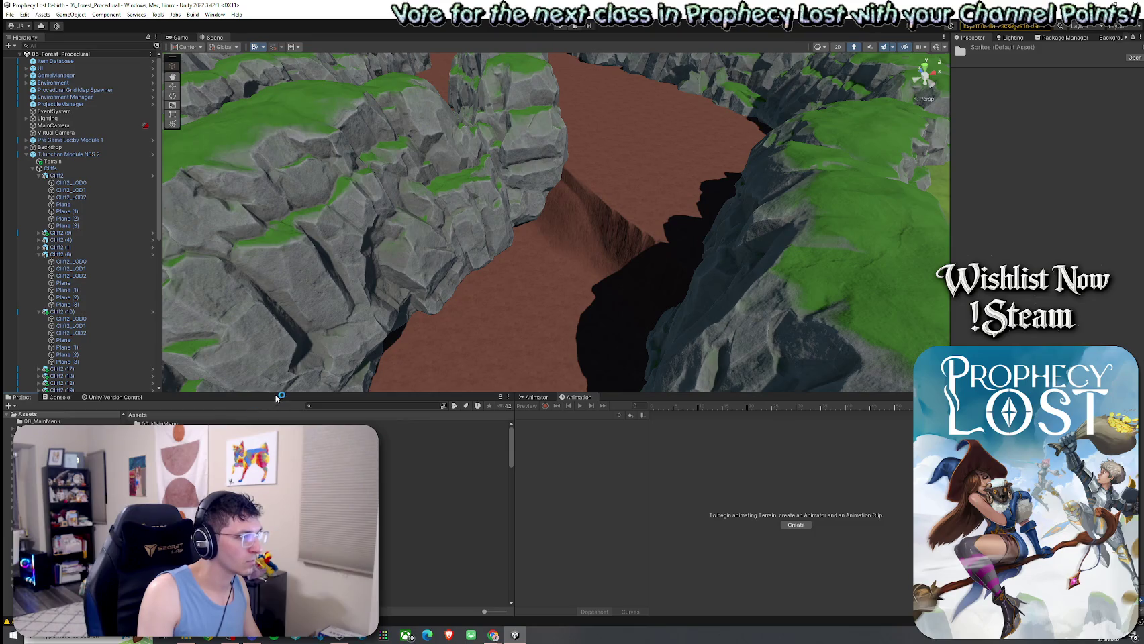
{"action": "scroll", "coordinate": [443, 470], "scroll_direction": "down", "scroll_amount": 3}
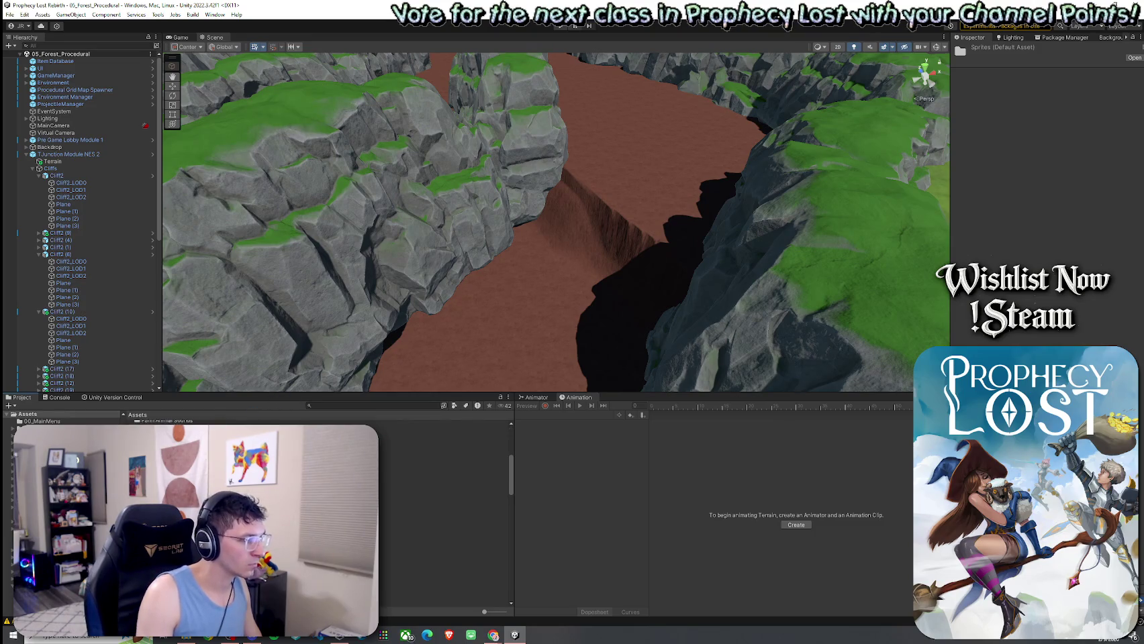
{"action": "scroll", "coordinate": [443, 470], "scroll_direction": "down", "scroll_amount": 2}
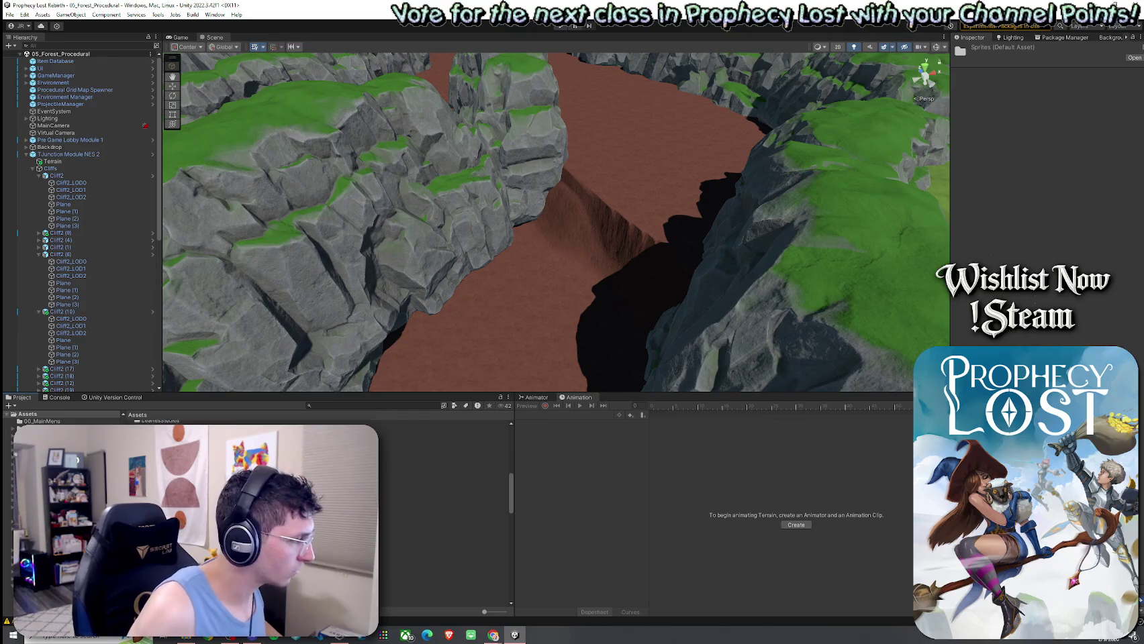
{"action": "double_click", "coordinate": [443, 542]}
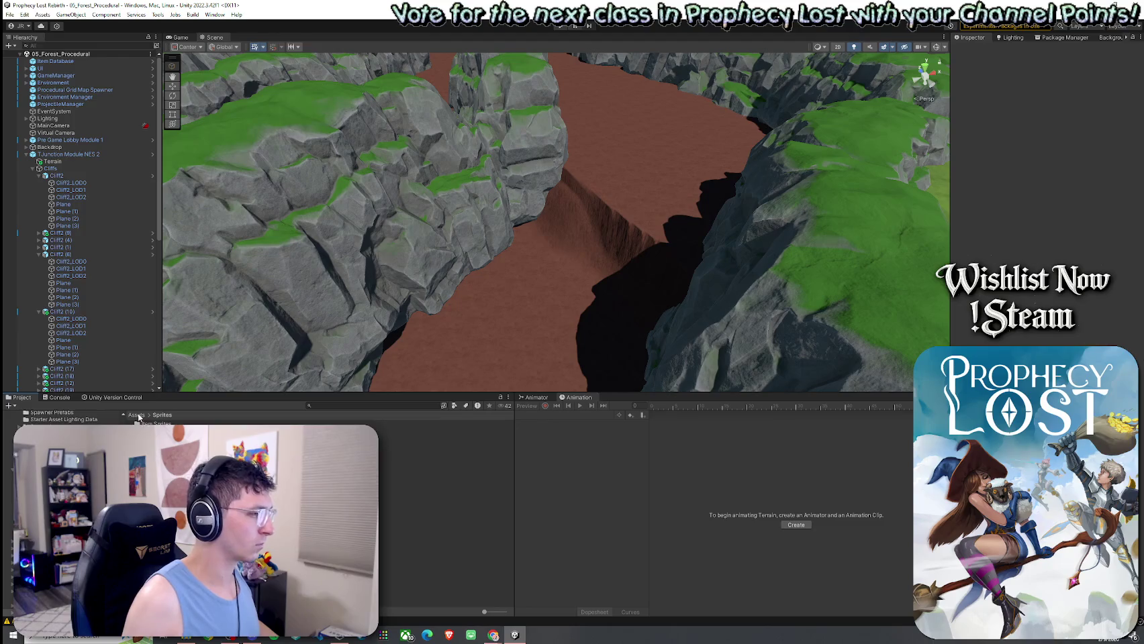
{"action": "left_click", "coordinate": [502, 306]}
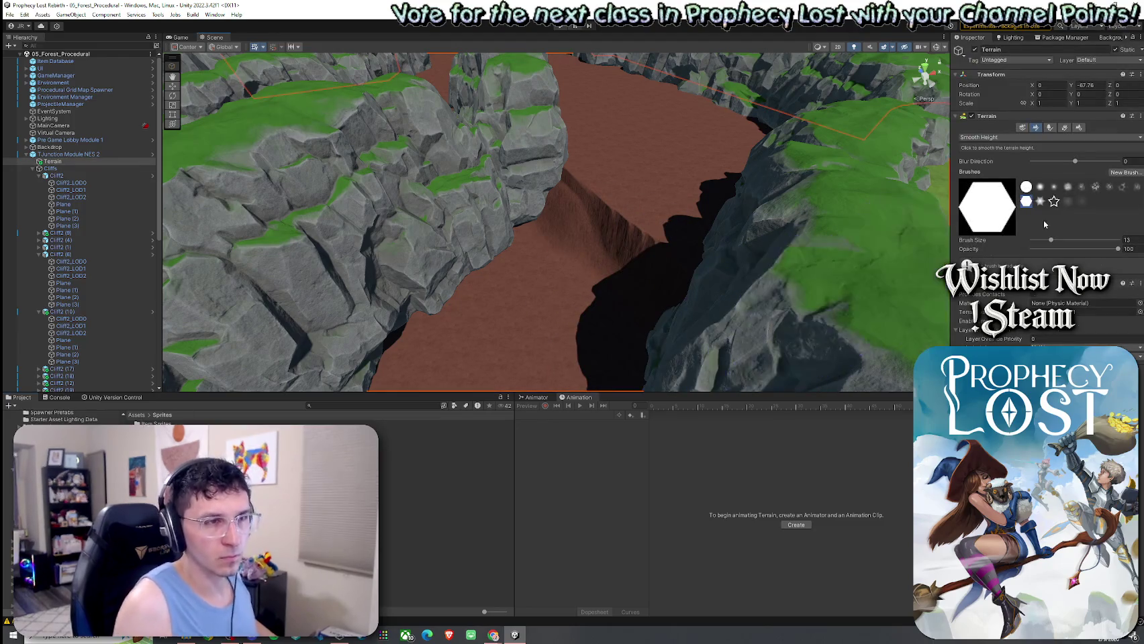
{"action": "left_click", "coordinate": [1013, 138]}
Switch to Stamp Terrain and create a new brush from a 'terrain' texture
{"action": "left_click", "coordinate": [1007, 191]}
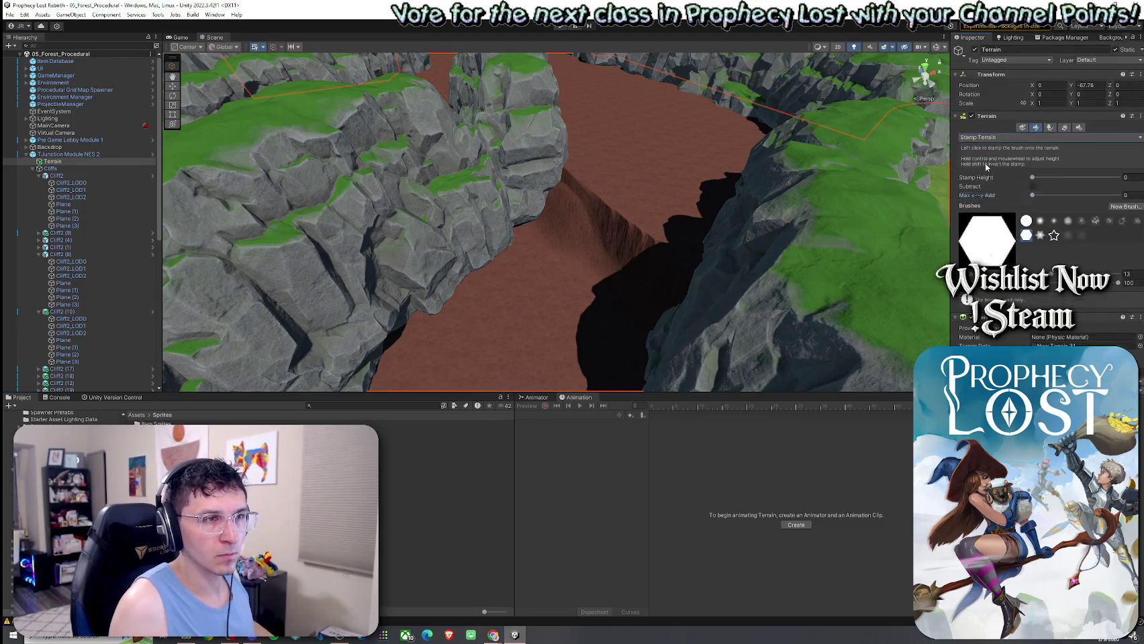
{"action": "left_click", "coordinate": [1124, 207]}
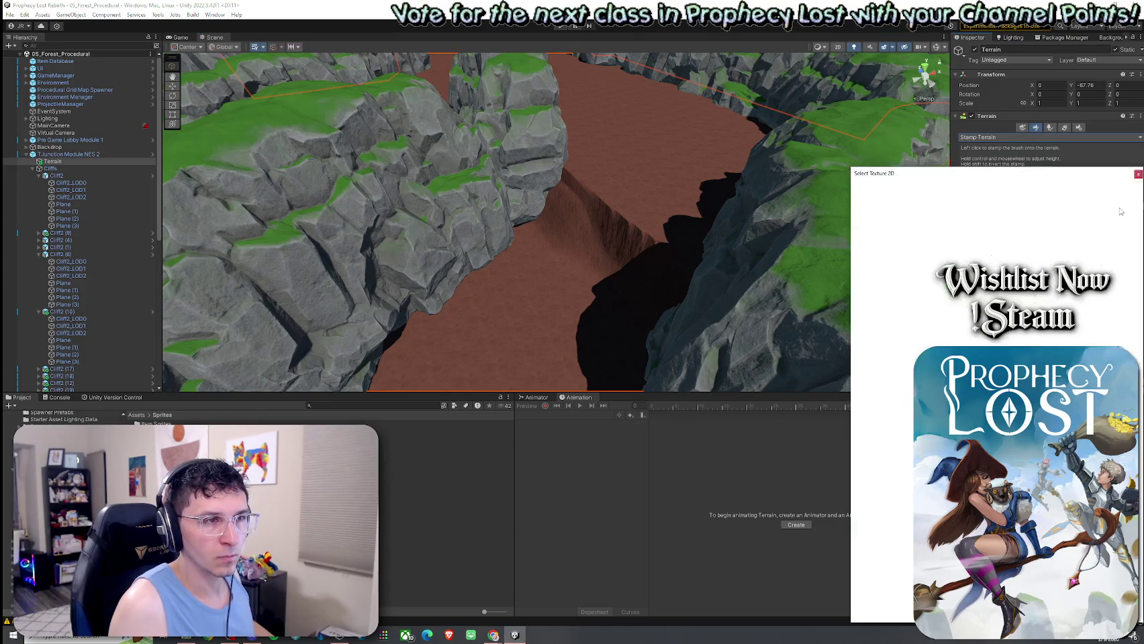
{"action": "type", "text": "terrain"}
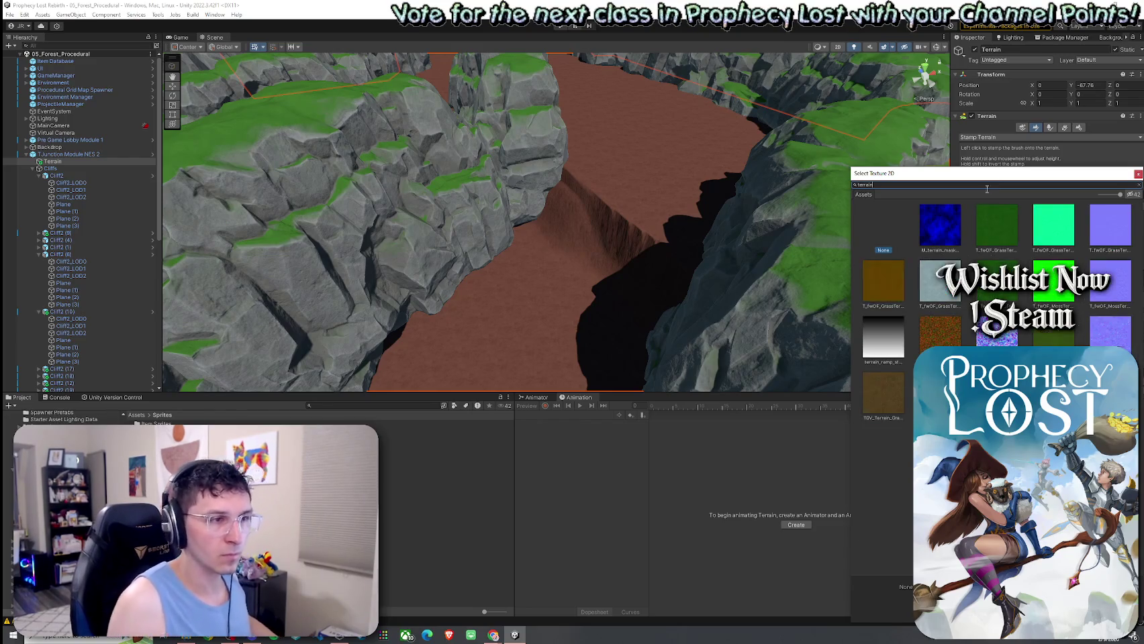
{"action": "double_click", "coordinate": [897, 332]}
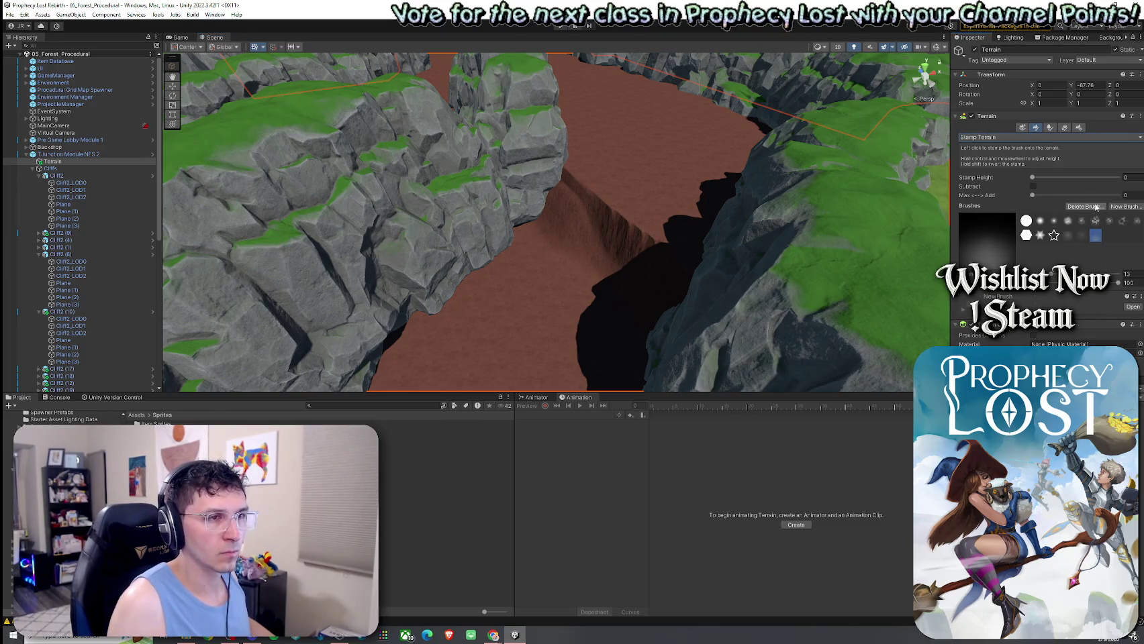
Search the texture picker for 'terra' and close it without choosing another brush
{"action": "left_click", "coordinate": [1124, 208]}
{"action": "type", "text": "terra"}
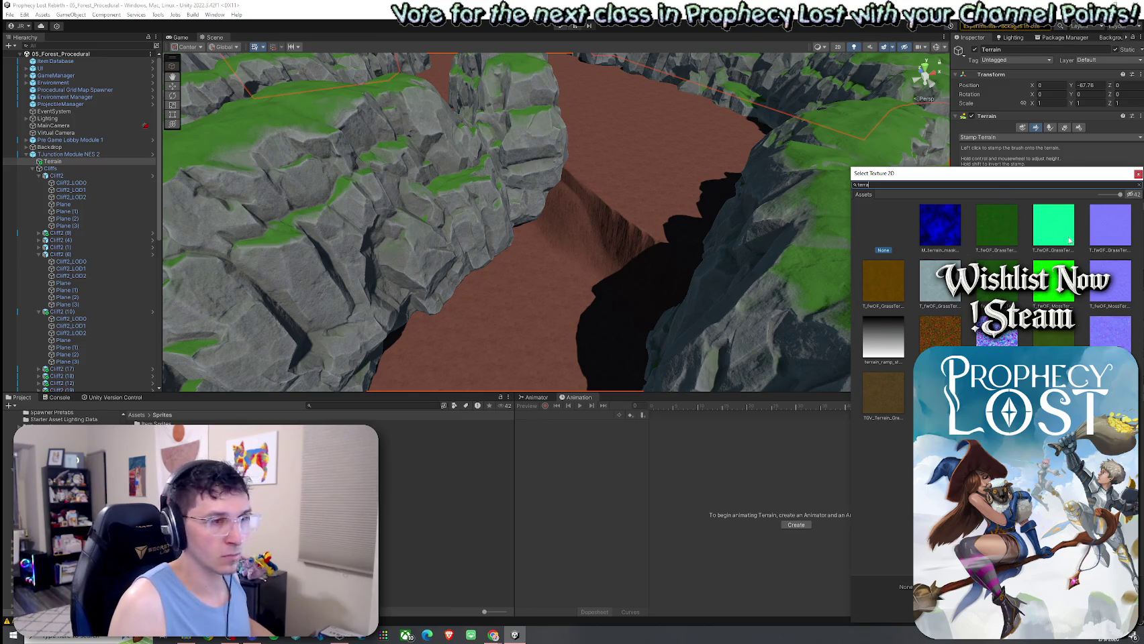
{"action": "left_click", "coordinate": [1138, 174]}
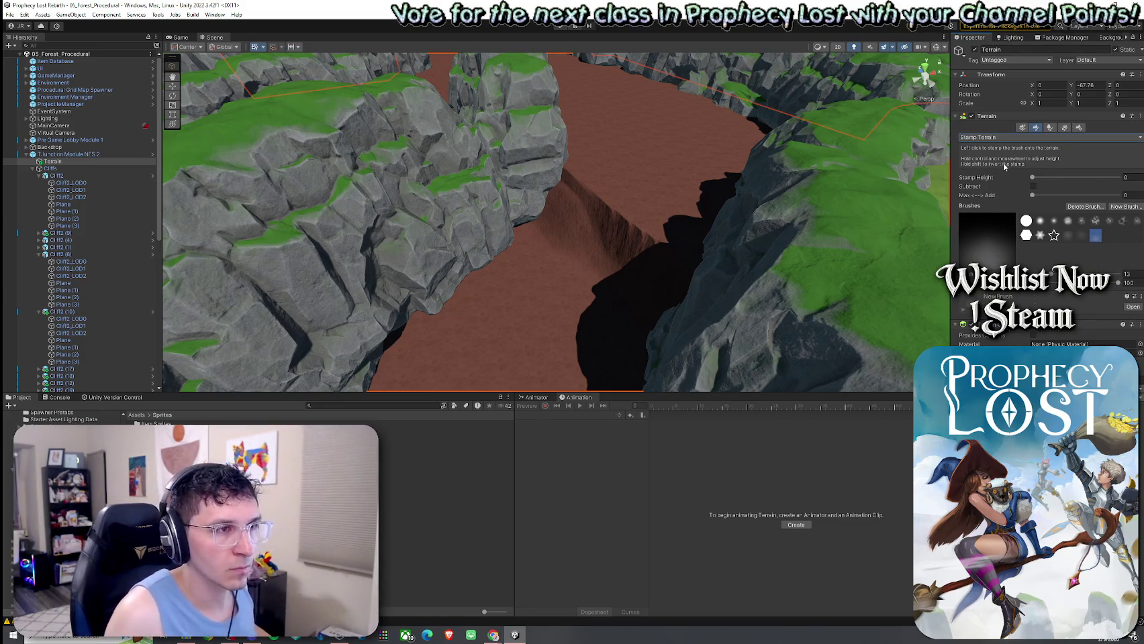
Raise the new brush's Stamp Height from 3 to about 29 while orbiting over the canyon
{"action": "left_click_drag", "start_coordinate": [1033, 179], "coordinate": [1037, 179]}
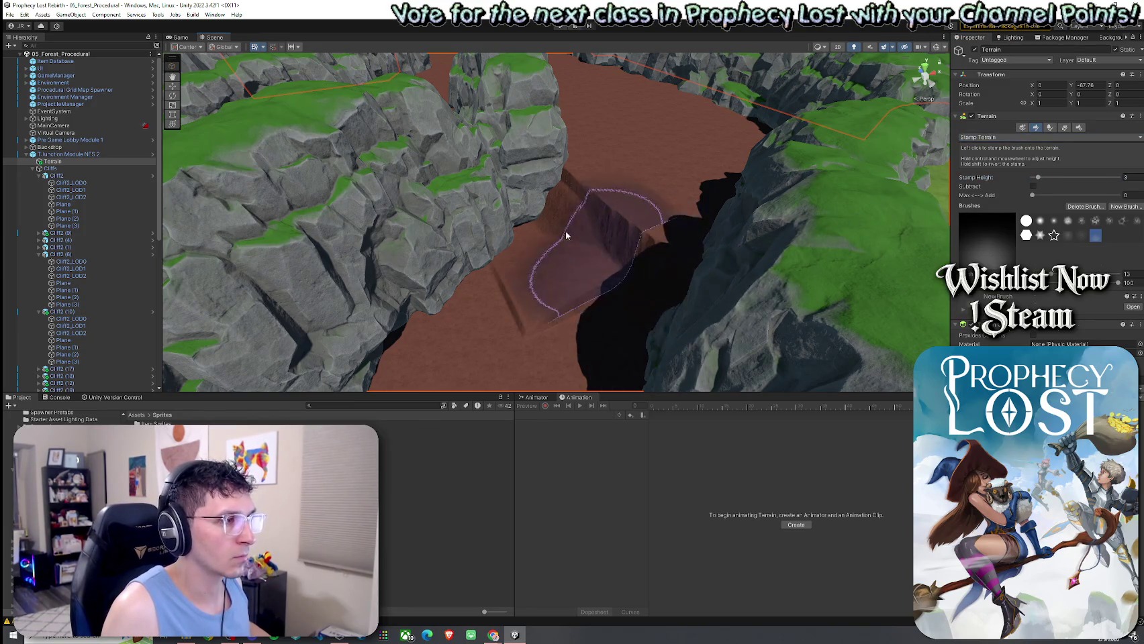
{"action": "mouse_move", "coordinate": [510, 269]}
{"action": "left_mouse_down"}
{"action": "mouse_move", "coordinate": [577, 245]}
{"action": "mouse_move", "coordinate": [523, 288]}
{"action": "left_mouse_up"}
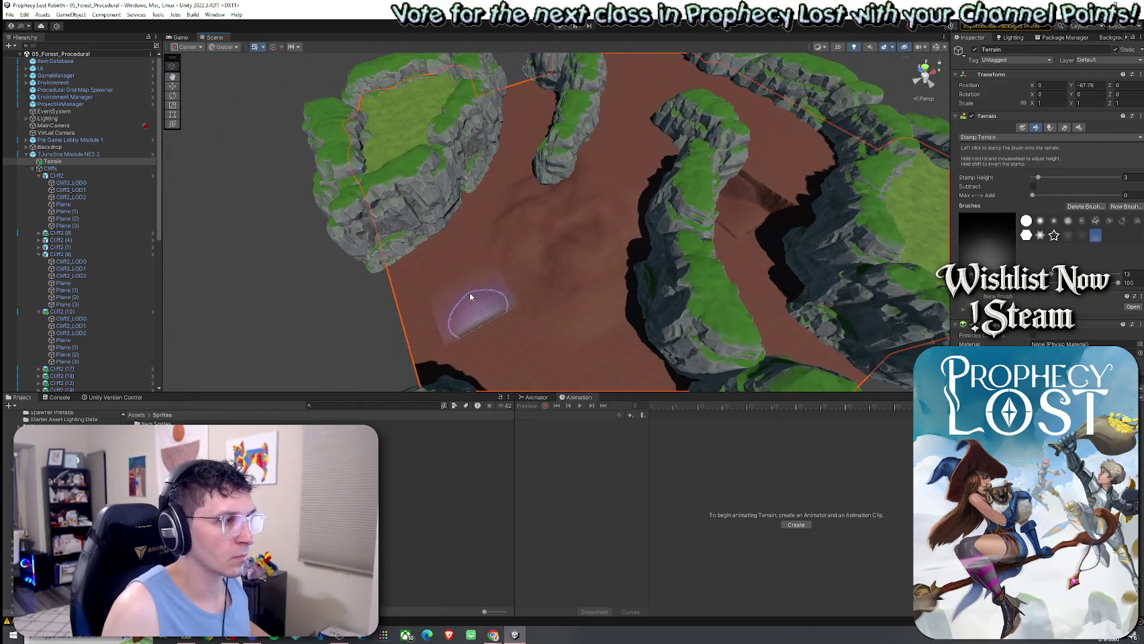
{"action": "left_click_drag", "start_coordinate": [463, 308], "coordinate": [408, 320]}
{"action": "mouse_move", "coordinate": [442, 324]}
{"action": "left_mouse_down"}
{"action": "mouse_move", "coordinate": [626, 255]}
{"action": "mouse_move", "coordinate": [830, 231]}
{"action": "mouse_move", "coordinate": [689, 235]}
{"action": "mouse_move", "coordinate": [731, 223]}
{"action": "left_mouse_up"}
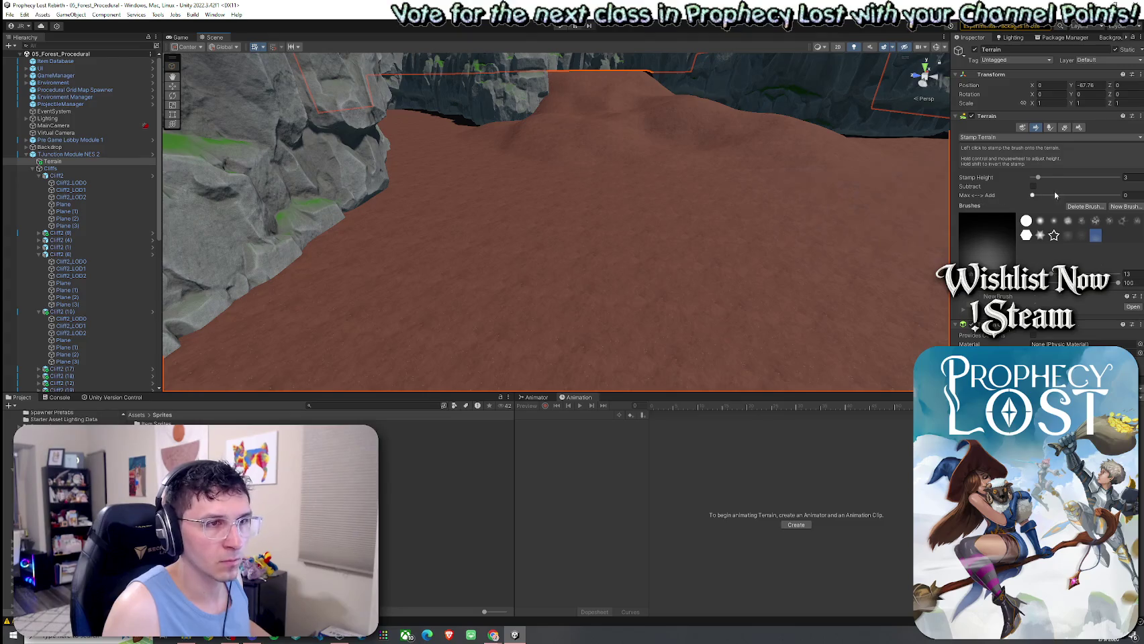
{"action": "scroll", "coordinate": [684, 237], "scroll_direction": "up", "scroll_amount": 3}
{"action": "scroll", "coordinate": [692, 245], "scroll_direction": "down", "scroll_amount": 5}
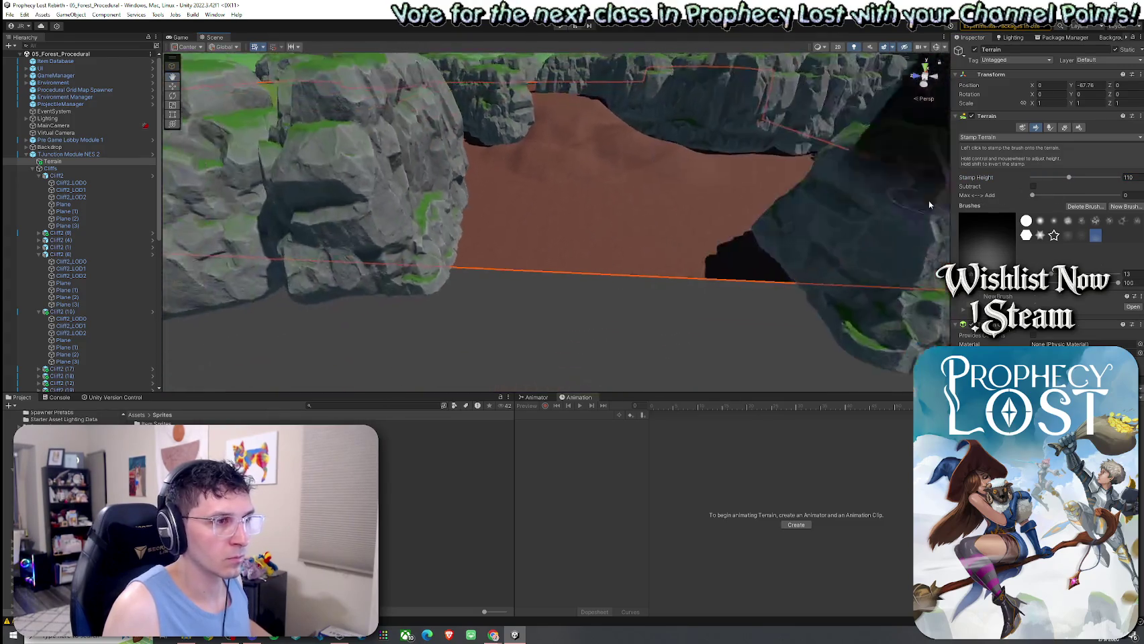
{"action": "left_click_drag", "start_coordinate": [1041, 180], "coordinate": [1051, 181]}
{"action": "scroll", "coordinate": [687, 197], "scroll_direction": "down", "scroll_amount": 3}
Stamp two bumps onto the canyon floor, check them, and expand the brush Mask settings
{"action": "left_click", "coordinate": [649, 210]}
{"action": "mouse_move", "coordinate": [648, 210]}
{"action": "left_mouse_down"}
{"action": "mouse_move", "coordinate": [616, 186]}
{"action": "mouse_move", "coordinate": [692, 258]}
{"action": "mouse_move", "coordinate": [871, 276]}
{"action": "mouse_move", "coordinate": [638, 224]}
{"action": "left_mouse_up"}
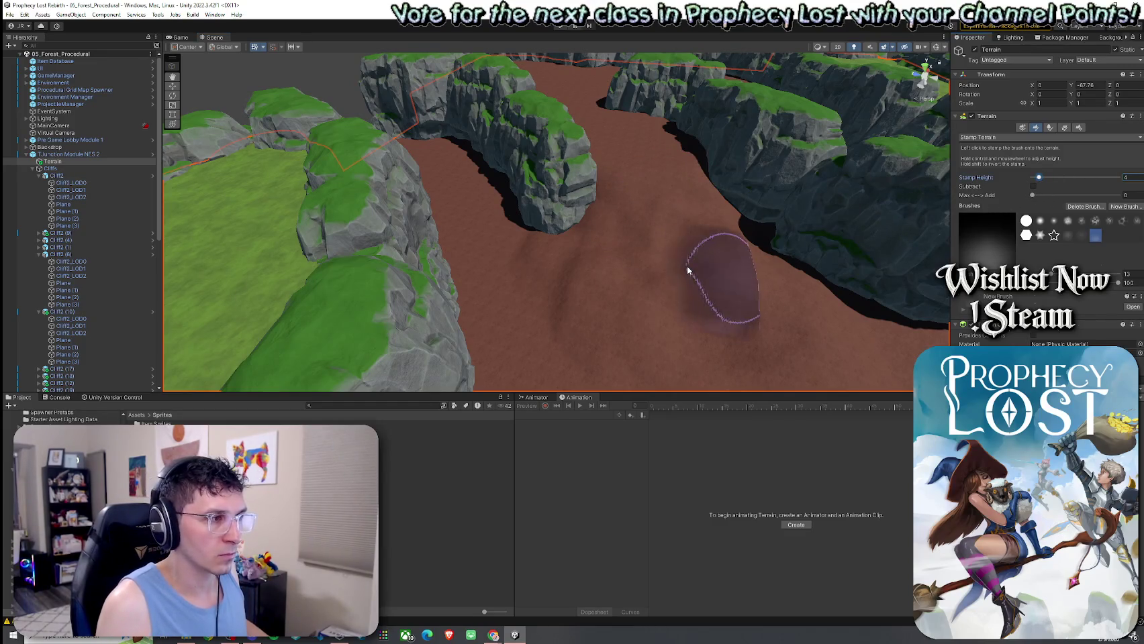
{"action": "mouse_move", "coordinate": [782, 275]}
{"action": "left_mouse_down"}
{"action": "mouse_move", "coordinate": [813, 307]}
{"action": "mouse_move", "coordinate": [833, 305]}
{"action": "mouse_move", "coordinate": [876, 256]}
{"action": "mouse_move", "coordinate": [822, 266]}
{"action": "left_mouse_up"}
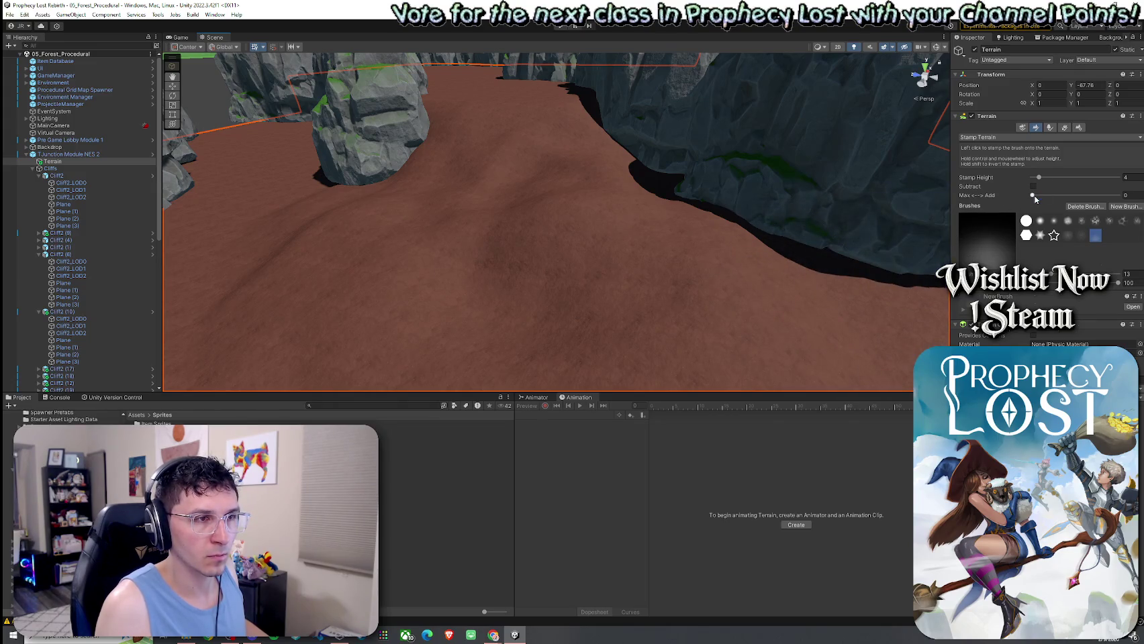
{"action": "left_click", "coordinate": [566, 249]}
{"action": "mouse_move", "coordinate": [567, 249]}
{"action": "left_mouse_down"}
{"action": "mouse_move", "coordinate": [715, 270]}
{"action": "mouse_move", "coordinate": [834, 266]}
{"action": "mouse_move", "coordinate": [595, 257]}
{"action": "left_mouse_up"}
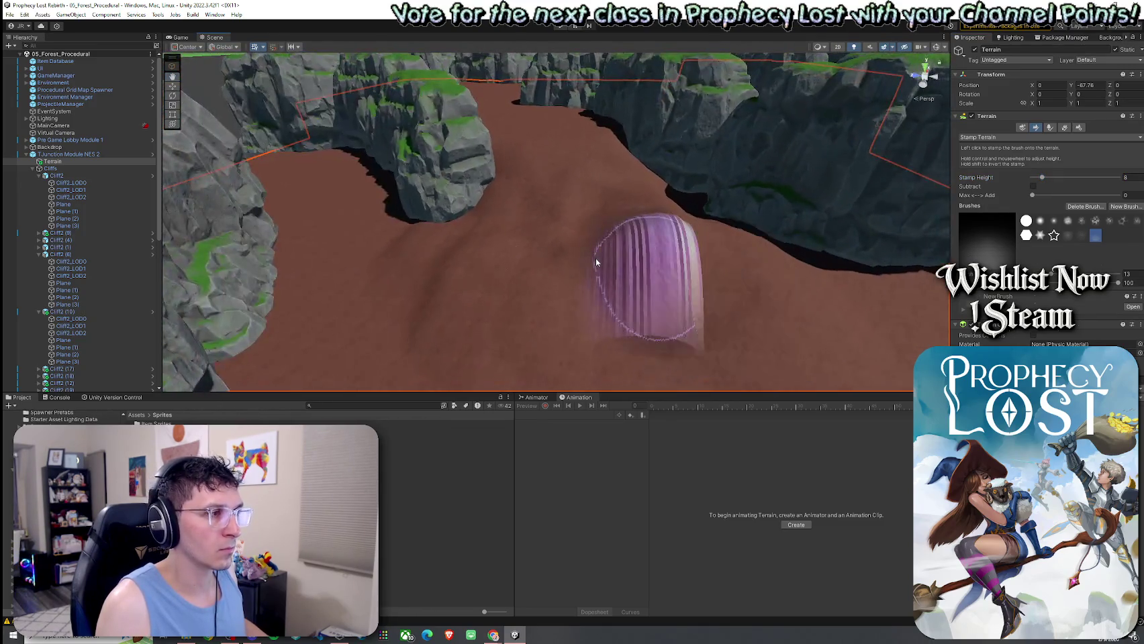
{"action": "mouse_move", "coordinate": [534, 234]}
{"action": "left_mouse_down"}
{"action": "mouse_move", "coordinate": [600, 265]}
{"action": "mouse_move", "coordinate": [602, 280]}
{"action": "mouse_move", "coordinate": [612, 202]}
{"action": "mouse_move", "coordinate": [577, 215]}
{"action": "mouse_move", "coordinate": [935, 206]}
{"action": "left_mouse_up"}
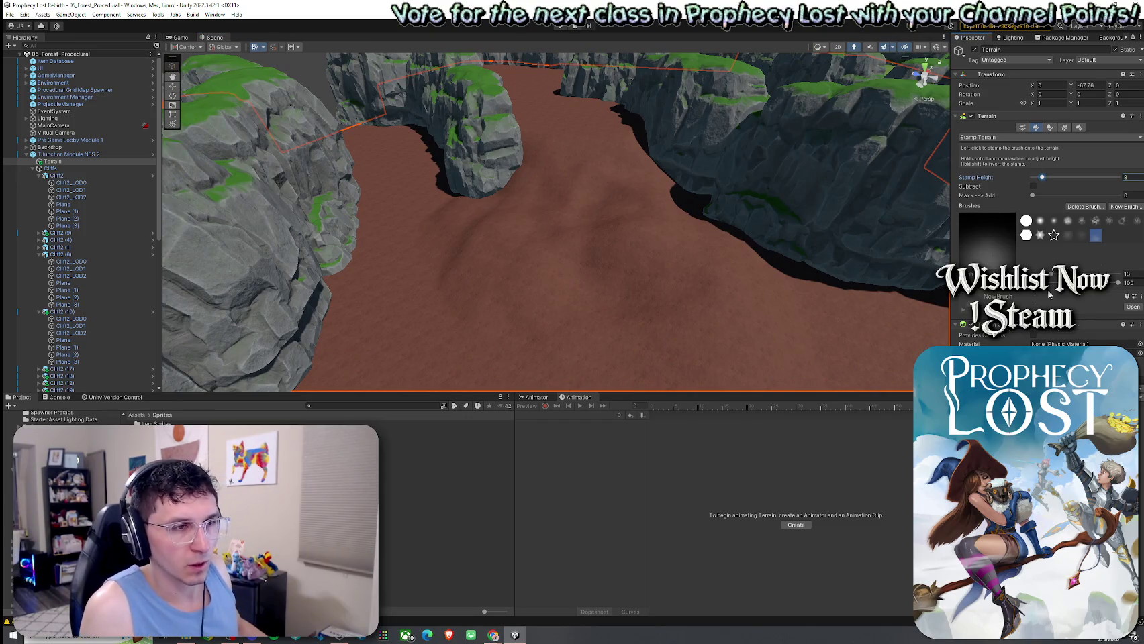
{"action": "left_click", "coordinate": [962, 312]}
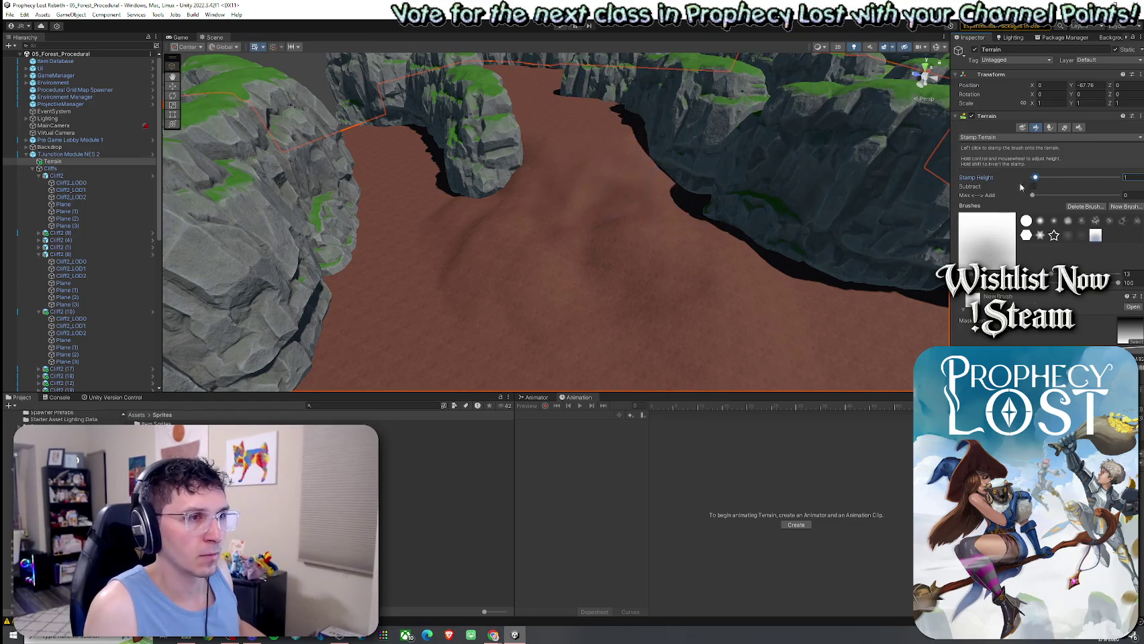
Bring the Stamp Height slider down to a small value
{"action": "left_click_drag", "start_coordinate": [1089, 181], "coordinate": [1091, 182]}
{"action": "scroll", "coordinate": [573, 193], "scroll_direction": "down", "scroll_amount": 5}
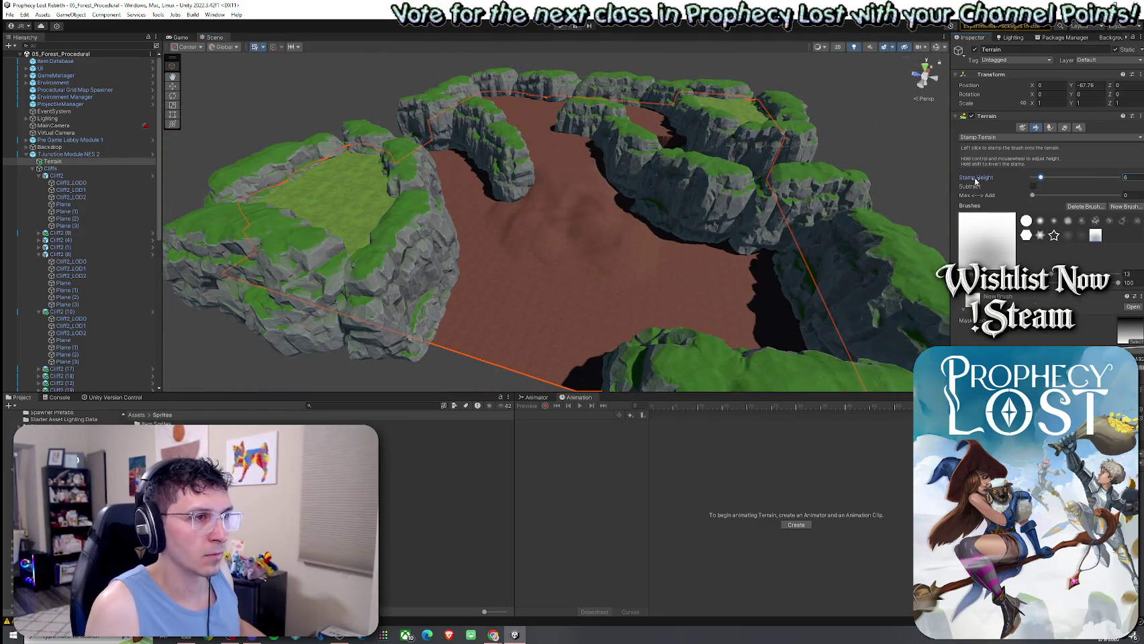
{"action": "left_click_drag", "start_coordinate": [1038, 179], "coordinate": [1038, 179]}
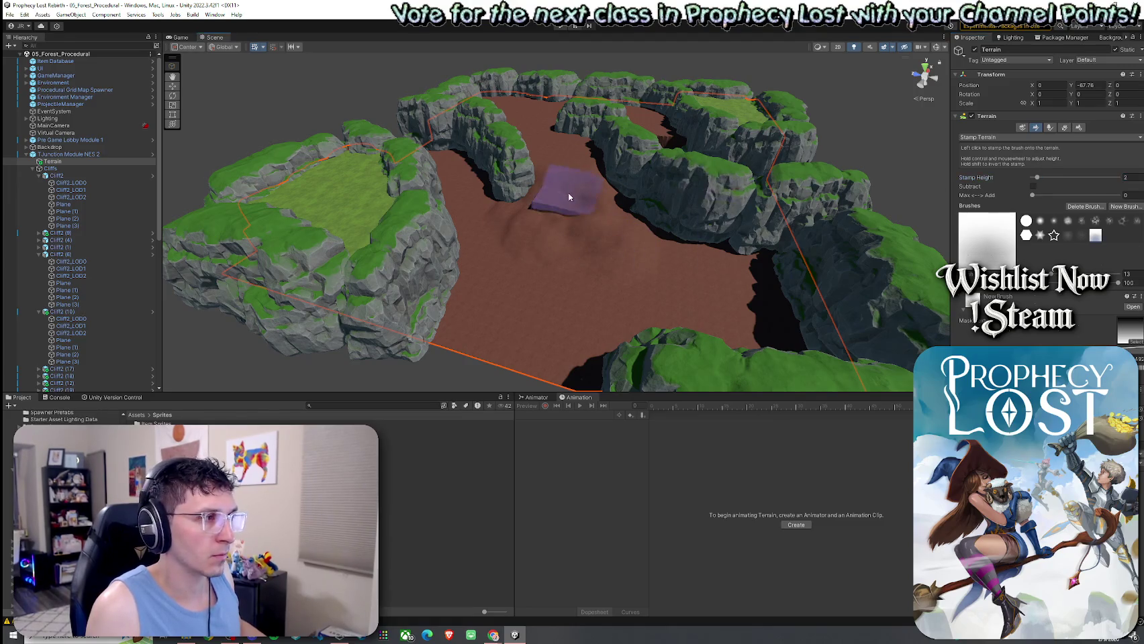
{"action": "scroll", "coordinate": [580, 228], "scroll_direction": "up", "scroll_amount": 10}
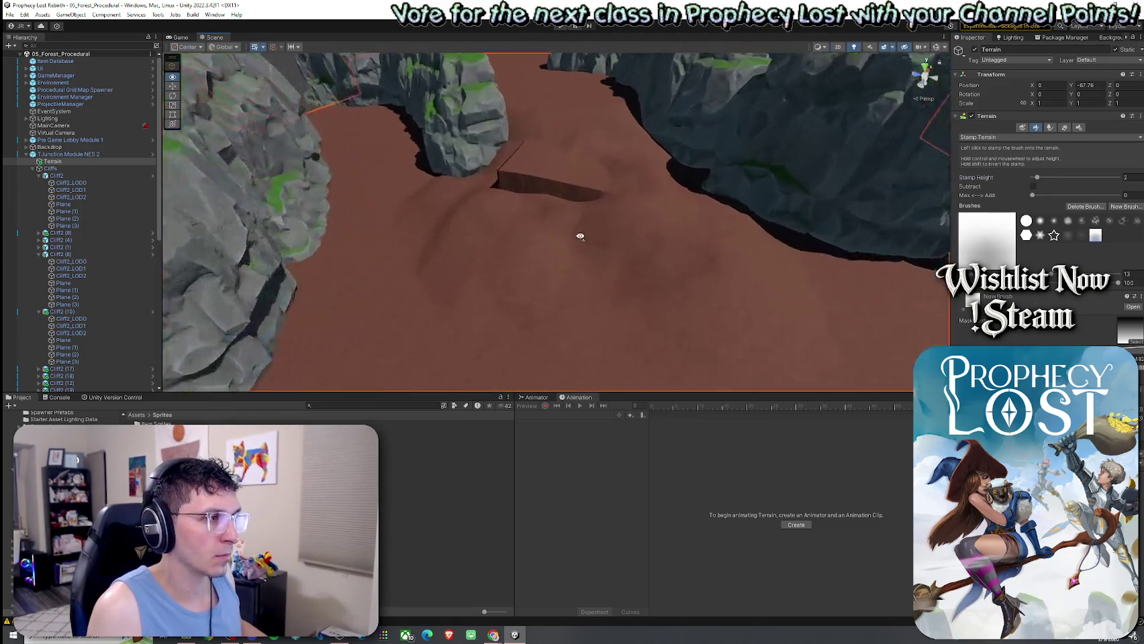
{"action": "scroll", "coordinate": [597, 199], "scroll_direction": "down", "scroll_amount": 5}
Orbit to an oblique view of the terrain and switch the terrain tool to Paint Texture
{"action": "mouse_move", "coordinate": [623, 181]}
{"action": "left_mouse_down"}
{"action": "mouse_move", "coordinate": [736, 178]}
{"action": "mouse_move", "coordinate": [526, 217]}
{"action": "mouse_move", "coordinate": [570, 235]}
{"action": "left_mouse_up"}
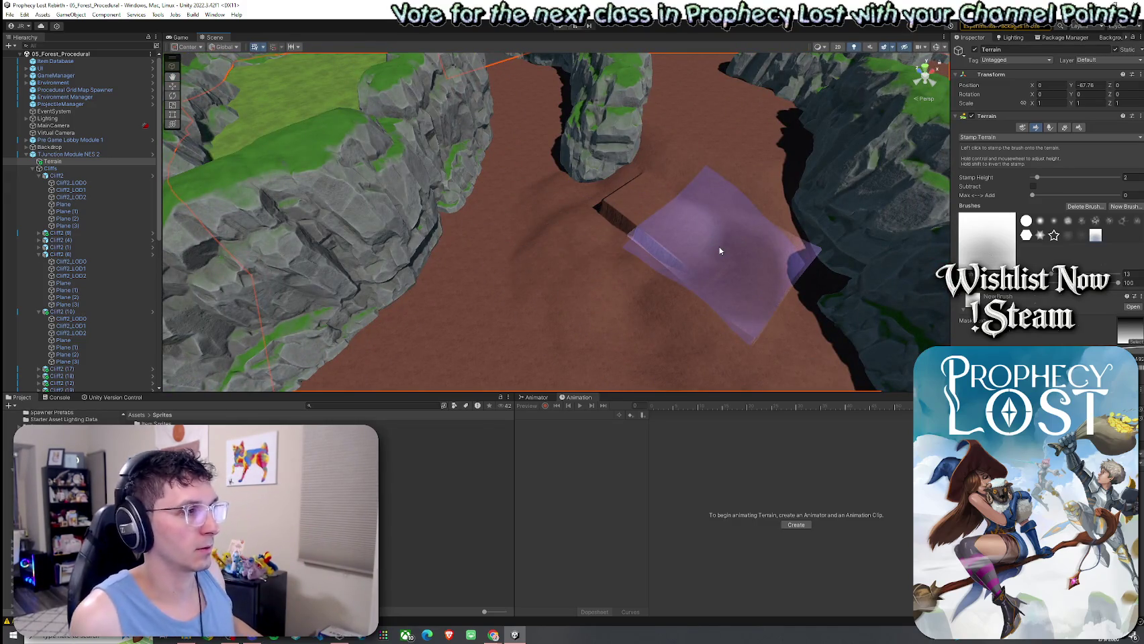
{"action": "scroll", "coordinate": [719, 252], "scroll_direction": "down", "scroll_amount": 3}
{"action": "mouse_move", "coordinate": [678, 248]}
{"action": "left_mouse_down"}
{"action": "mouse_move", "coordinate": [593, 236]}
{"action": "mouse_move", "coordinate": [557, 246]}
{"action": "left_mouse_up"}
{"action": "left_click", "coordinate": [993, 137]}
{"action": "left_click", "coordinate": [998, 168]}
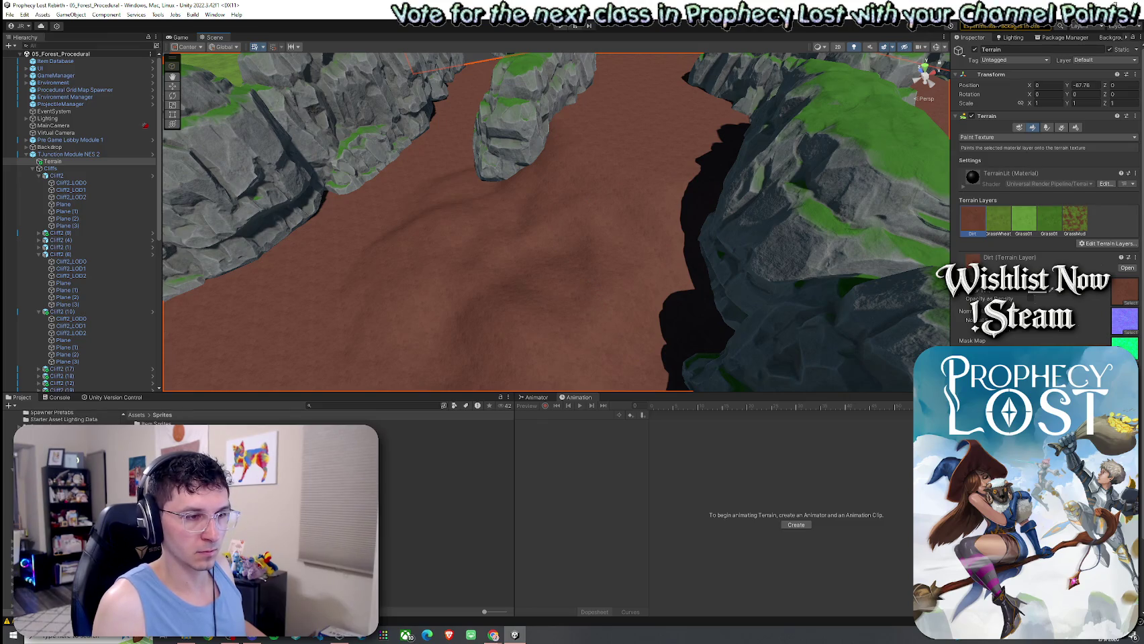
Switch to Raise or Lower Terrain, undo the tall mound, and set opacity to 0.2
{"action": "left_click", "coordinate": [998, 137]}
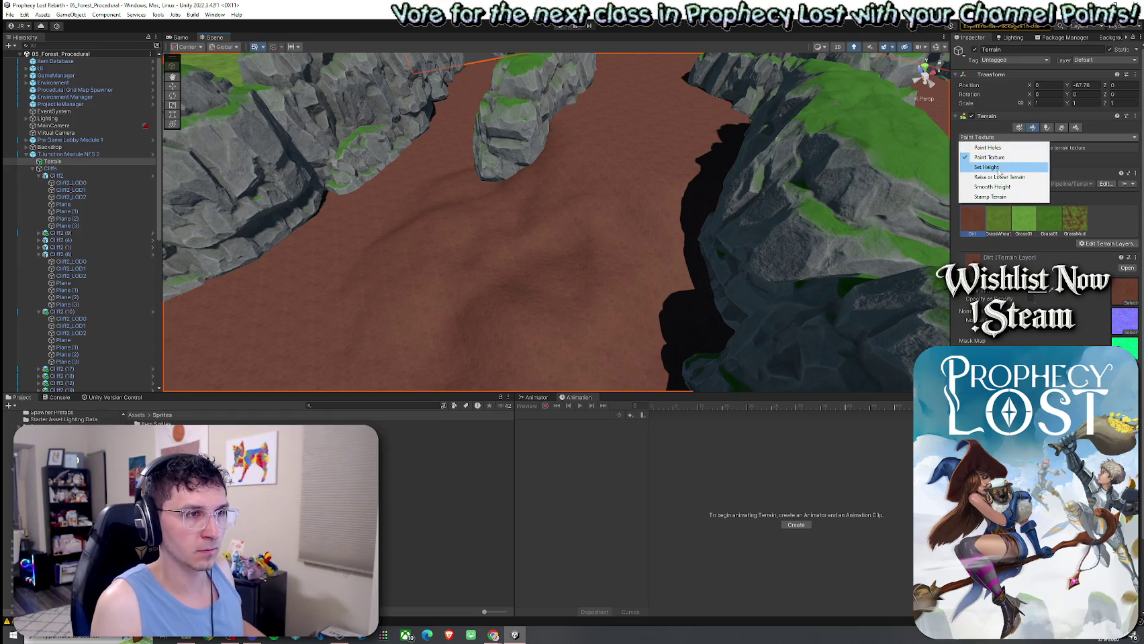
{"action": "left_click", "coordinate": [1000, 177]}
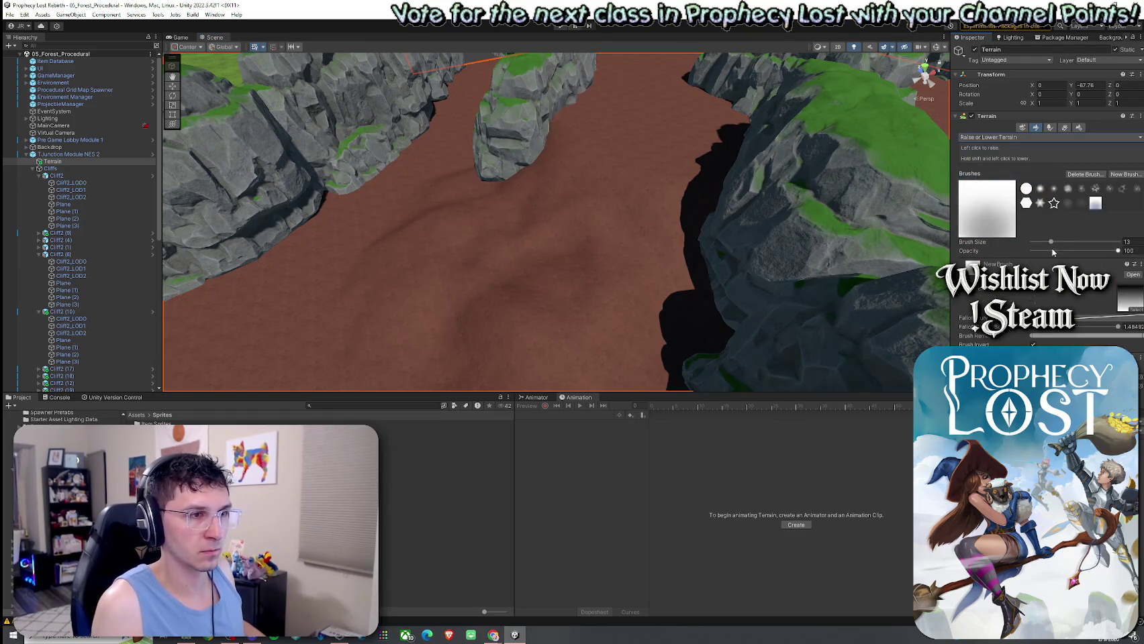
{"action": "left_click_drag", "start_coordinate": [1037, 253], "coordinate": [1033, 251]}
{"action": "mouse_move", "coordinate": [610, 284]}
{"action": "left_mouse_down"}
{"action": "mouse_move", "coordinate": [490, 279]}
{"action": "mouse_move", "coordinate": [583, 212]}
{"action": "mouse_move", "coordinate": [507, 279]}
{"action": "left_mouse_up"}
{"action": "key", "text": "ctrl+z"}
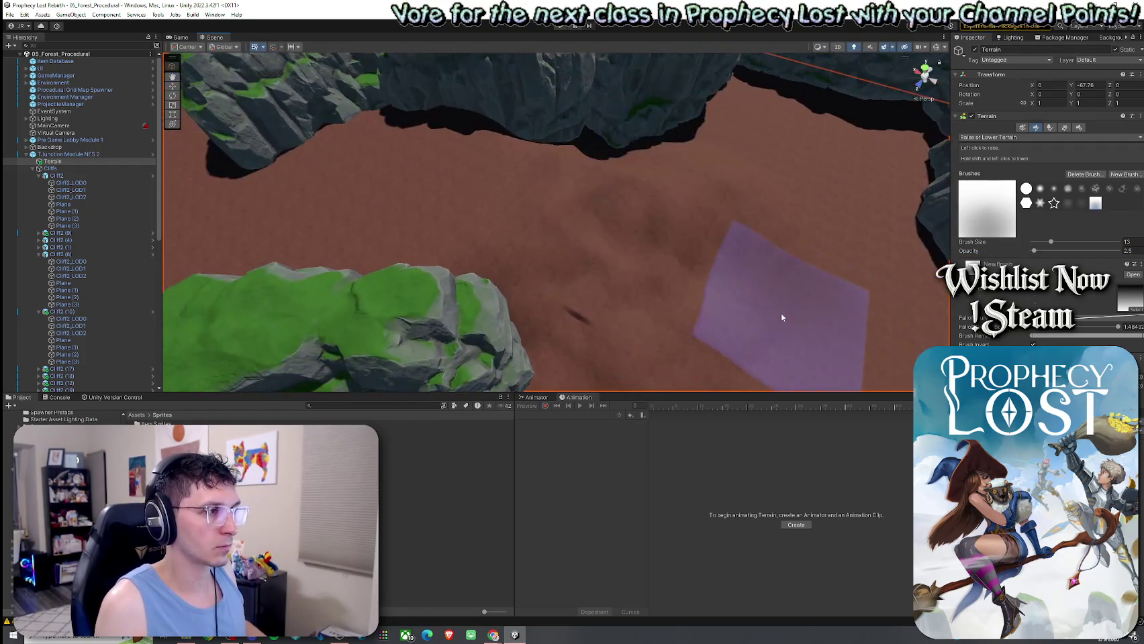
{"action": "left_click_drag", "start_coordinate": [1036, 251], "coordinate": [1031, 251]}
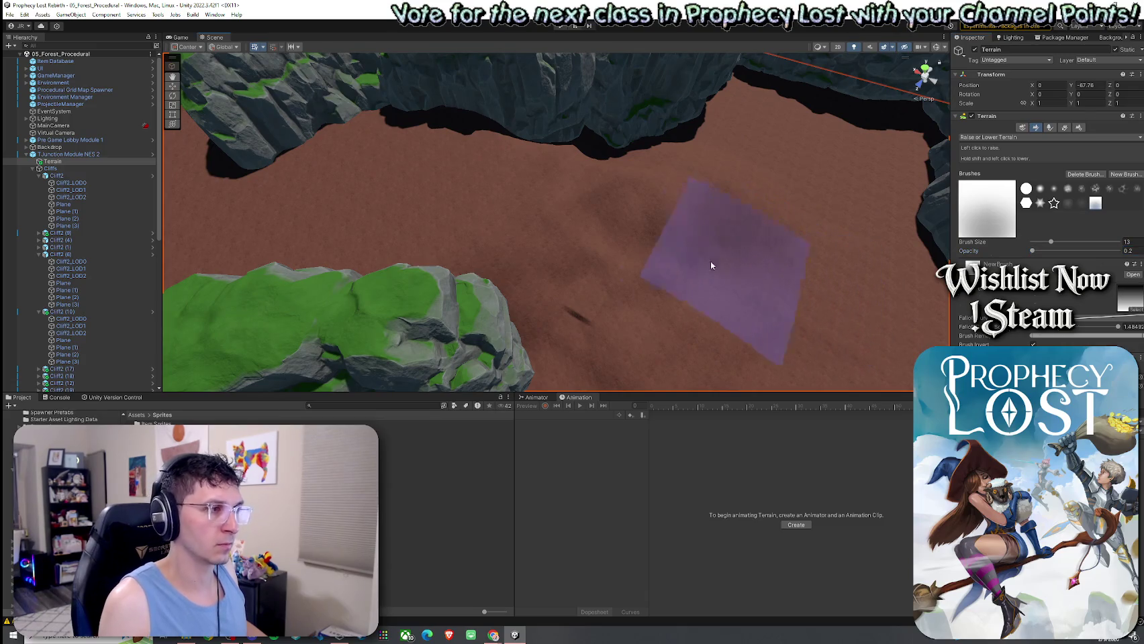
Orbit around the cliffs, frame the whole terrain, and switch to Smooth Height
{"action": "mouse_move", "coordinate": [554, 245]}
{"action": "left_mouse_down"}
{"action": "mouse_move", "coordinate": [731, 275]}
{"action": "mouse_move", "coordinate": [533, 185]}
{"action": "mouse_move", "coordinate": [426, 186]}
{"action": "mouse_move", "coordinate": [391, 229]}
{"action": "left_mouse_up"}
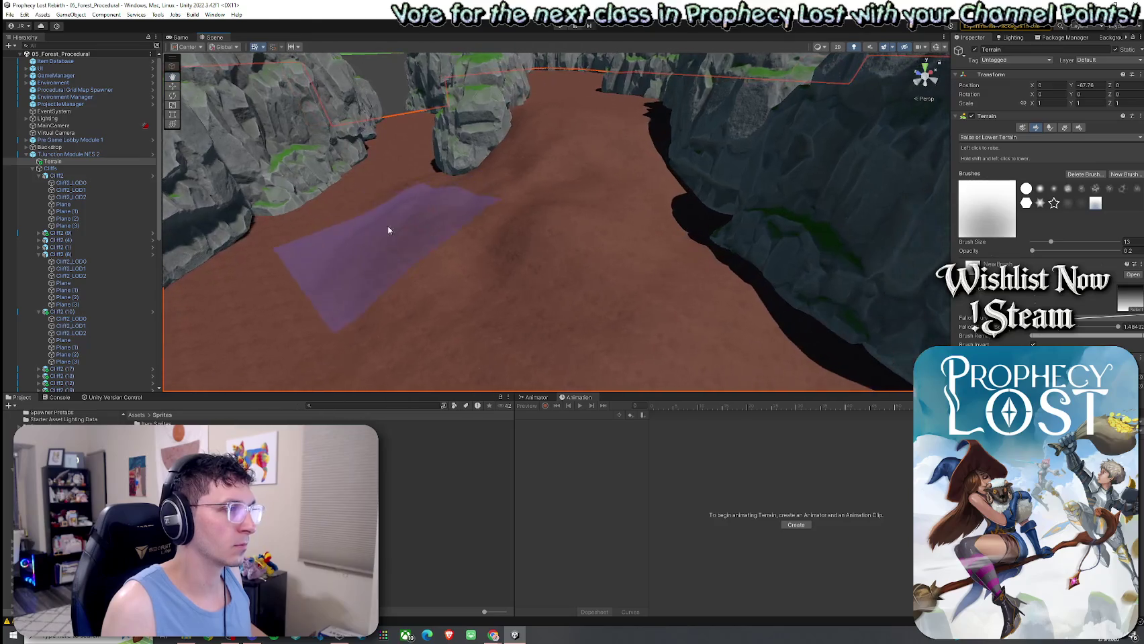
{"action": "mouse_move", "coordinate": [574, 127]}
{"action": "left_mouse_down"}
{"action": "mouse_move", "coordinate": [552, 221]}
{"action": "mouse_move", "coordinate": [439, 232]}
{"action": "mouse_move", "coordinate": [530, 272]}
{"action": "left_mouse_up"}
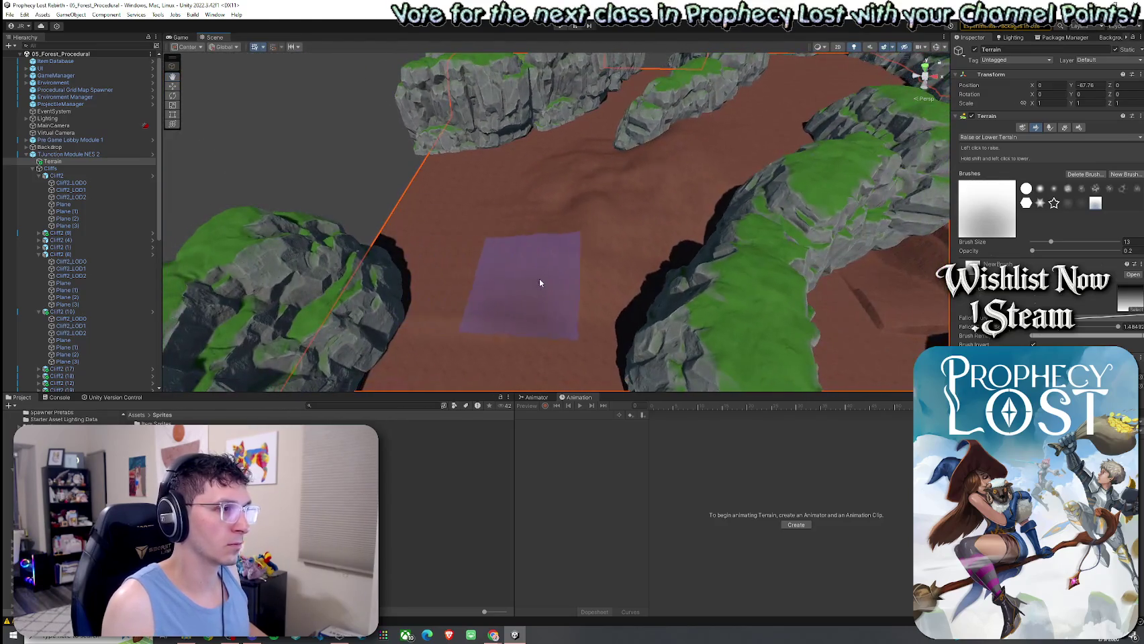
{"action": "mouse_move", "coordinate": [699, 178]}
{"action": "left_mouse_down"}
{"action": "mouse_move", "coordinate": [663, 226]}
{"action": "mouse_move", "coordinate": [722, 285]}
{"action": "left_mouse_up"}
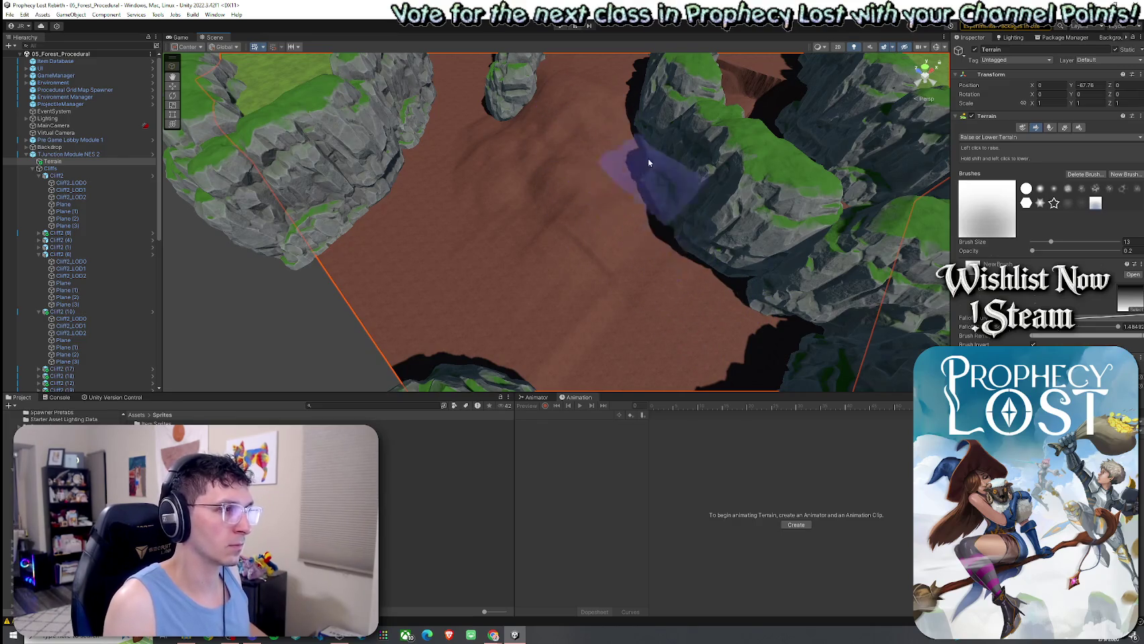
{"action": "key", "text": "f"}
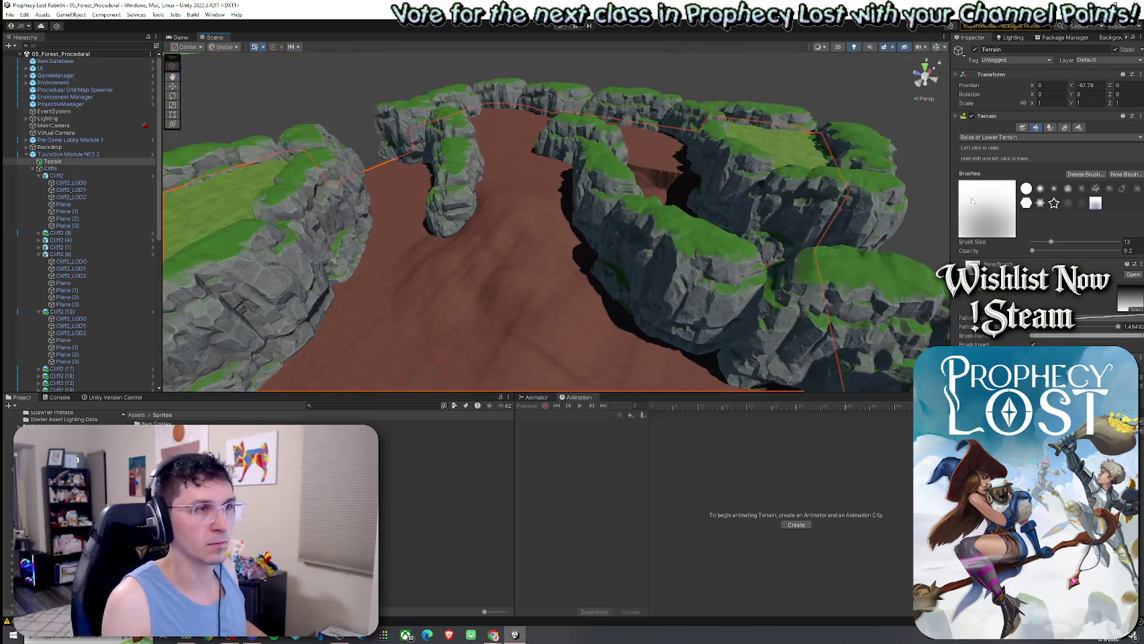
{"action": "left_click", "coordinate": [1014, 137]}
{"action": "left_click", "coordinate": [1012, 186]}
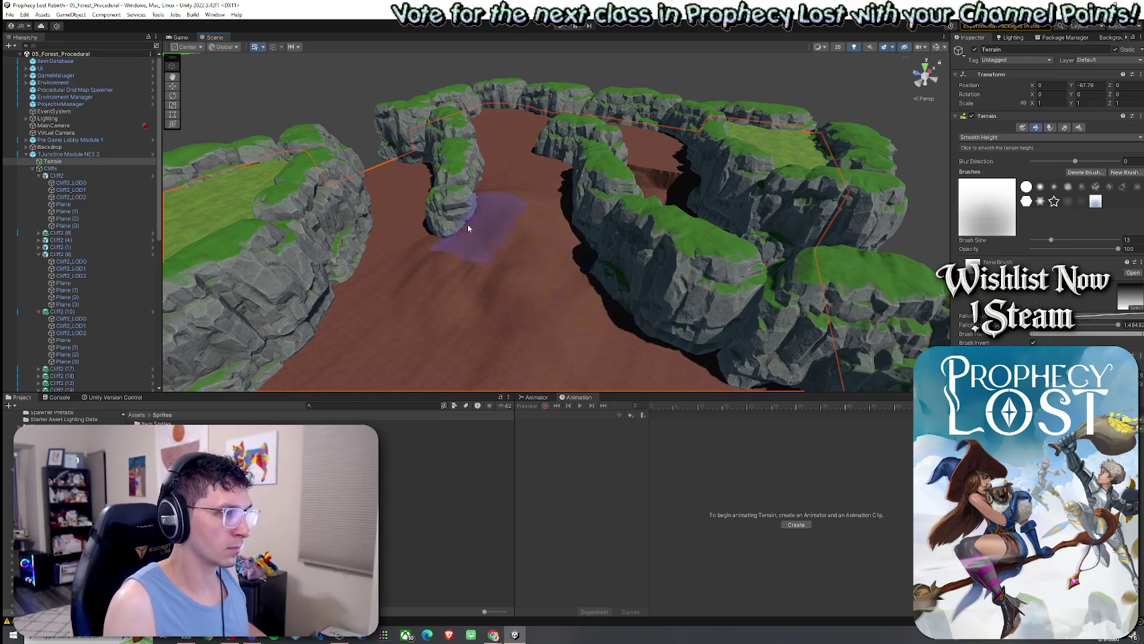
{"action": "mouse_move", "coordinate": [524, 231]}
{"action": "left_mouse_down"}
{"action": "mouse_move", "coordinate": [388, 340]}
{"action": "mouse_move", "coordinate": [591, 276]}
{"action": "mouse_move", "coordinate": [613, 263]}
{"action": "mouse_move", "coordinate": [502, 286]}
{"action": "mouse_move", "coordinate": [622, 243]}
{"action": "left_mouse_up"}
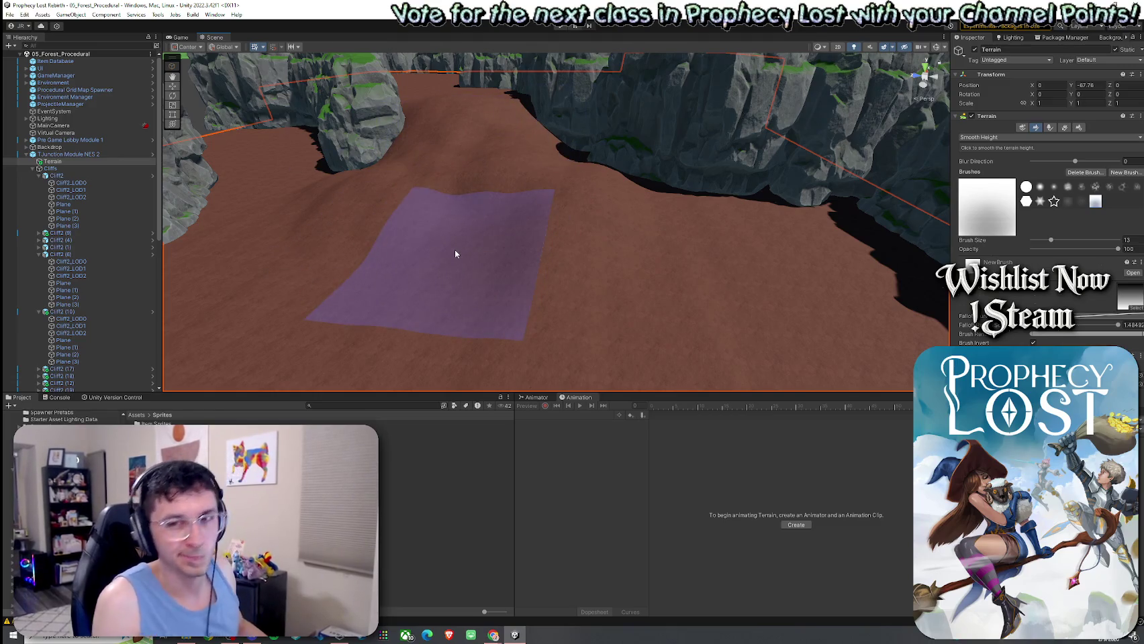
{"action": "mouse_move", "coordinate": [470, 218]}
{"action": "left_mouse_down"}
{"action": "mouse_move", "coordinate": [448, 215]}
{"action": "mouse_move", "coordinate": [452, 167]}
{"action": "mouse_move", "coordinate": [434, 255]}
{"action": "left_mouse_up"}
Choose Set Height and flatten stretches of the canyon floor to -87.78
{"action": "left_click", "coordinate": [986, 137]}
{"action": "left_click", "coordinate": [990, 157]}
{"action": "left_click", "coordinate": [993, 138]}
{"action": "left_click", "coordinate": [986, 168]}
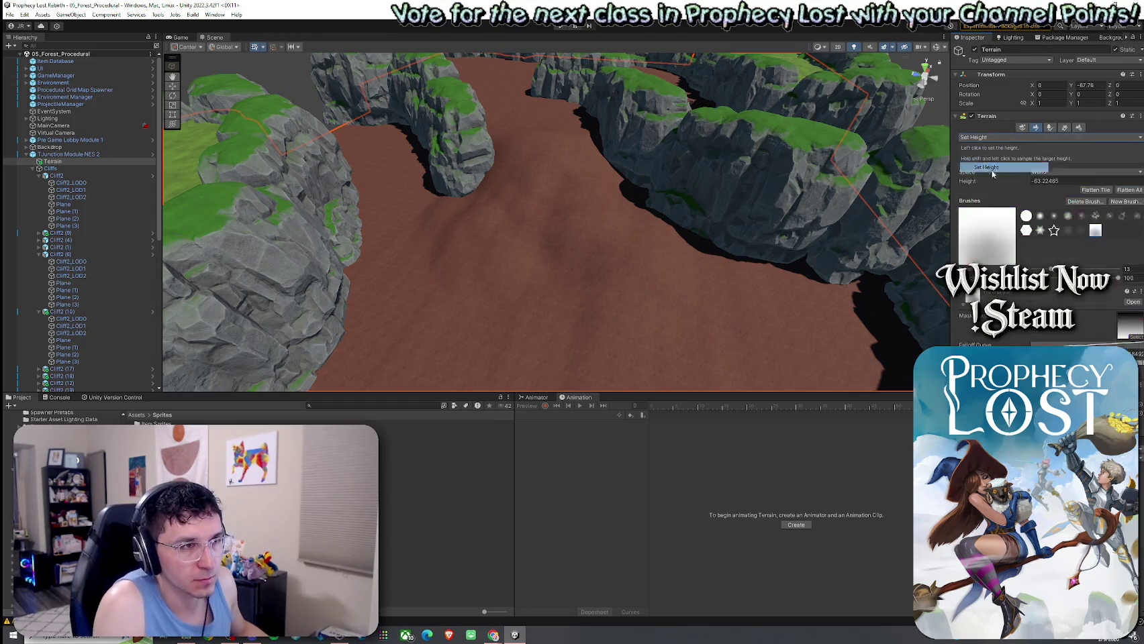
{"action": "left_click", "coordinate": [541, 223]}
{"action": "mouse_move", "coordinate": [542, 223]}
{"action": "left_mouse_down"}
{"action": "mouse_move", "coordinate": [663, 263]}
{"action": "mouse_move", "coordinate": [469, 313]}
{"action": "mouse_move", "coordinate": [635, 306]}
{"action": "left_mouse_up"}
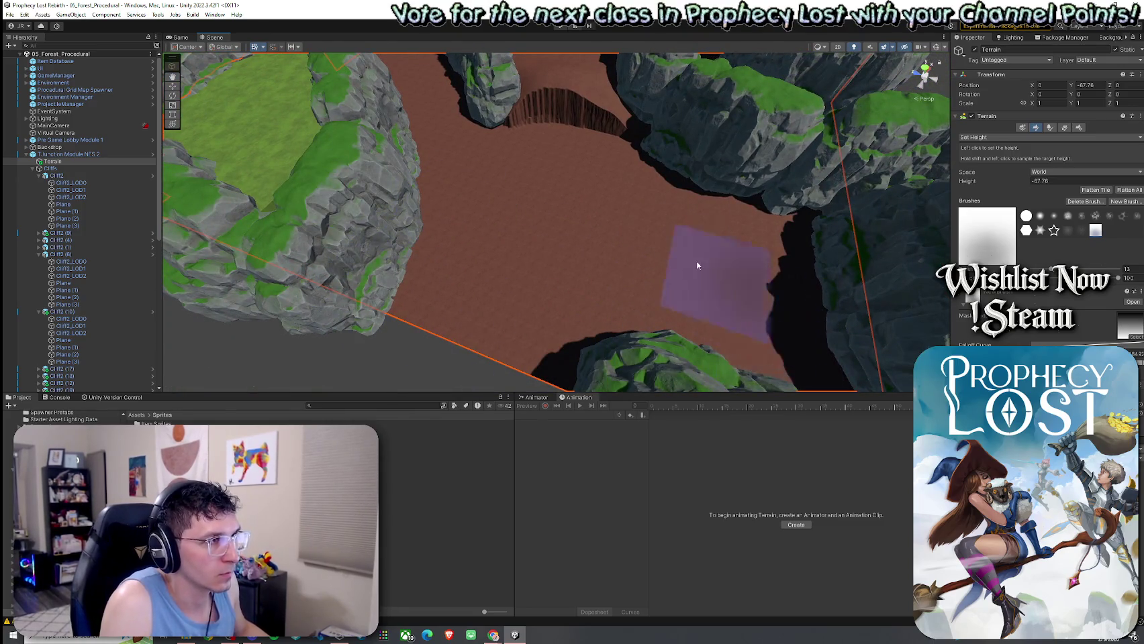
{"action": "mouse_move", "coordinate": [523, 147]}
{"action": "left_mouse_down"}
{"action": "mouse_move", "coordinate": [705, 174]}
{"action": "mouse_move", "coordinate": [513, 209]}
{"action": "mouse_move", "coordinate": [641, 261]}
{"action": "left_mouse_up"}
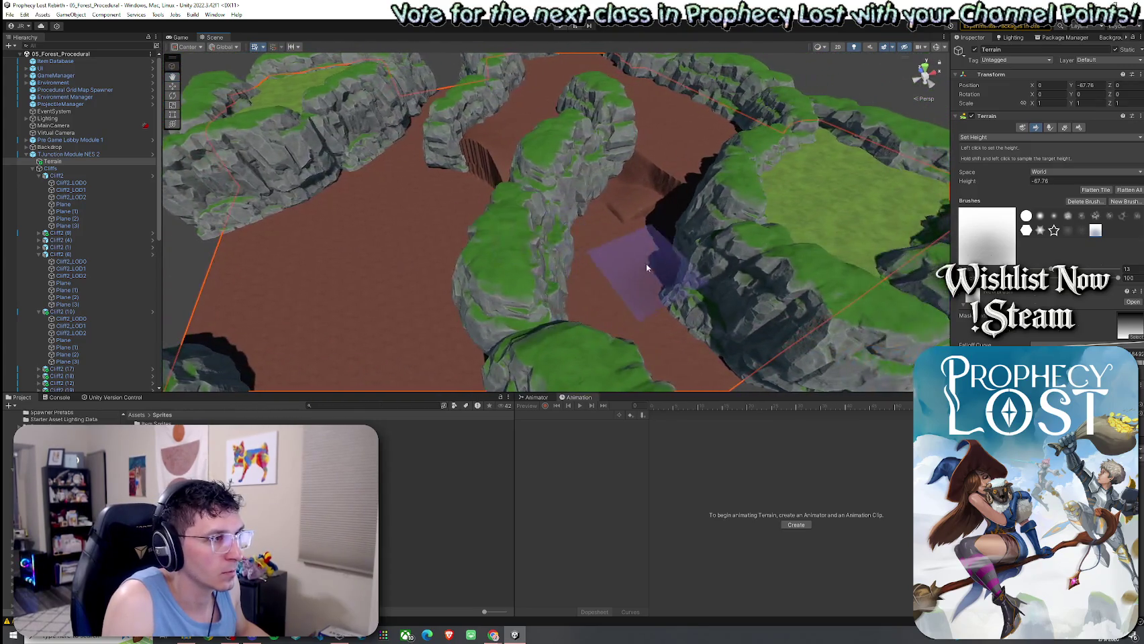
{"action": "mouse_move", "coordinate": [662, 201]}
{"action": "left_mouse_down"}
{"action": "mouse_move", "coordinate": [642, 200]}
{"action": "mouse_move", "coordinate": [711, 225]}
{"action": "mouse_move", "coordinate": [702, 284]}
{"action": "left_mouse_up"}
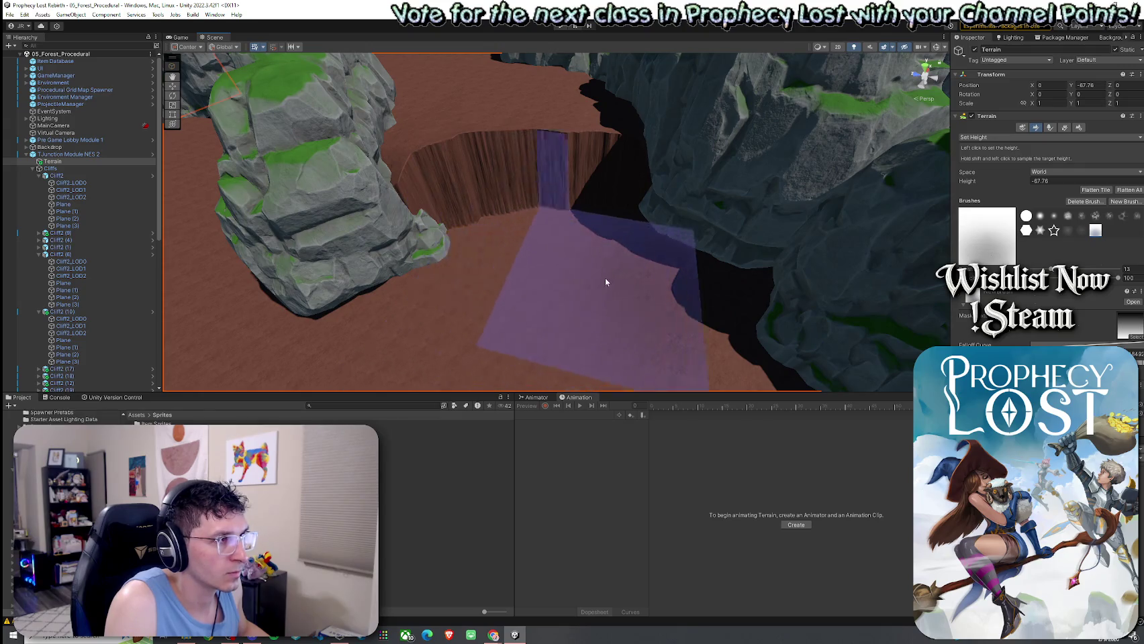
Browse Paint Texture and Raise or Lower Terrain, closing the brush texture picker unchanged
{"action": "scroll", "coordinate": [672, 293], "scroll_direction": "down", "scroll_amount": 5}
{"action": "left_click_drag", "start_coordinate": [643, 286], "coordinate": [733, 247]}
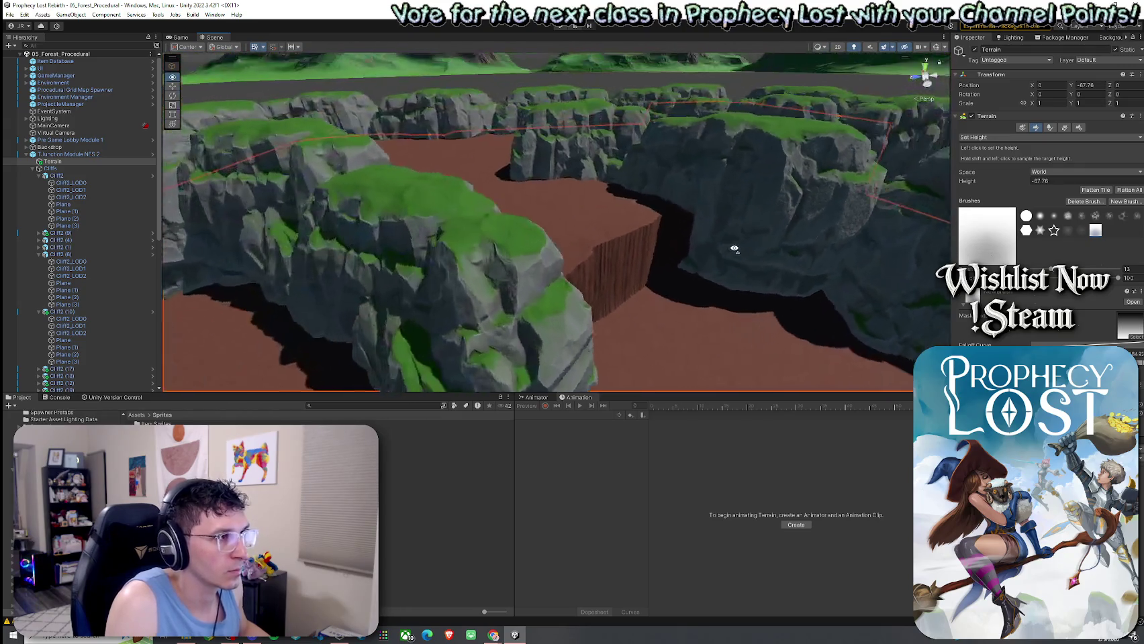
{"action": "scroll", "coordinate": [735, 249], "scroll_direction": "up", "scroll_amount": 3}
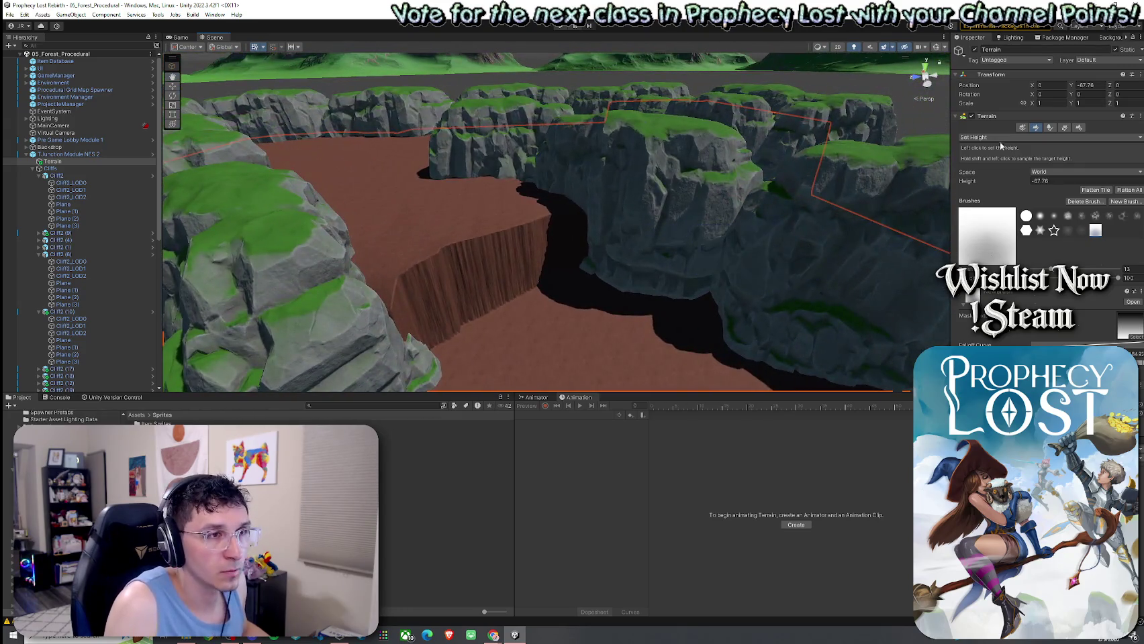
{"action": "left_click", "coordinate": [1000, 138]}
{"action": "left_click", "coordinate": [1014, 159]}
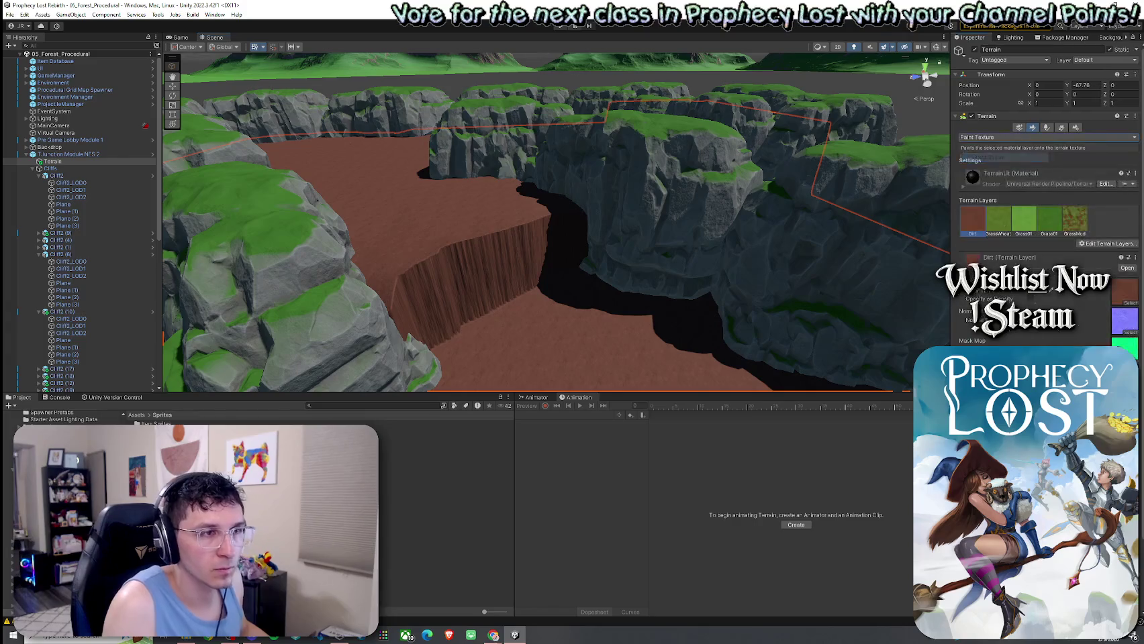
{"action": "left_click", "coordinate": [997, 138]}
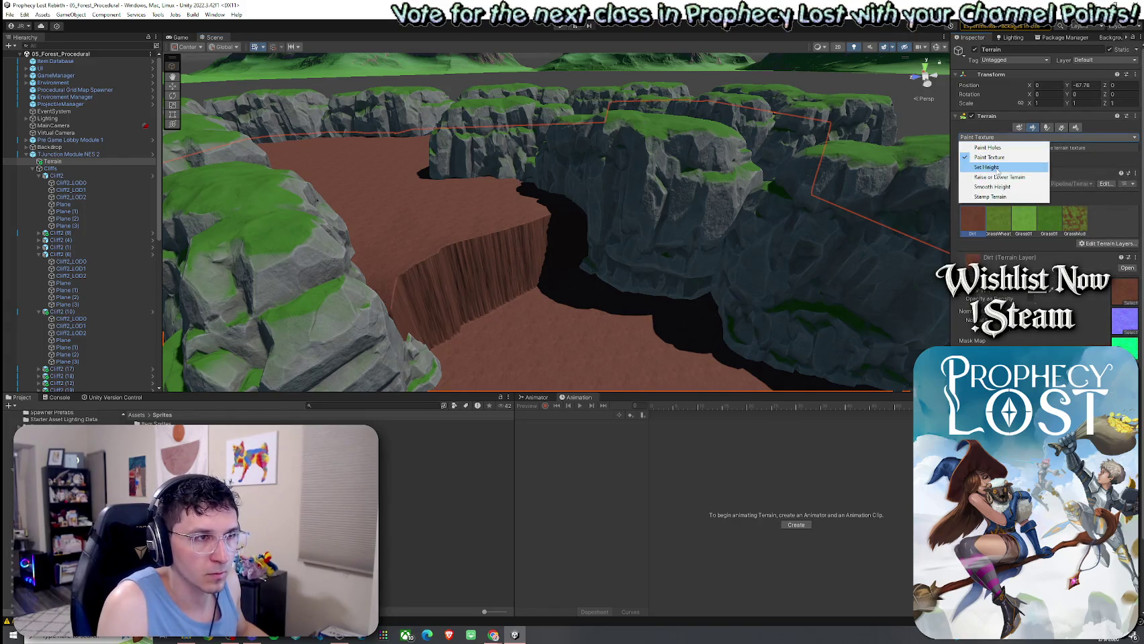
{"action": "left_click", "coordinate": [1000, 177]}
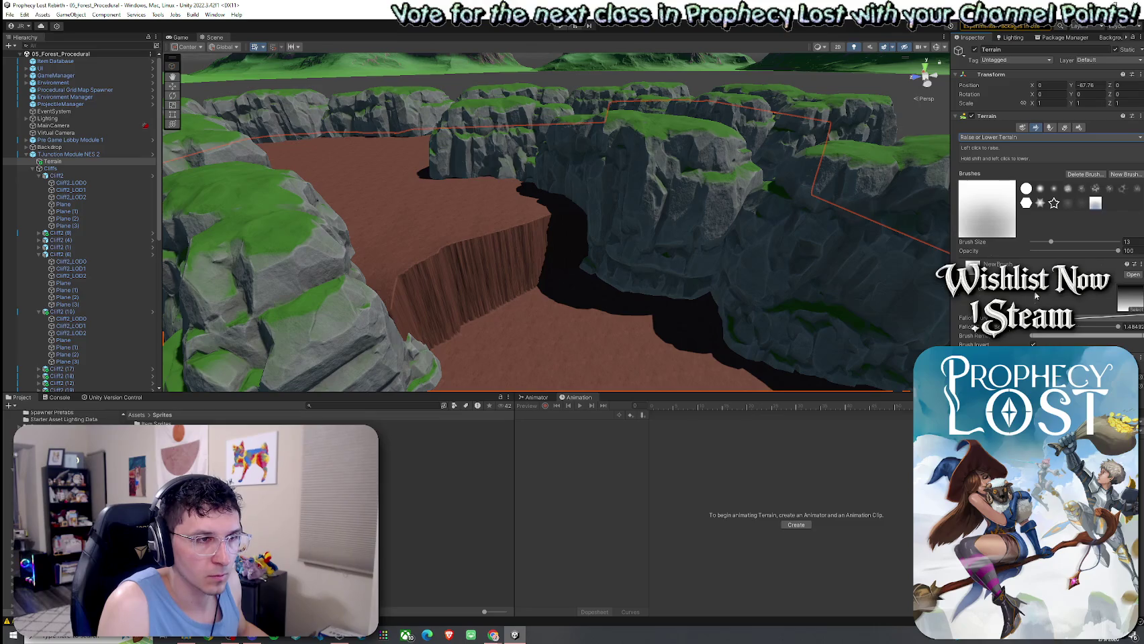
{"action": "left_click", "coordinate": [1135, 309]}
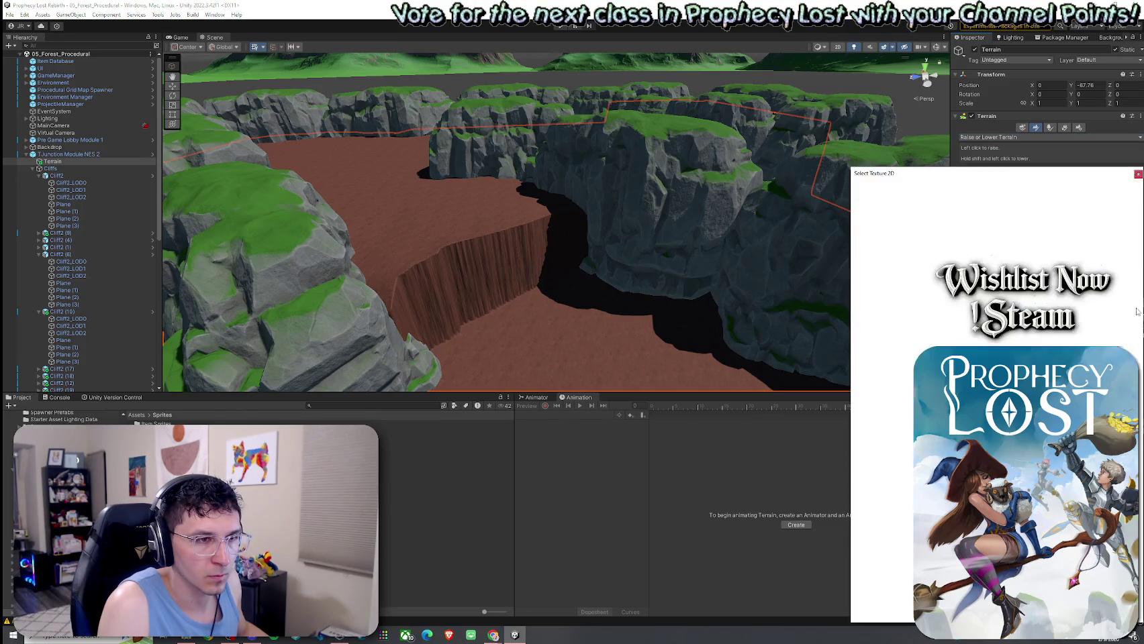
{"action": "left_click", "coordinate": [1112, 167]}
Return to Paint Texture and deselect the terrain by picking an Assets folder
{"action": "left_click", "coordinate": [1074, 137]}
{"action": "left_click", "coordinate": [1029, 157]}
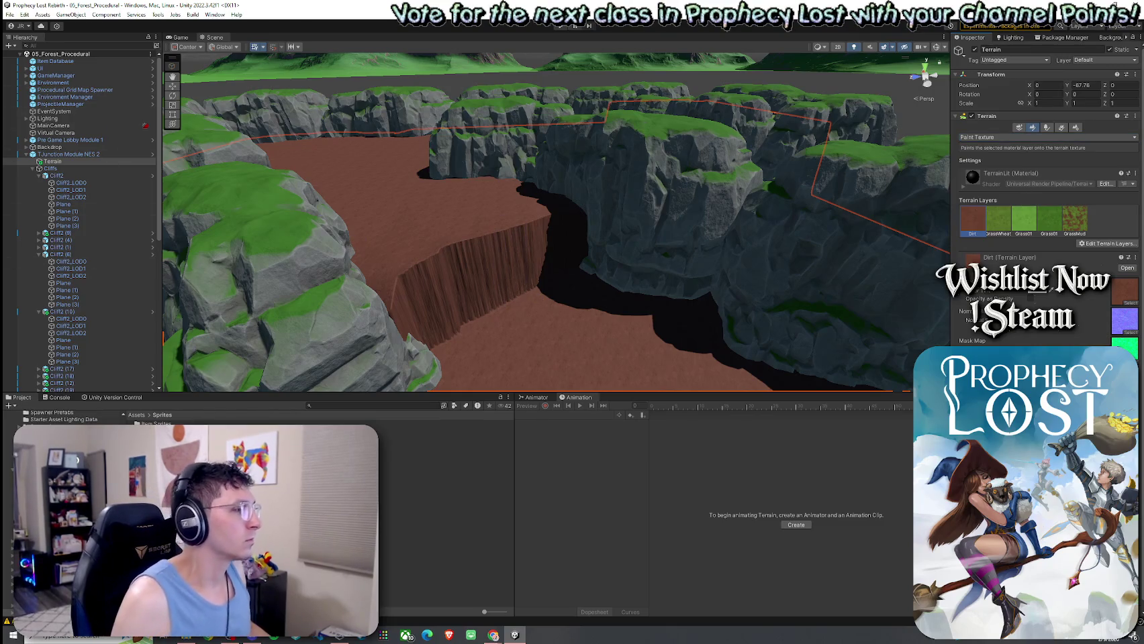
{"action": "left_click", "coordinate": [155, 423]}
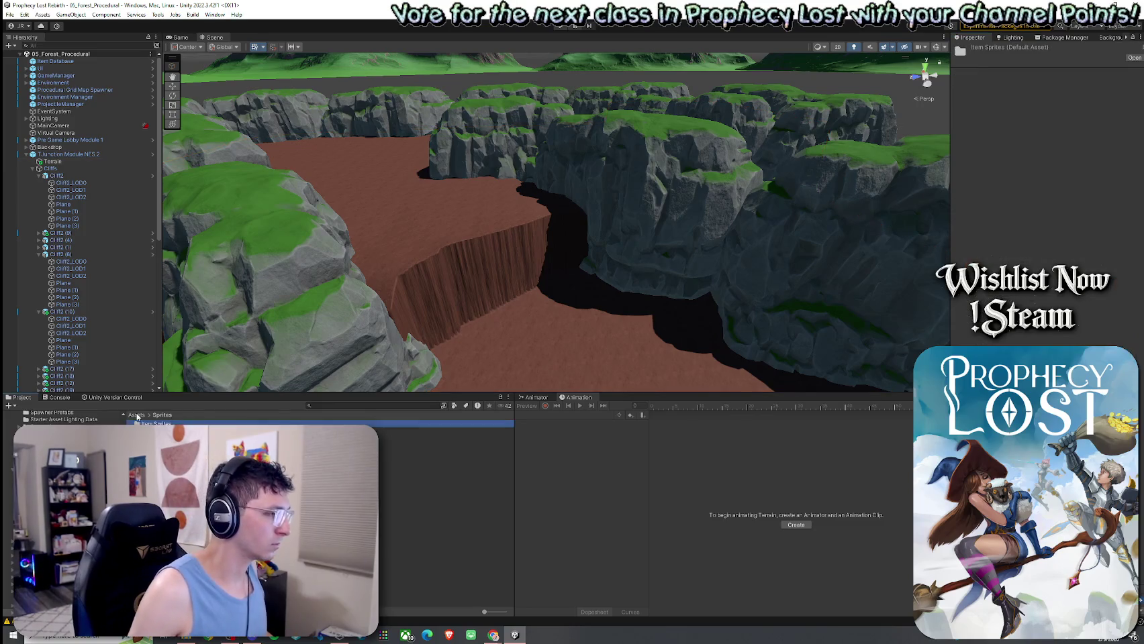
Collapse the Cliffs and ClosePoints groups and filter the Project search to prefabs
{"action": "left_click", "coordinate": [37, 170]}
{"action": "left_click", "coordinate": [32, 198]}
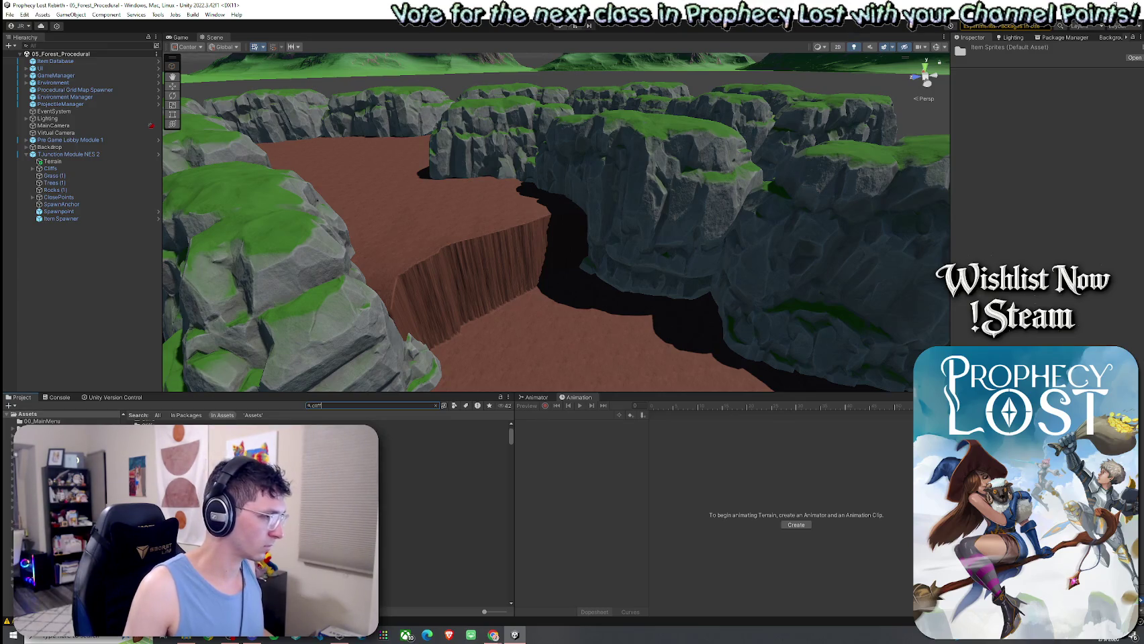
{"action": "left_click", "coordinate": [453, 408]}
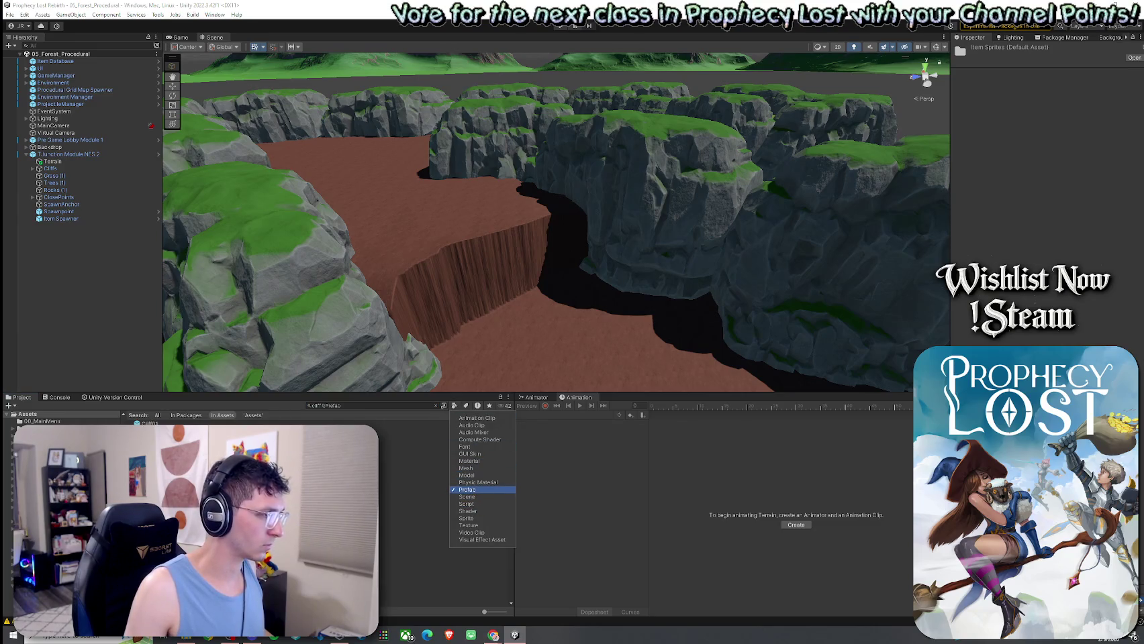
{"action": "left_click", "coordinate": [443, 431]}
Inspect the Cliff01 and Cliff1 prefabs' LOD settings, then drag Cliff1 into the scene
{"action": "left_click", "coordinate": [443, 424]}
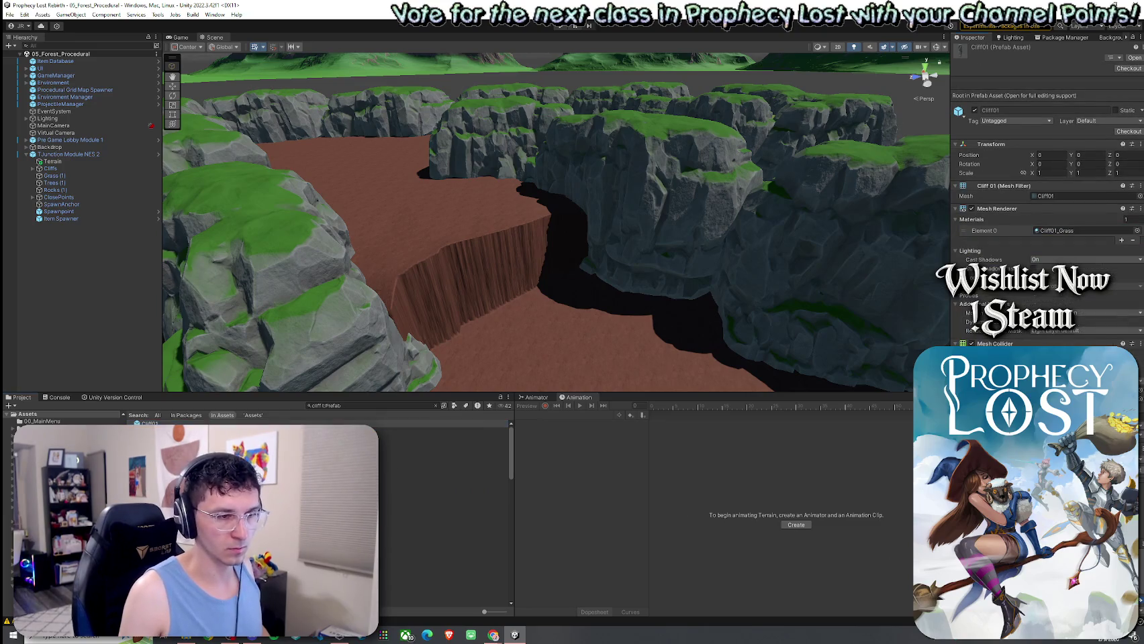
{"action": "left_click", "coordinate": [443, 432]}
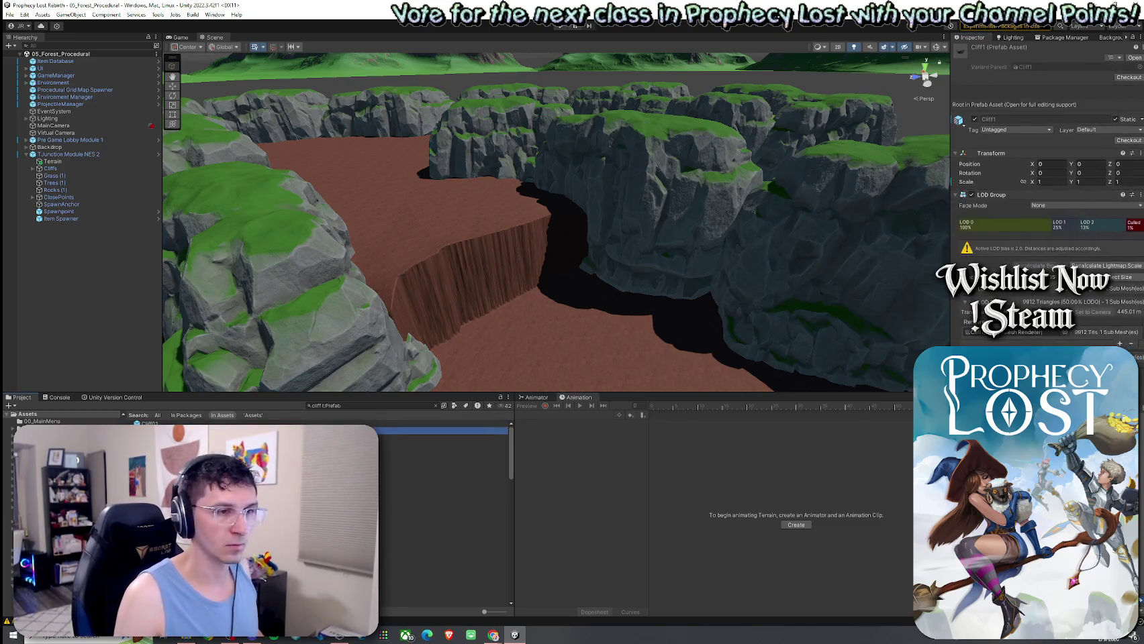
{"action": "left_click", "coordinate": [443, 445]}
{"action": "left_click", "coordinate": [443, 438]}
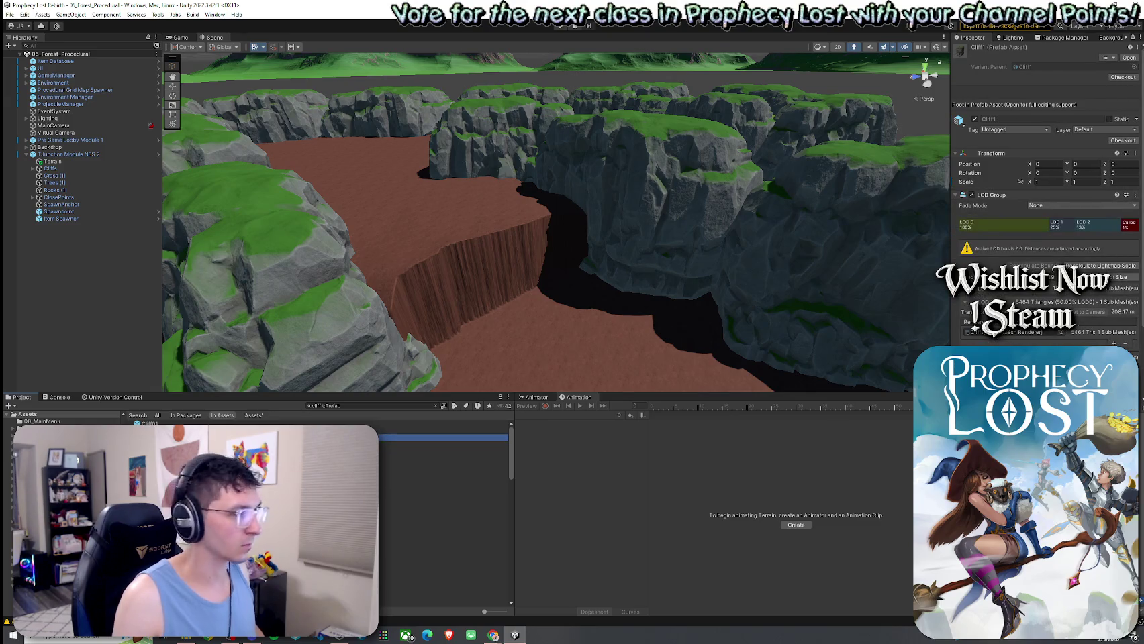
{"action": "left_click_drag", "start_coordinate": [443, 438], "coordinate": [508, 330]}
Frame the new Cliff1 rock and turn on scene gizmos to show its LOD bounds
{"action": "key", "text": "f"}
{"action": "scroll", "coordinate": [587, 324], "scroll_direction": "down", "scroll_amount": 3}
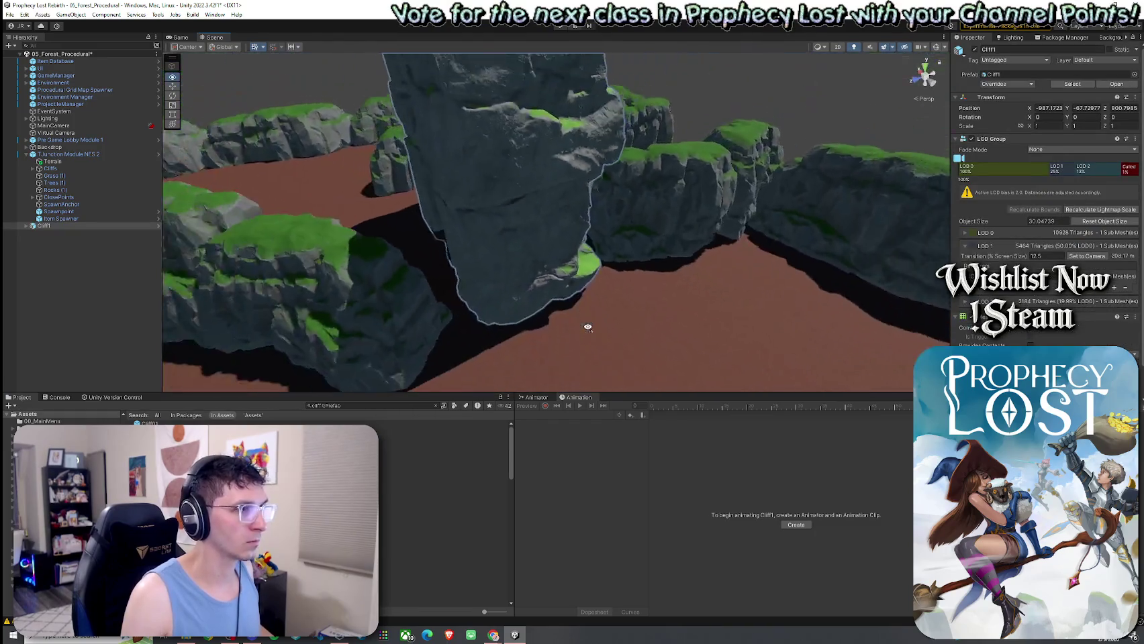
{"action": "mouse_move", "coordinate": [692, 297]}
{"action": "left_mouse_down", "text": "alt"}
{"action": "mouse_move", "coordinate": [893, 301]}
{"action": "mouse_move", "coordinate": [811, 179]}
{"action": "mouse_move", "coordinate": [862, 322]}
{"action": "mouse_move", "coordinate": [622, 343]}
{"action": "left_mouse_up", "text": "alt"}
{"action": "left_click", "coordinate": [937, 48]}
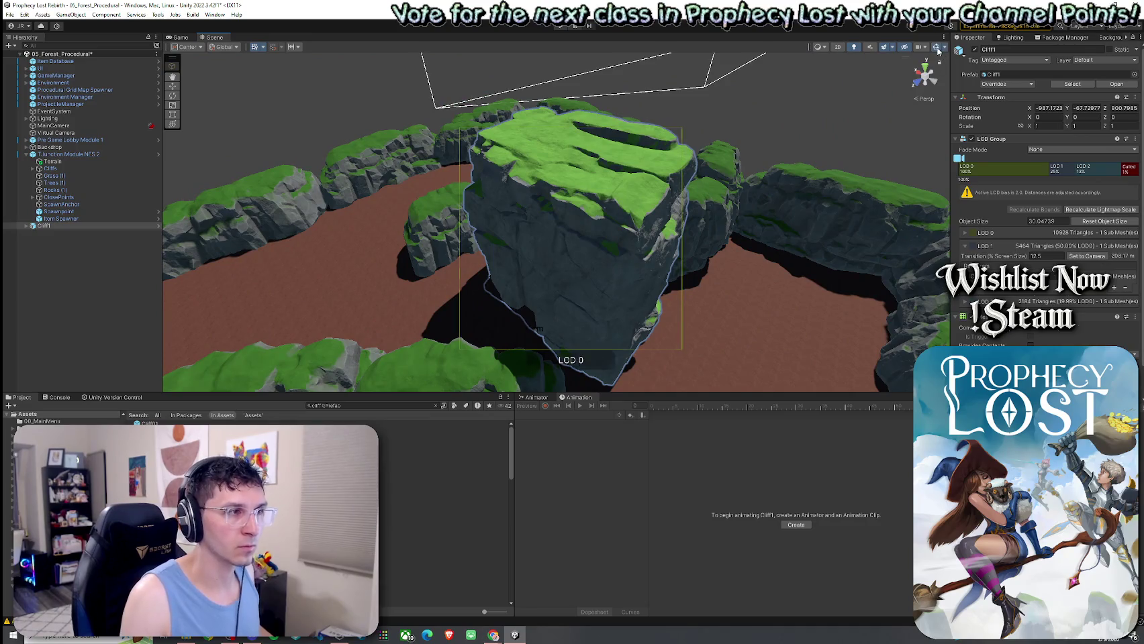
{"action": "mouse_move", "coordinate": [686, 163]}
{"action": "left_mouse_down", "text": "alt"}
{"action": "mouse_move", "coordinate": [638, 175]}
{"action": "mouse_move", "coordinate": [604, 201]}
{"action": "mouse_move", "coordinate": [533, 179]}
{"action": "left_mouse_up", "text": "alt"}
{"action": "scroll", "coordinate": [604, 201], "scroll_direction": "down", "scroll_amount": 3}
{"action": "key", "text": "f"}
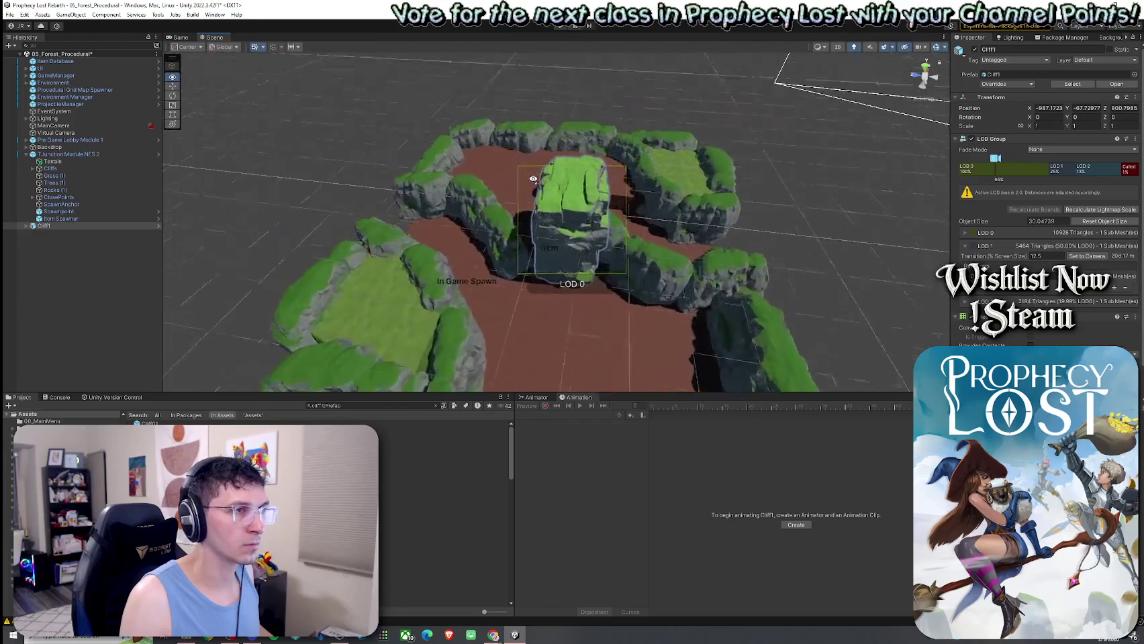
Spin Cliff1 around its vertical axis and tip it onto its side
{"action": "left_click", "coordinate": [473, 246]}
{"action": "left_click", "coordinate": [614, 197]}
{"action": "left_click_drag", "start_coordinate": [594, 242], "coordinate": [772, 247]}
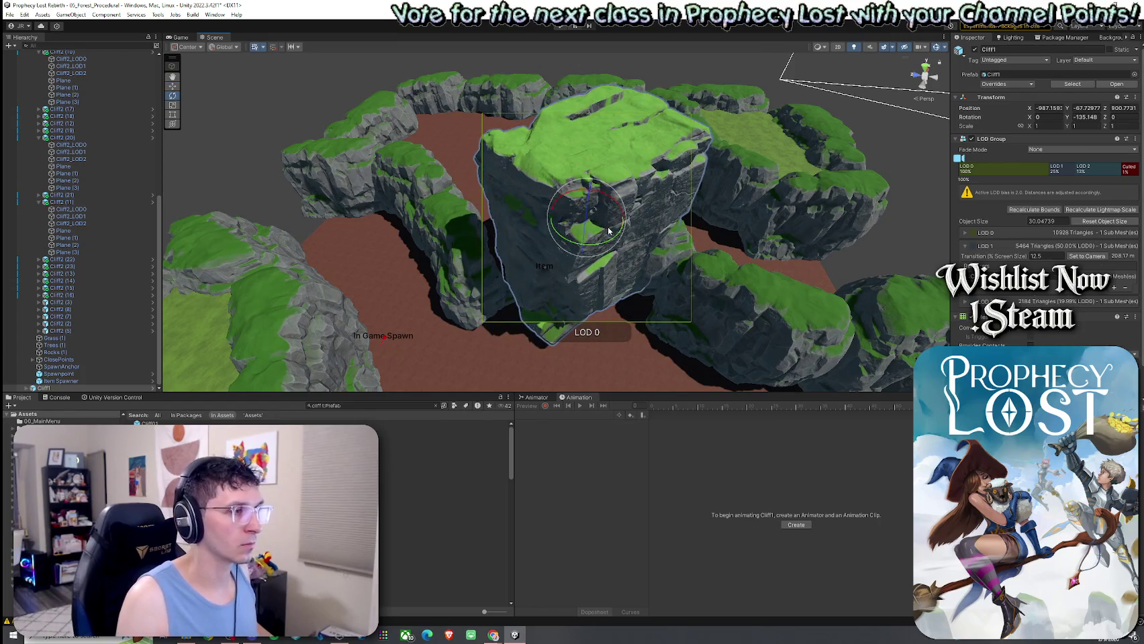
{"action": "mouse_move", "coordinate": [605, 231]}
{"action": "left_mouse_down"}
{"action": "mouse_move", "coordinate": [597, 204]}
{"action": "mouse_move", "coordinate": [544, 193]}
{"action": "mouse_move", "coordinate": [541, 257]}
{"action": "mouse_move", "coordinate": [558, 294]}
{"action": "mouse_move", "coordinate": [576, 298]}
{"action": "mouse_move", "coordinate": [564, 288]}
{"action": "mouse_move", "coordinate": [566, 316]}
{"action": "mouse_move", "coordinate": [564, 301]}
{"action": "mouse_move", "coordinate": [577, 309]}
{"action": "left_mouse_up"}
{"action": "key", "text": "w"}
{"action": "key", "text": "w"}
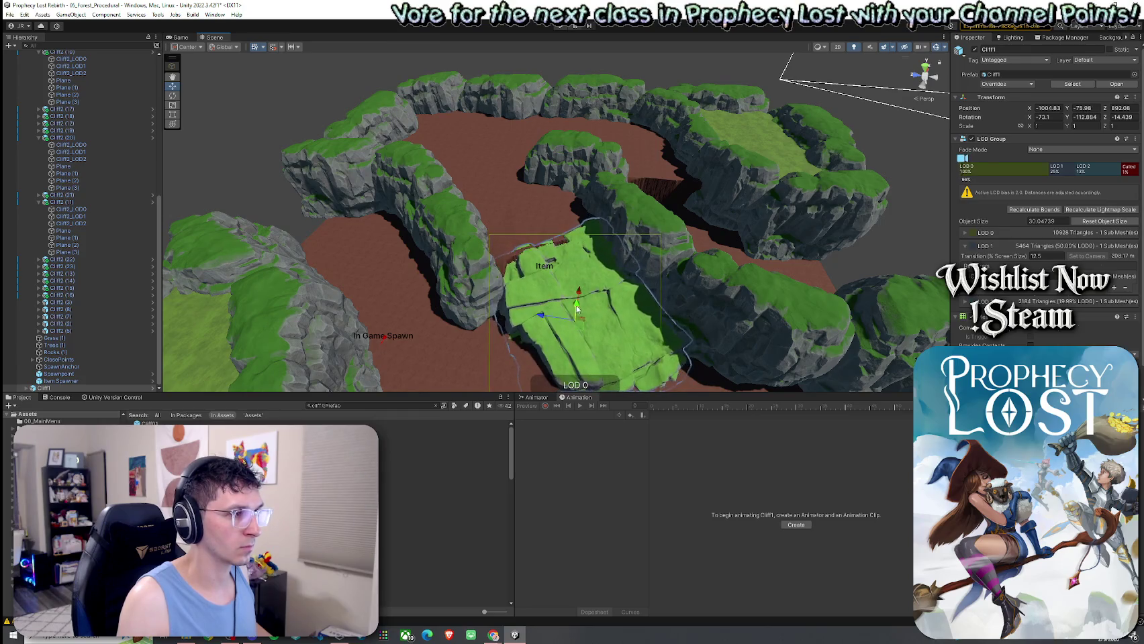
Orbit in close to inspect the tipped rock and select its detailed mesh
{"action": "left_click", "coordinate": [284, 205]}
{"action": "mouse_move", "coordinate": [284, 205]}
{"action": "left_mouse_down"}
{"action": "mouse_move", "coordinate": [460, 266]}
{"action": "mouse_move", "coordinate": [549, 229]}
{"action": "mouse_move", "coordinate": [659, 235]}
{"action": "mouse_move", "coordinate": [357, 224]}
{"action": "mouse_move", "coordinate": [312, 148]}
{"action": "mouse_move", "coordinate": [402, 201]}
{"action": "left_mouse_up"}
{"action": "left_click", "coordinate": [470, 221]}
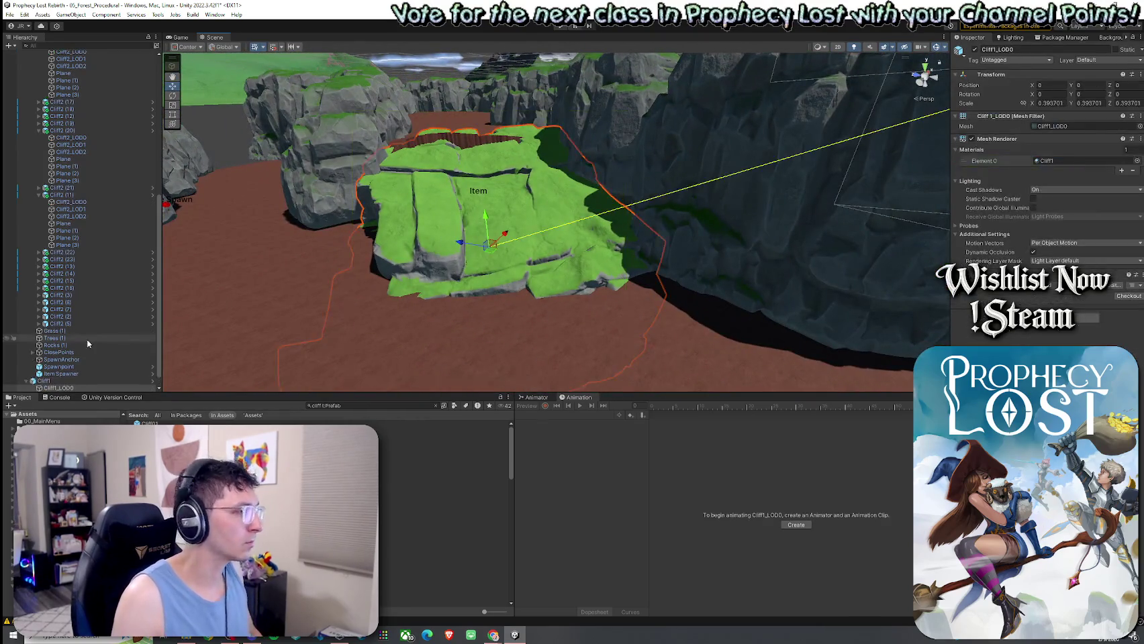
Select the whole Cliff1 rock and delete it from the scene
{"action": "left_click", "coordinate": [77, 381]}
{"action": "key", "text": "Down"}
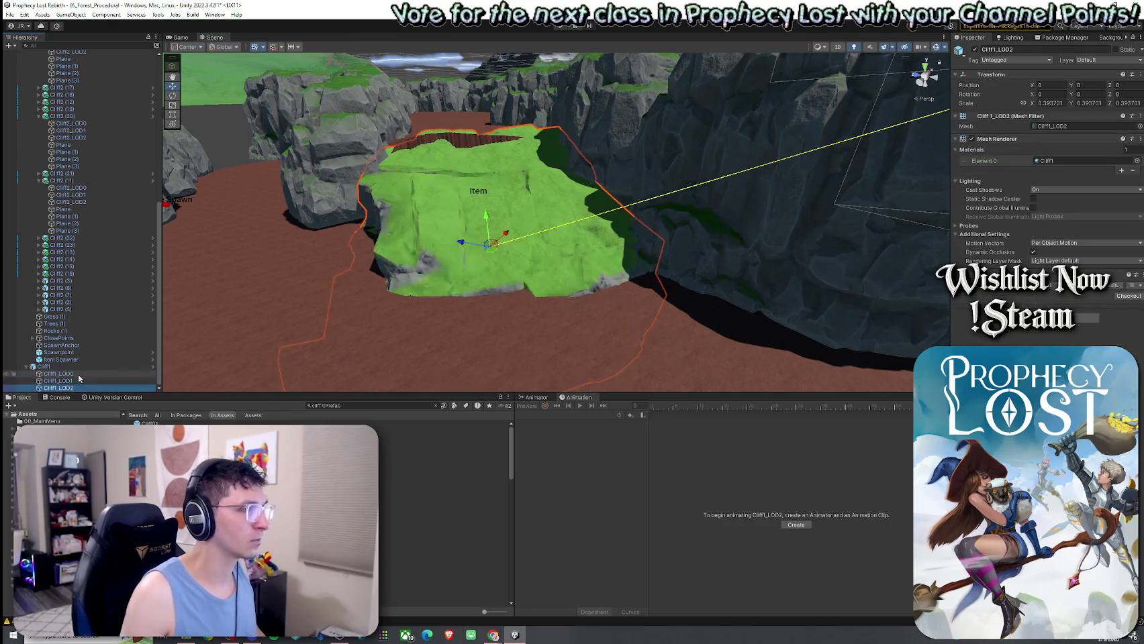
{"action": "left_click", "coordinate": [68, 367]}
{"action": "key", "text": "Delete"}
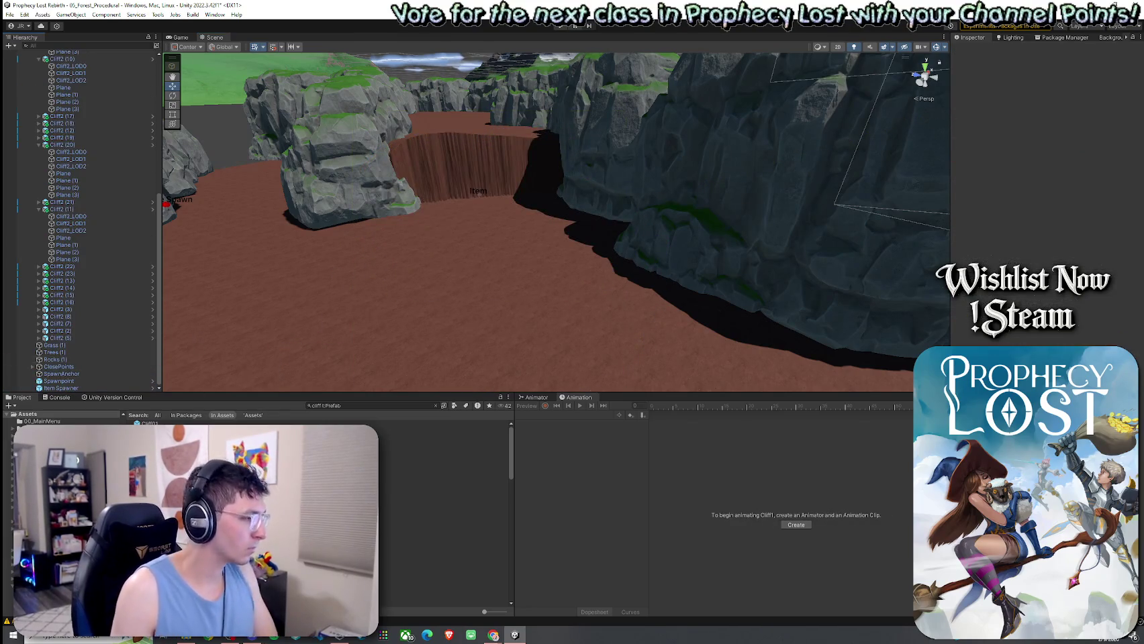
Pick the Cliff2 prefab in the search results and drag it into the canyon
{"action": "left_click", "coordinate": [171, 423]}
{"action": "key", "text": "Down"}
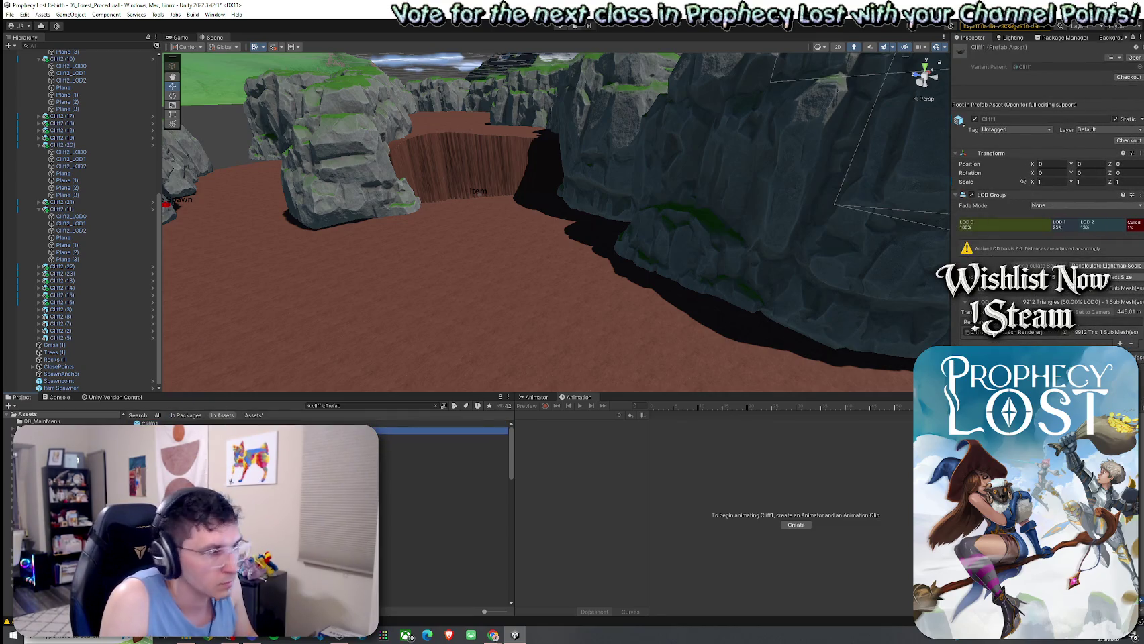
{"action": "key", "text": "Down"}
{"action": "key", "text": "Down"}
{"action": "key", "text": "Down"}
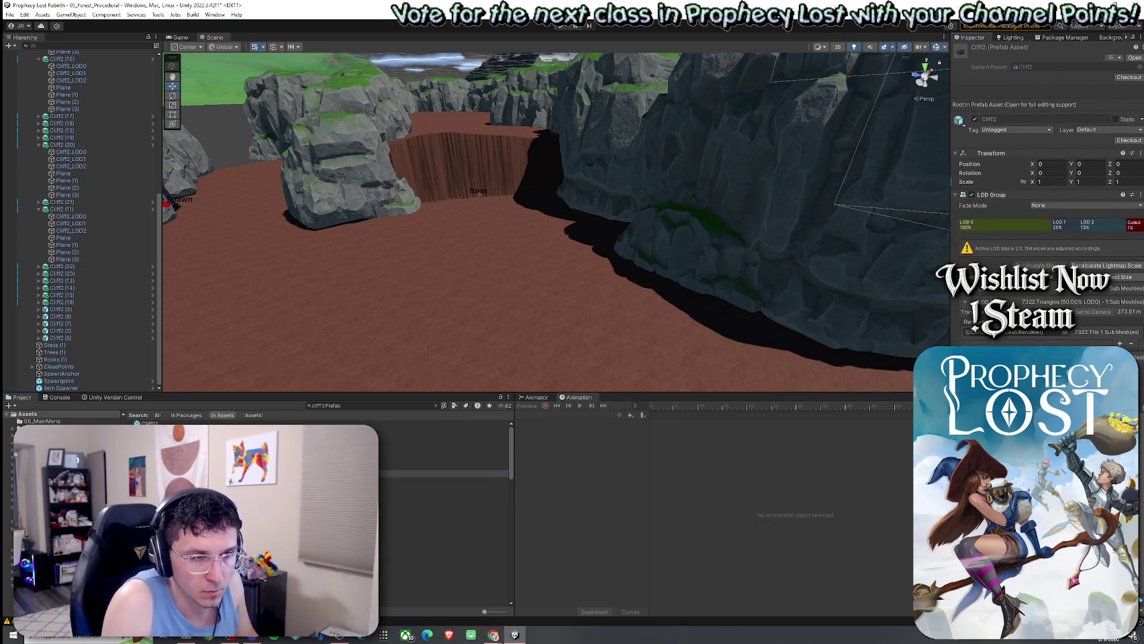
{"action": "mouse_move", "coordinate": [154, 473]}
{"action": "left_mouse_down"}
{"action": "mouse_move", "coordinate": [409, 345]}
{"action": "mouse_move", "coordinate": [463, 283]}
{"action": "mouse_move", "coordinate": [483, 307]}
{"action": "mouse_move", "coordinate": [510, 308]}
{"action": "left_mouse_up"}
Turn Cliff2 about 30 degrees, lower it, and scale it to 0.655
{"action": "left_click_drag", "start_coordinate": [613, 316], "coordinate": [408, 345]}
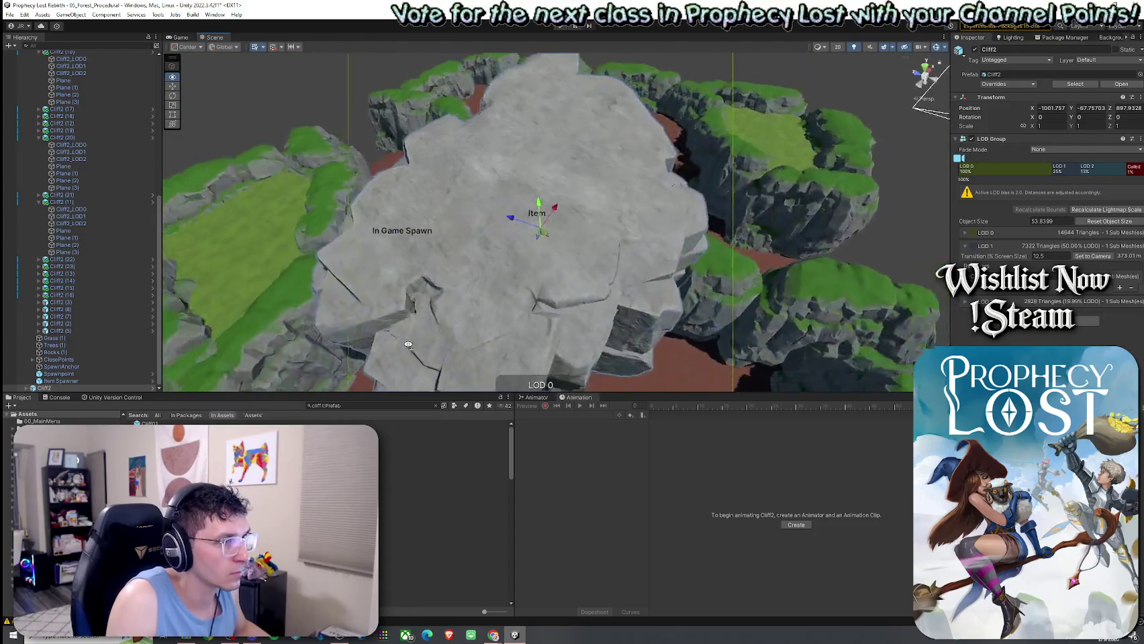
{"action": "key", "text": "e"}
{"action": "mouse_move", "coordinate": [578, 252]}
{"action": "left_mouse_down"}
{"action": "mouse_move", "coordinate": [644, 268]}
{"action": "mouse_move", "coordinate": [583, 175]}
{"action": "mouse_move", "coordinate": [571, 265]}
{"action": "mouse_move", "coordinate": [564, 245]}
{"action": "mouse_move", "coordinate": [564, 265]}
{"action": "mouse_move", "coordinate": [551, 253]}
{"action": "mouse_move", "coordinate": [557, 263]}
{"action": "left_mouse_up"}
{"action": "key", "text": "w"}
{"action": "key", "text": "r"}
{"action": "key", "text": "w"}
{"action": "key", "text": "e"}
{"action": "key", "text": "w"}
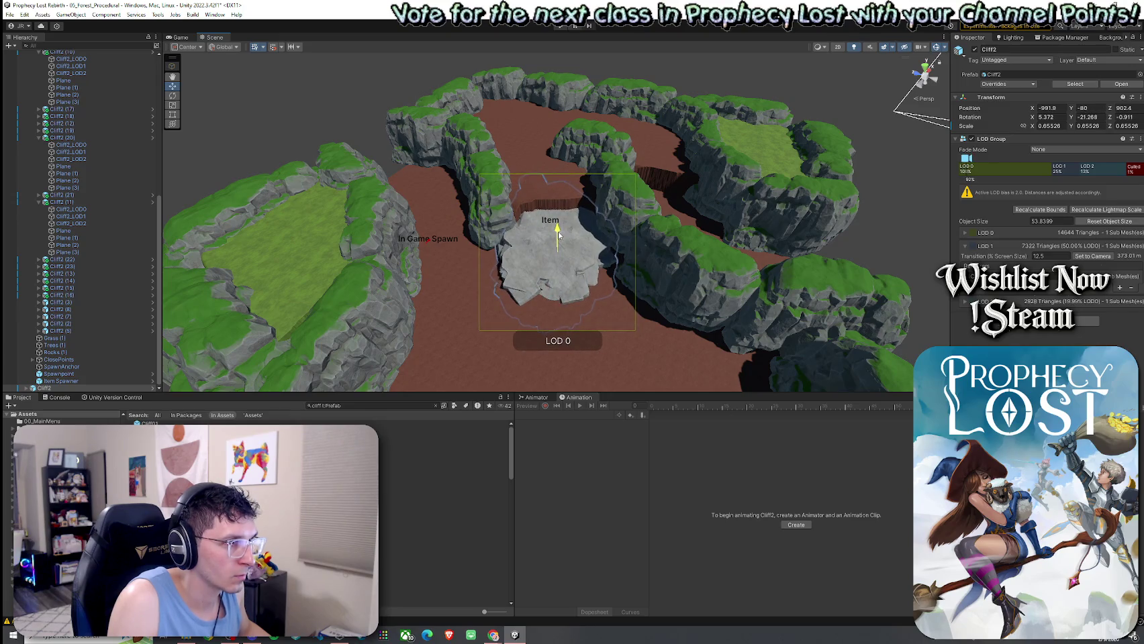
{"action": "scroll", "coordinate": [558, 234], "scroll_direction": "up", "scroll_amount": 5}
{"action": "mouse_move", "coordinate": [671, 256]}
{"action": "left_mouse_down"}
{"action": "mouse_move", "coordinate": [767, 275]}
{"action": "mouse_move", "coordinate": [776, 261]}
{"action": "mouse_move", "coordinate": [493, 201]}
{"action": "mouse_move", "coordinate": [509, 217]}
{"action": "mouse_move", "coordinate": [337, 143]}
{"action": "left_mouse_up"}
{"action": "key", "text": "e"}
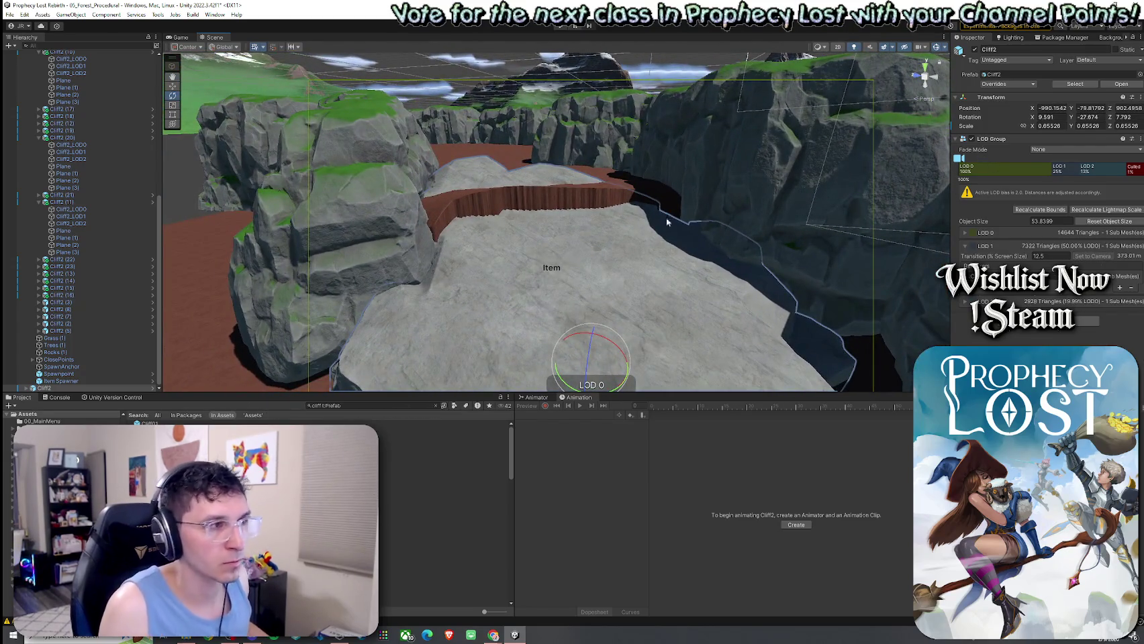
Select the right-hand cliff, the terrain, and then the junction module holding the cliffs
{"action": "left_click", "coordinate": [629, 187]}
{"action": "left_click", "coordinate": [679, 183]}
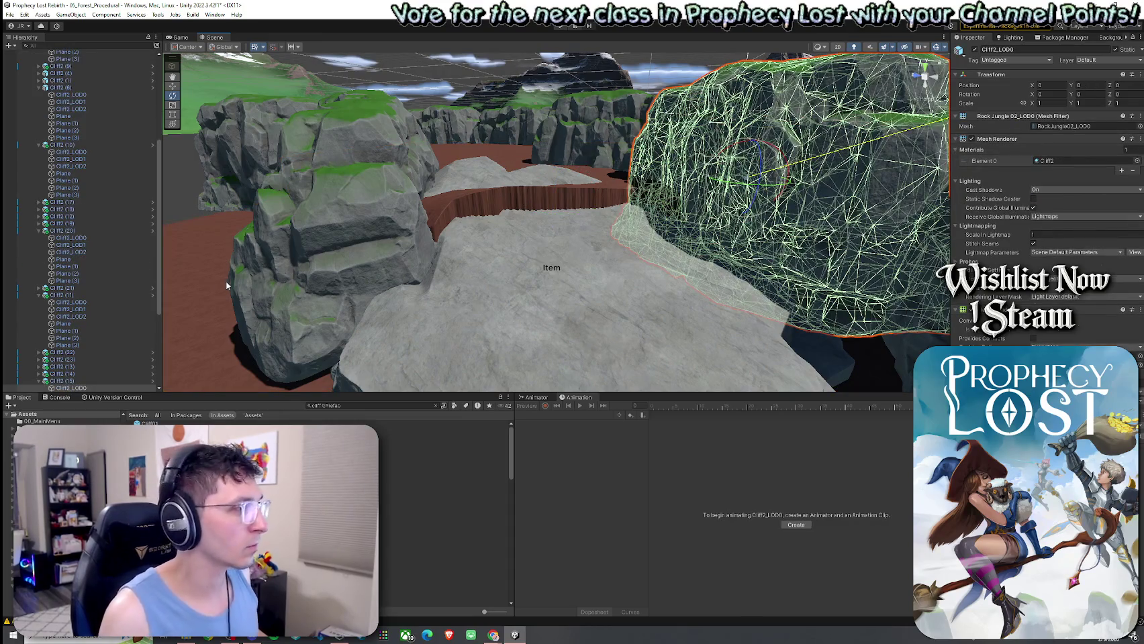
{"action": "left_click", "coordinate": [528, 200]}
{"action": "mouse_move", "coordinate": [675, 183]}
{"action": "left_mouse_down"}
{"action": "mouse_move", "coordinate": [383, 248]}
{"action": "mouse_move", "coordinate": [630, 227]}
{"action": "left_mouse_up"}
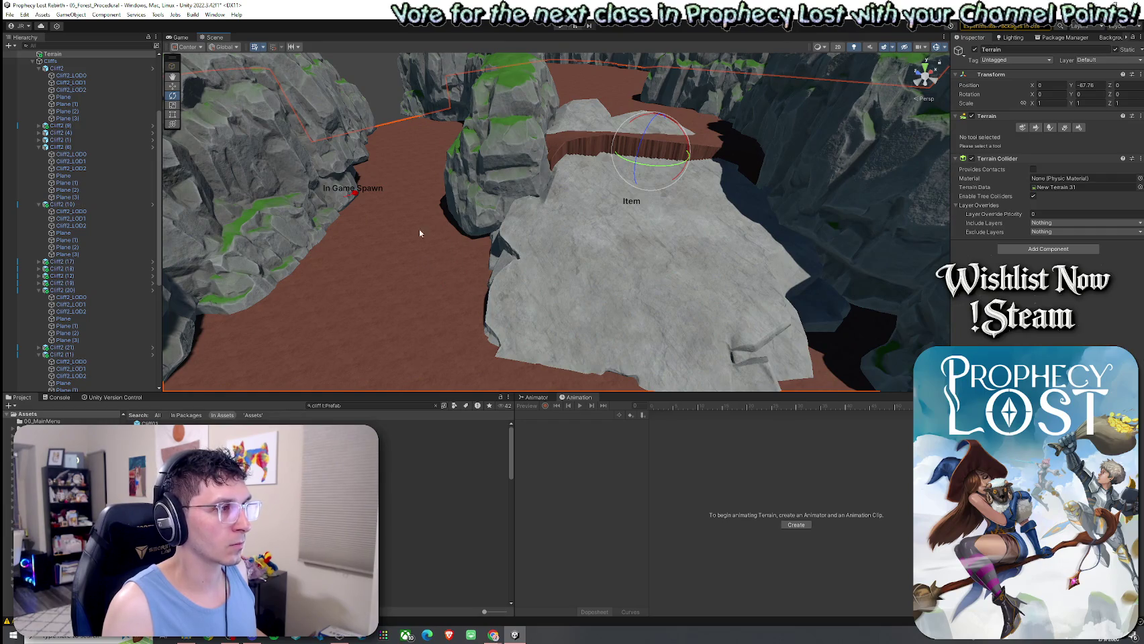
{"action": "left_click", "coordinate": [366, 218]}
Frame the In Game Spawn point and pull back to see it beside the stone floor
{"action": "left_click", "coordinate": [352, 195]}
{"action": "key", "text": "f"}
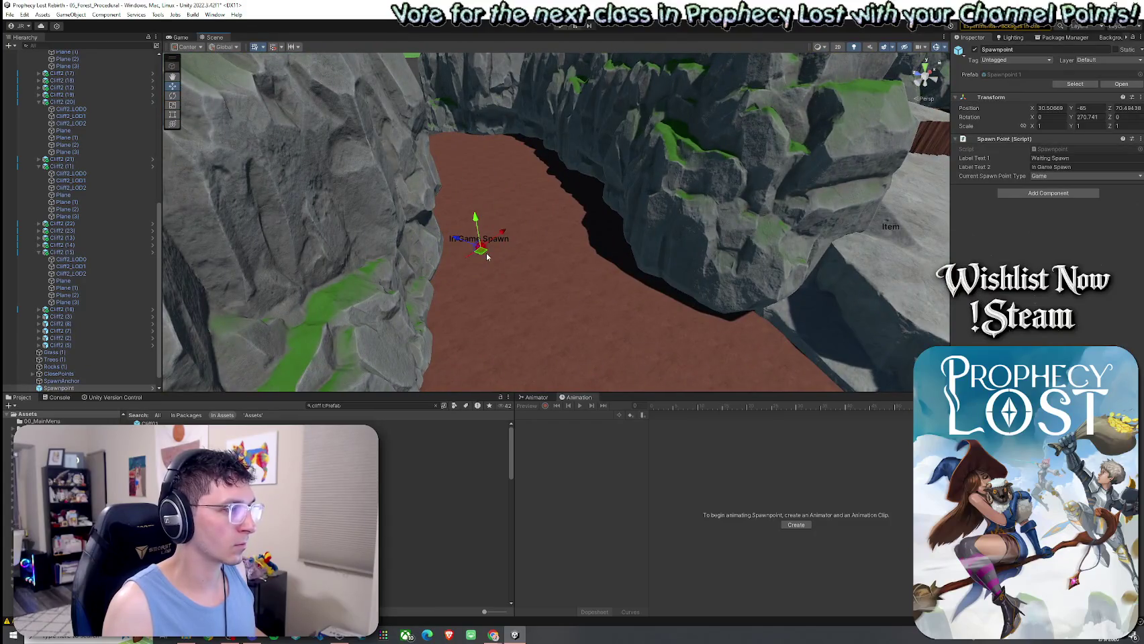
{"action": "scroll", "coordinate": [556, 258], "scroll_direction": "down", "scroll_amount": 3}
{"action": "mouse_move", "coordinate": [543, 280]}
{"action": "left_mouse_down"}
{"action": "mouse_move", "coordinate": [403, 187]}
{"action": "mouse_move", "coordinate": [433, 218]}
{"action": "left_mouse_up"}
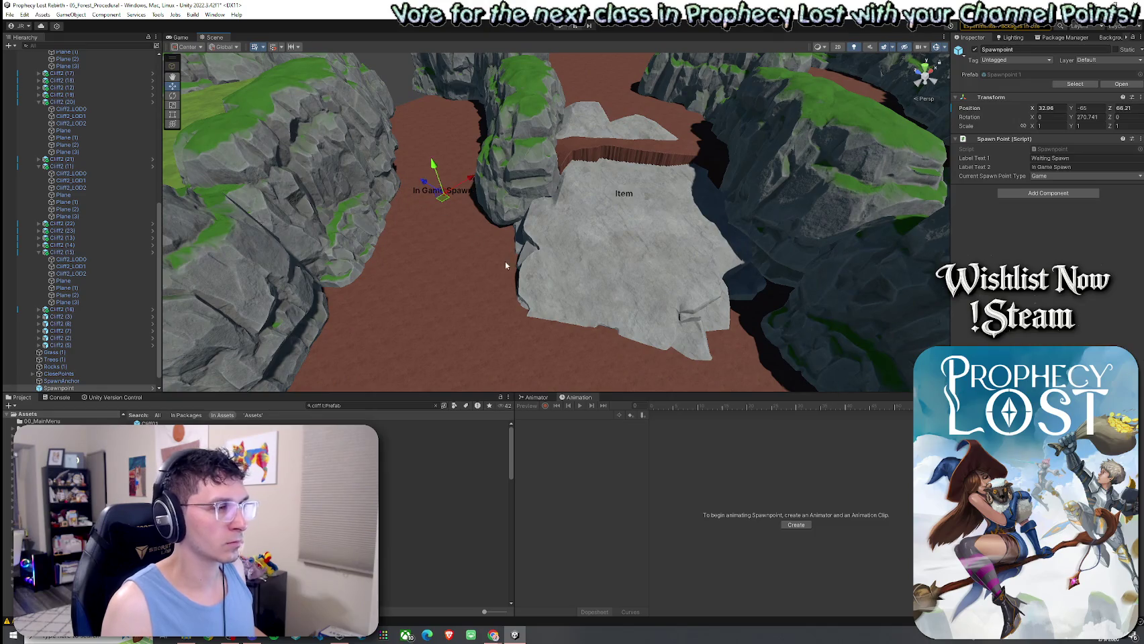
Select the terrain and open its texture-painting settings with the Terrain Layers list
{"action": "left_click", "coordinate": [680, 127]}
{"action": "left_click", "coordinate": [703, 136]}
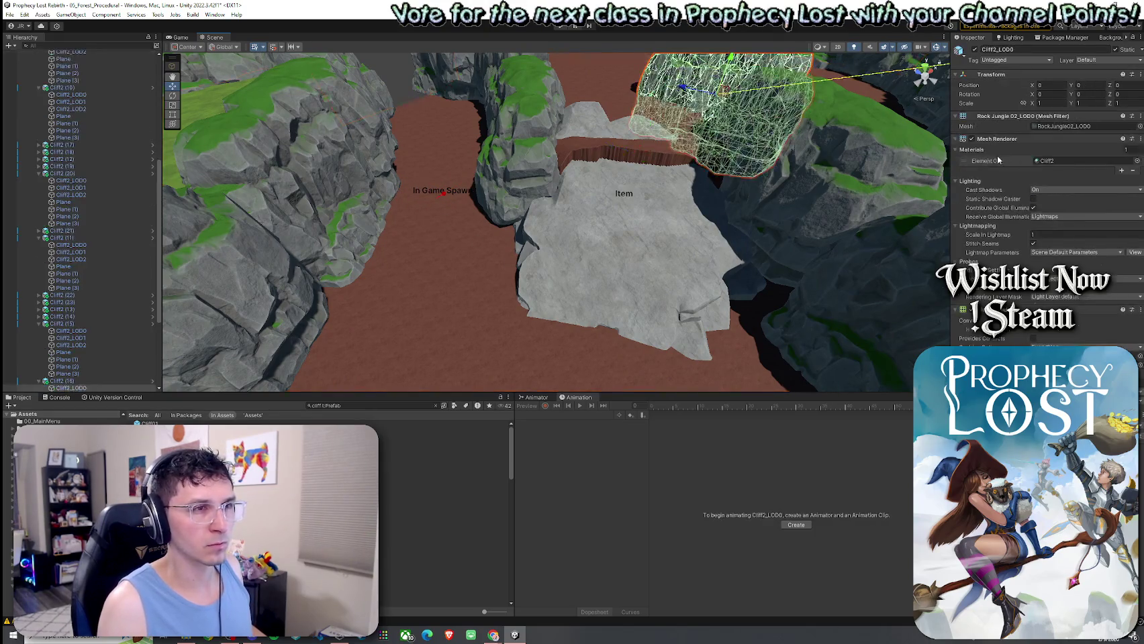
{"action": "left_click", "coordinate": [671, 131]}
{"action": "left_click", "coordinate": [1035, 127]}
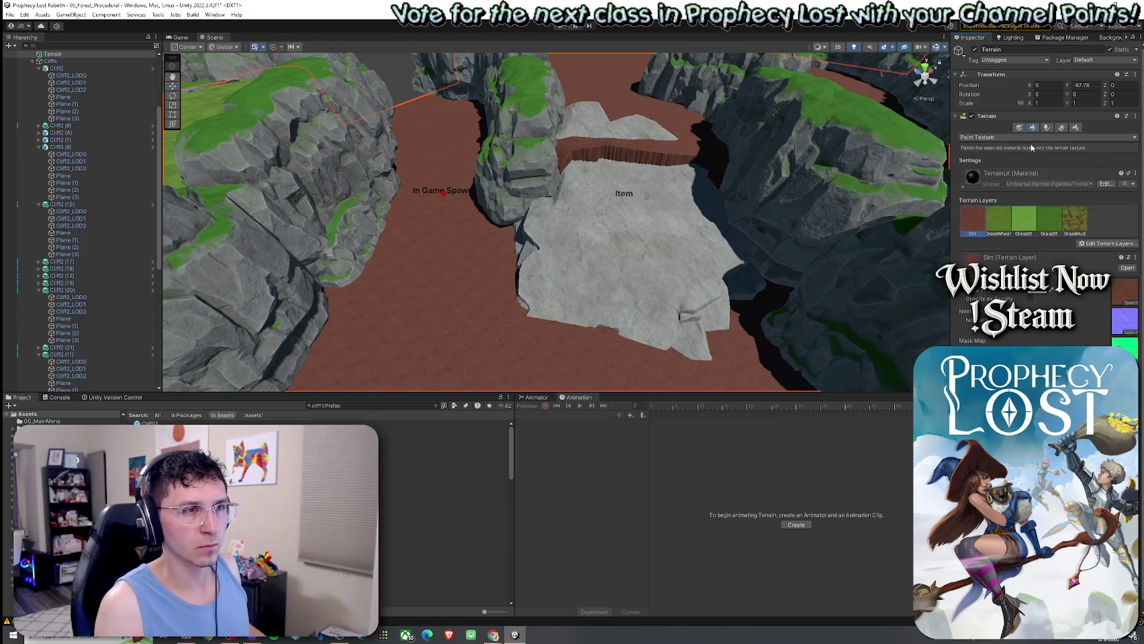
Choose Raise or Lower Terrain and set the brush size to 28
{"action": "left_click", "coordinate": [1007, 138]}
{"action": "left_click", "coordinate": [999, 178]}
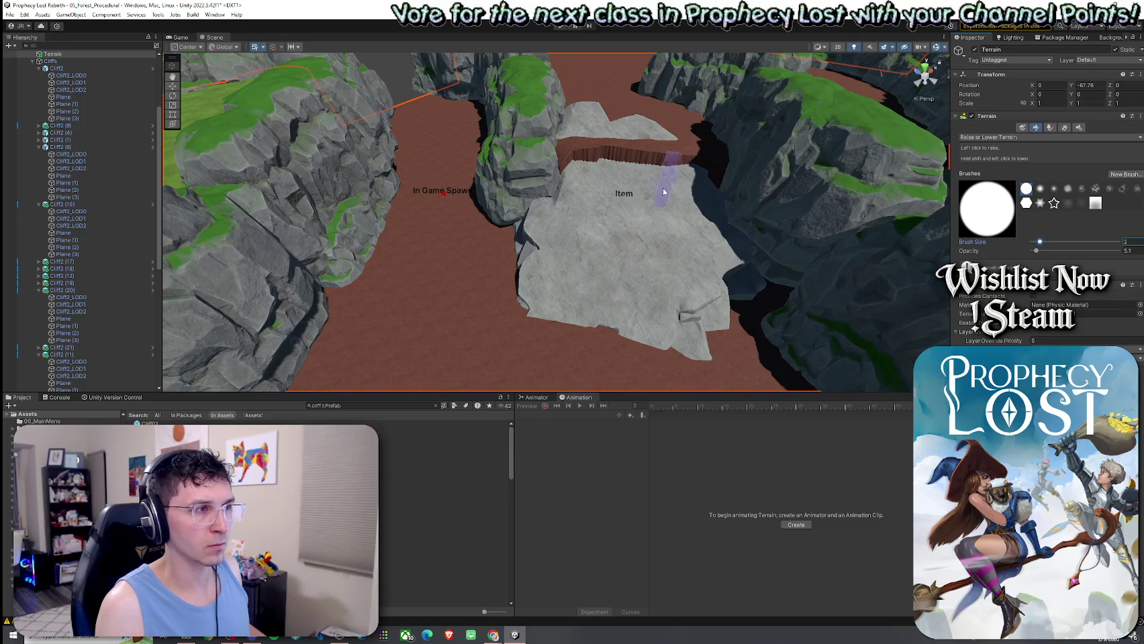
{"action": "left_click", "coordinate": [1055, 243]}
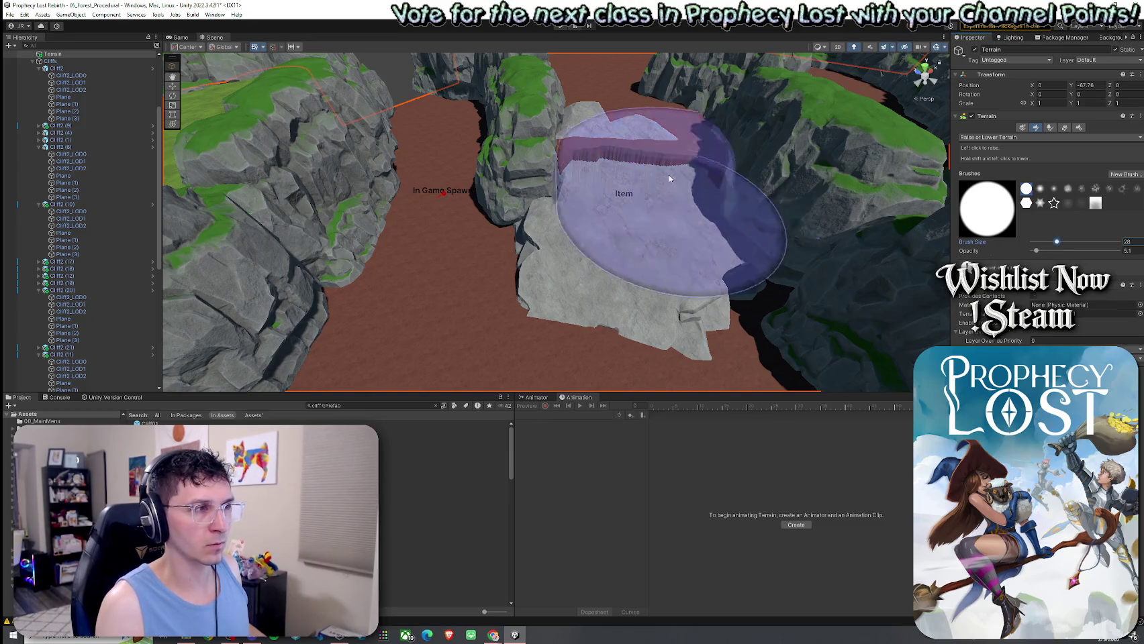
{"action": "mouse_move", "coordinate": [643, 185]}
{"action": "left_mouse_down"}
{"action": "mouse_move", "coordinate": [584, 200]}
{"action": "mouse_move", "coordinate": [697, 232]}
{"action": "mouse_move", "coordinate": [838, 167]}
{"action": "left_mouse_up"}
Switch to Set Height, sample -61.38754, and flatten a wide dirt strip beside the stone
{"action": "left_click", "coordinate": [994, 137]}
{"action": "left_click", "coordinate": [992, 168]}
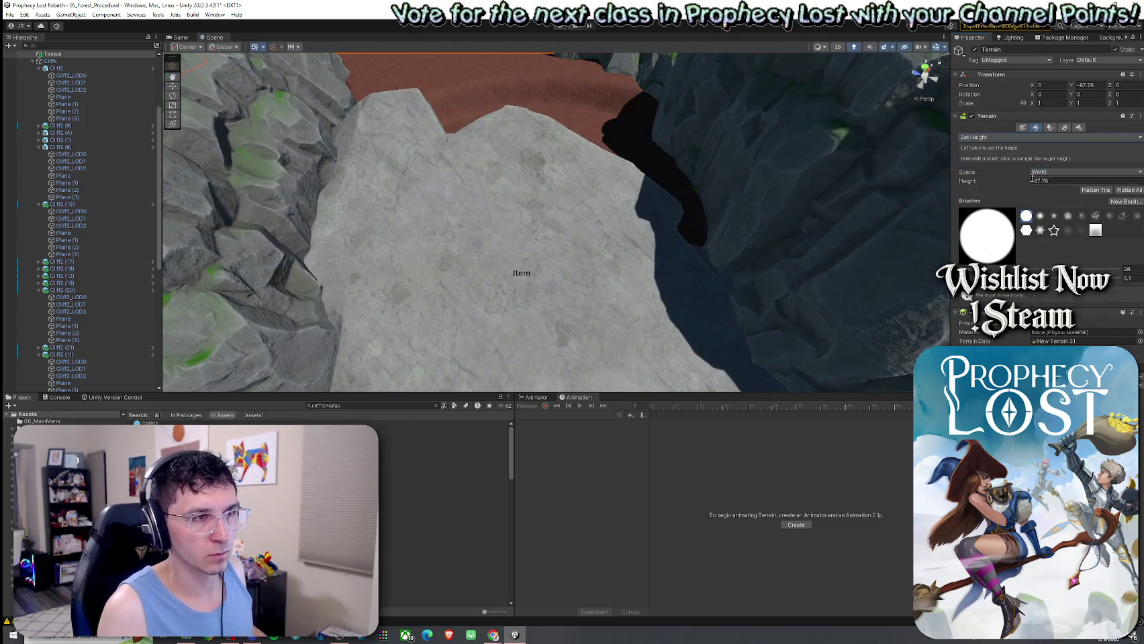
{"action": "mouse_move", "coordinate": [608, 151]}
{"action": "left_mouse_down"}
{"action": "mouse_move", "coordinate": [567, 147]}
{"action": "mouse_move", "coordinate": [543, 174]}
{"action": "left_mouse_up"}
{"action": "left_click", "coordinate": [567, 147], "text": "shift"}
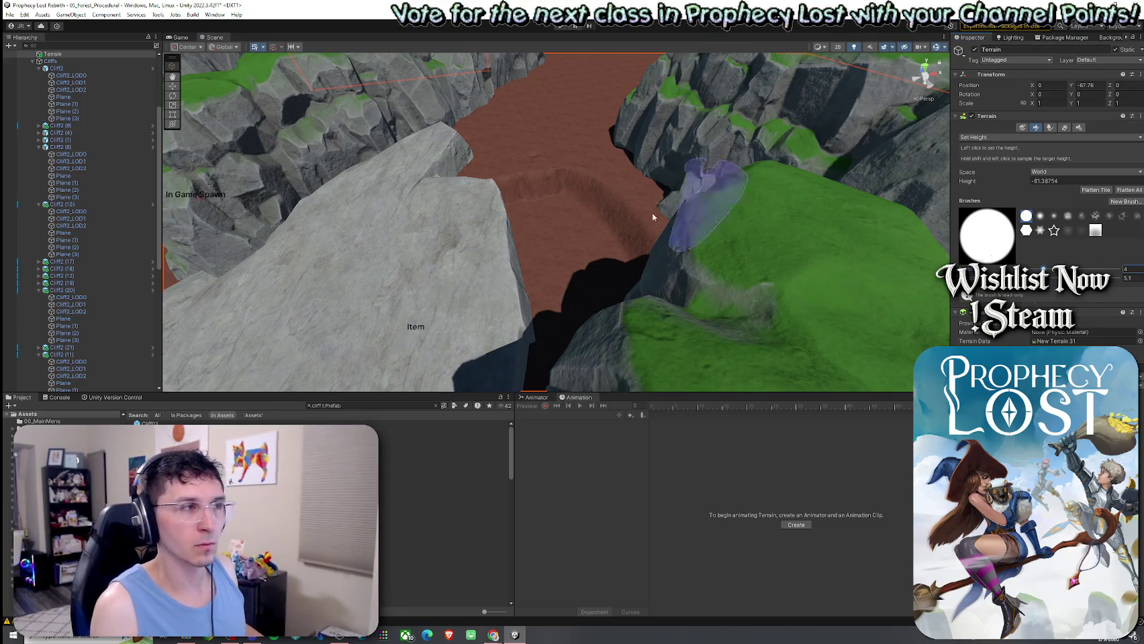
{"action": "left_click", "coordinate": [539, 169]}
{"action": "mouse_move", "coordinate": [555, 222]}
{"action": "left_mouse_down"}
{"action": "mouse_move", "coordinate": [718, 247]}
{"action": "mouse_move", "coordinate": [812, 247]}
{"action": "mouse_move", "coordinate": [709, 253]}
{"action": "mouse_move", "coordinate": [711, 227]}
{"action": "left_mouse_up"}
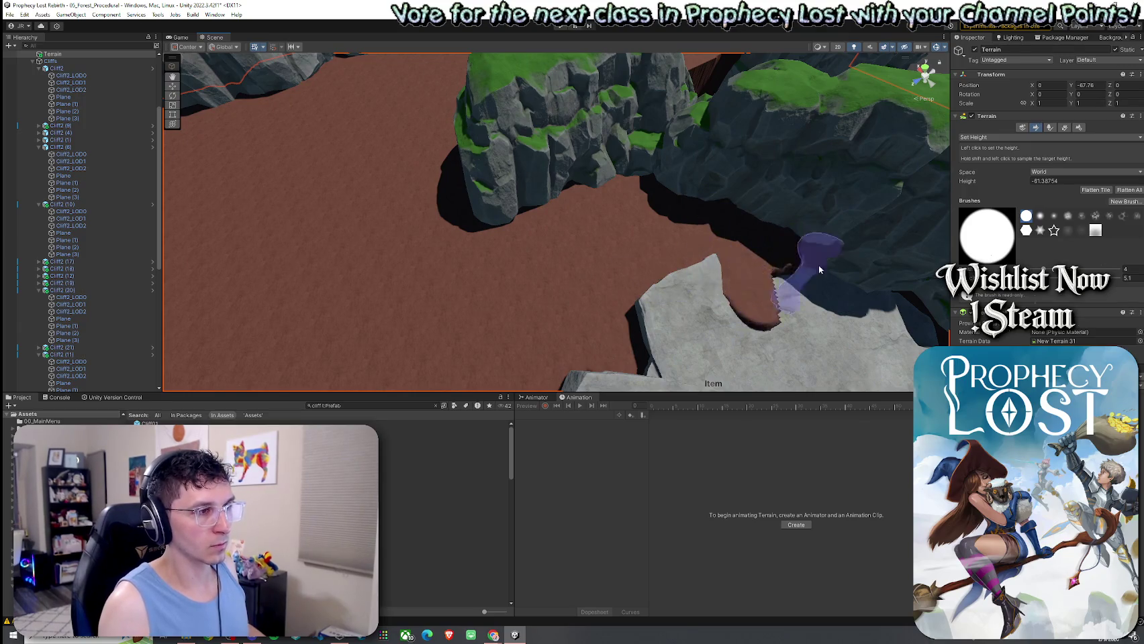
{"action": "mouse_move", "coordinate": [819, 265]}
{"action": "left_mouse_down"}
{"action": "mouse_move", "coordinate": [632, 251]}
{"action": "mouse_move", "coordinate": [547, 213]}
{"action": "left_mouse_up"}
{"action": "mouse_move", "coordinate": [281, 253]}
{"action": "left_mouse_down"}
{"action": "mouse_move", "coordinate": [670, 261]}
{"action": "mouse_move", "coordinate": [472, 273]}
{"action": "mouse_move", "coordinate": [723, 304]}
{"action": "mouse_move", "coordinate": [640, 228]}
{"action": "left_mouse_up"}
{"action": "left_click", "coordinate": [984, 137]}
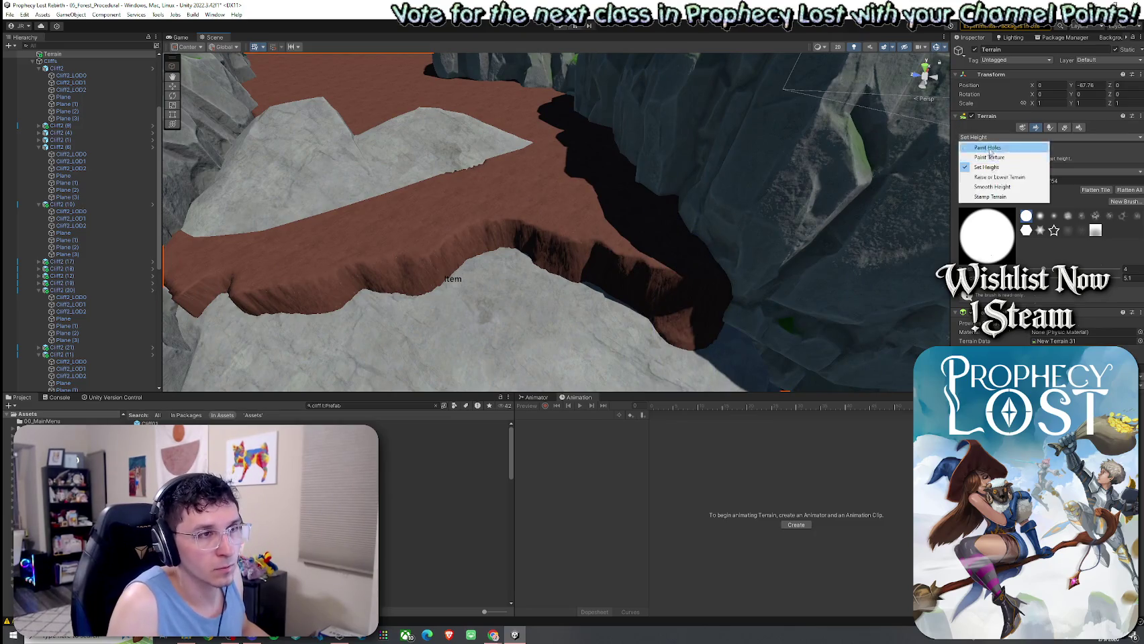
Use Smooth Height on the ledge's bulging edges, lower-left side and tip beside the stone platform
{"action": "left_click", "coordinate": [999, 188]}
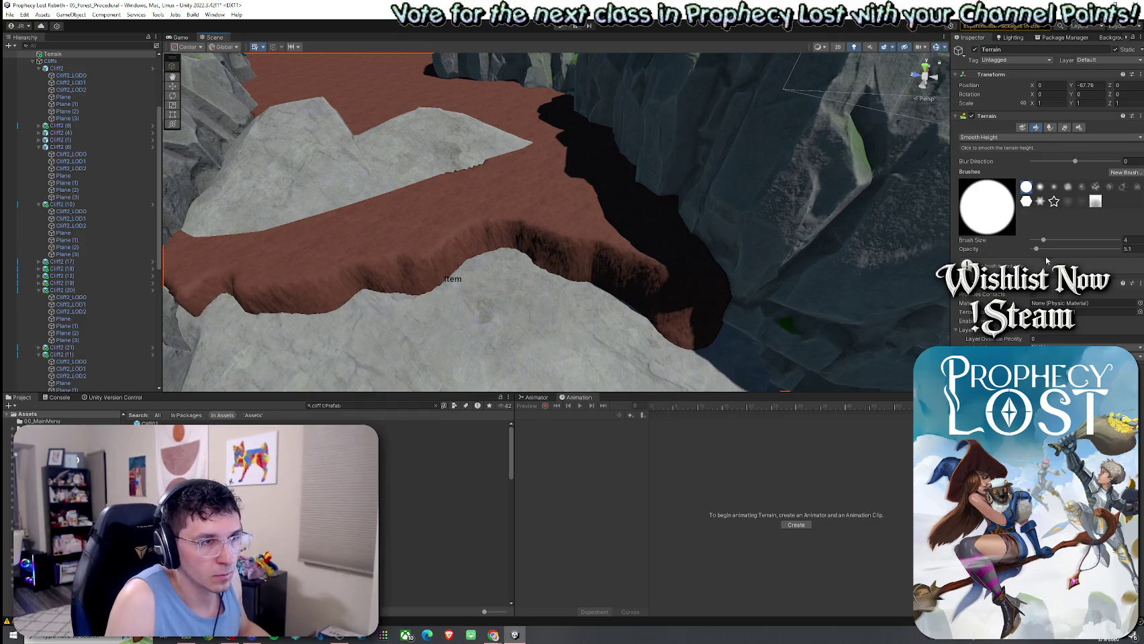
{"action": "left_click_drag", "start_coordinate": [685, 267], "coordinate": [661, 257]}
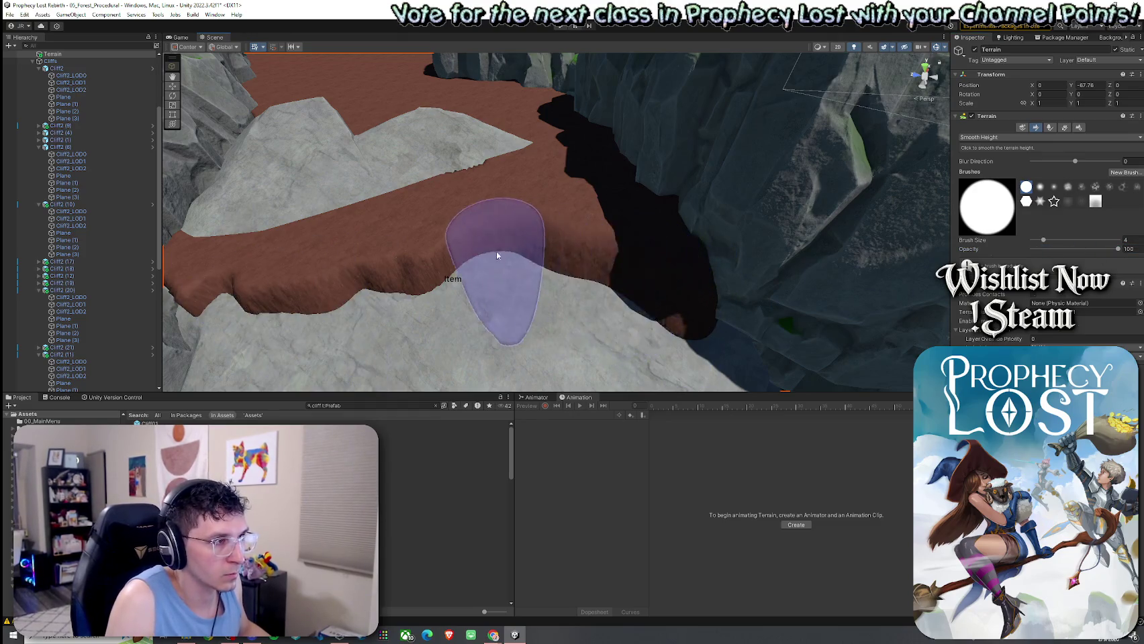
{"action": "mouse_move", "coordinate": [464, 233]}
{"action": "left_mouse_down"}
{"action": "mouse_move", "coordinate": [598, 211]}
{"action": "mouse_move", "coordinate": [539, 210]}
{"action": "mouse_move", "coordinate": [694, 306]}
{"action": "mouse_move", "coordinate": [641, 225]}
{"action": "left_mouse_up"}
{"action": "mouse_move", "coordinate": [538, 164]}
{"action": "left_mouse_down"}
{"action": "mouse_move", "coordinate": [292, 264]}
{"action": "mouse_move", "coordinate": [590, 258]}
{"action": "mouse_move", "coordinate": [568, 266]}
{"action": "mouse_move", "coordinate": [255, 255]}
{"action": "mouse_move", "coordinate": [225, 242]}
{"action": "mouse_move", "coordinate": [631, 275]}
{"action": "mouse_move", "coordinate": [625, 230]}
{"action": "mouse_move", "coordinate": [672, 230]}
{"action": "mouse_move", "coordinate": [304, 232]}
{"action": "mouse_move", "coordinate": [349, 235]}
{"action": "mouse_move", "coordinate": [398, 219]}
{"action": "mouse_move", "coordinate": [402, 258]}
{"action": "mouse_move", "coordinate": [360, 242]}
{"action": "mouse_move", "coordinate": [413, 222]}
{"action": "mouse_move", "coordinate": [521, 225]}
{"action": "mouse_move", "coordinate": [414, 217]}
{"action": "mouse_move", "coordinate": [518, 200]}
{"action": "left_mouse_up"}
{"action": "mouse_move", "coordinate": [425, 172]}
{"action": "left_mouse_down"}
{"action": "mouse_move", "coordinate": [440, 210]}
{"action": "mouse_move", "coordinate": [430, 222]}
{"action": "mouse_move", "coordinate": [505, 190]}
{"action": "mouse_move", "coordinate": [678, 295]}
{"action": "mouse_move", "coordinate": [506, 226]}
{"action": "mouse_move", "coordinate": [763, 189]}
{"action": "mouse_move", "coordinate": [462, 181]}
{"action": "mouse_move", "coordinate": [396, 161]}
{"action": "mouse_move", "coordinate": [480, 191]}
{"action": "left_mouse_up"}
{"action": "mouse_move", "coordinate": [611, 191]}
{"action": "left_mouse_down"}
{"action": "mouse_move", "coordinate": [593, 205]}
{"action": "mouse_move", "coordinate": [616, 200]}
{"action": "mouse_move", "coordinate": [590, 202]}
{"action": "mouse_move", "coordinate": [605, 176]}
{"action": "mouse_move", "coordinate": [653, 194]}
{"action": "mouse_move", "coordinate": [627, 205]}
{"action": "mouse_move", "coordinate": [667, 176]}
{"action": "mouse_move", "coordinate": [735, 179]}
{"action": "left_mouse_up"}
{"action": "mouse_move", "coordinate": [694, 237]}
{"action": "left_mouse_down"}
{"action": "mouse_move", "coordinate": [602, 222]}
{"action": "mouse_move", "coordinate": [492, 163]}
{"action": "left_mouse_up"}
{"action": "scroll", "coordinate": [548, 192], "scroll_direction": "down", "scroll_amount": 2}
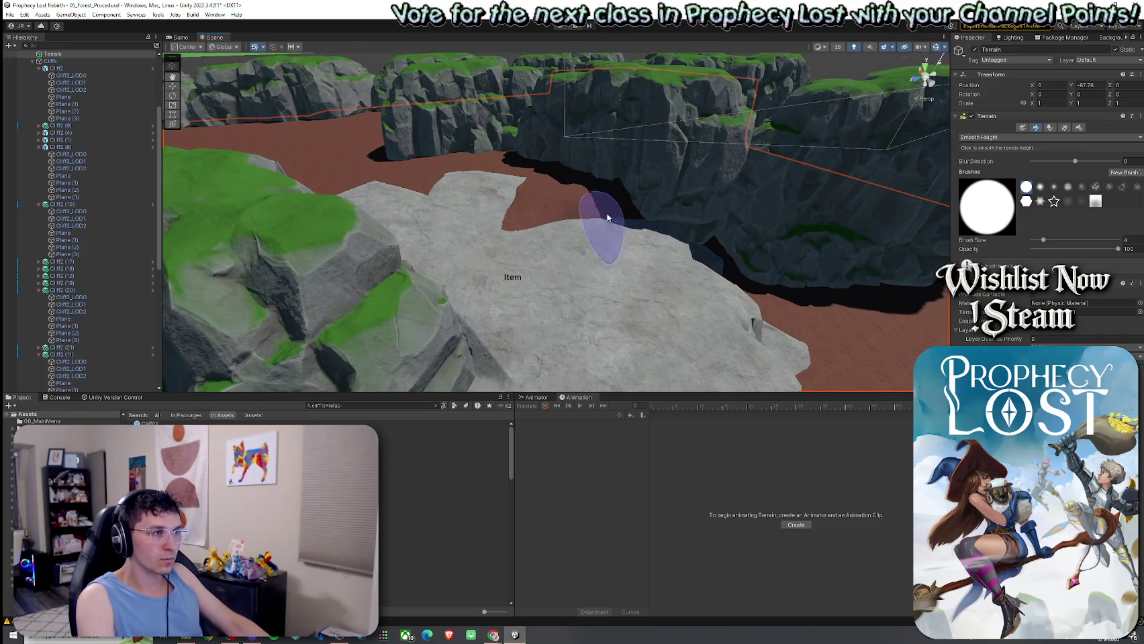
{"action": "mouse_move", "coordinate": [804, 182]}
{"action": "left_mouse_down"}
{"action": "mouse_move", "coordinate": [677, 162]}
{"action": "mouse_move", "coordinate": [746, 174]}
{"action": "left_mouse_up"}
Switch to Paint Texture and paint Grass Wheat over the first canyon-floor patch
{"action": "left_click", "coordinate": [993, 137]}
{"action": "left_click", "coordinate": [986, 167]}
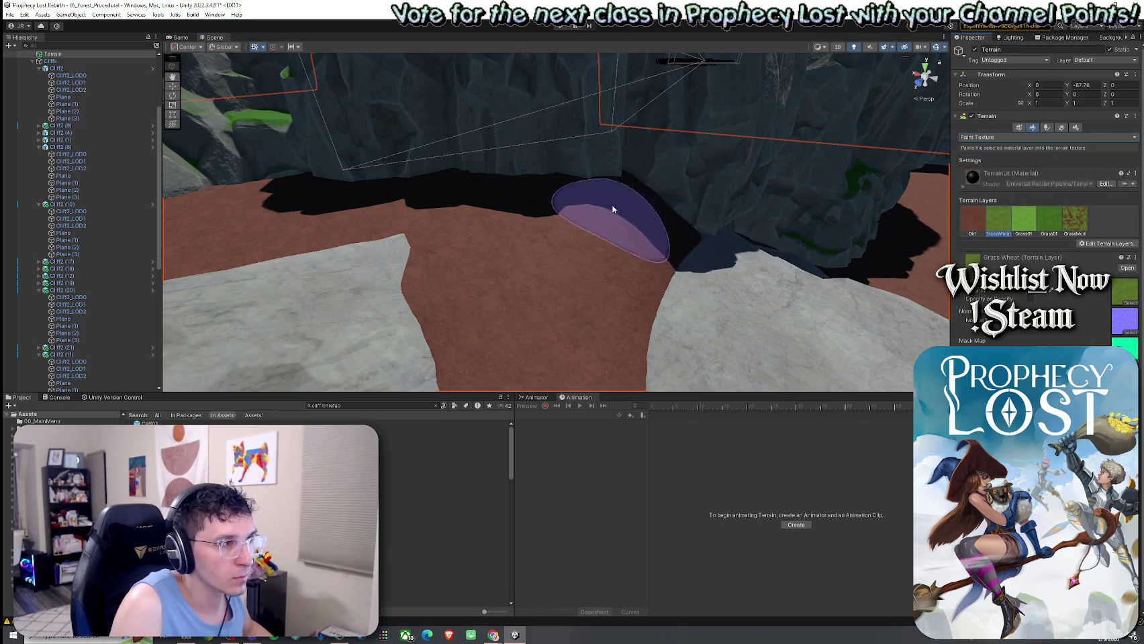
{"action": "mouse_move", "coordinate": [609, 185]}
{"action": "left_mouse_down"}
{"action": "mouse_move", "coordinate": [544, 258]}
{"action": "mouse_move", "coordinate": [523, 263]}
{"action": "mouse_move", "coordinate": [683, 268]}
{"action": "left_mouse_up"}
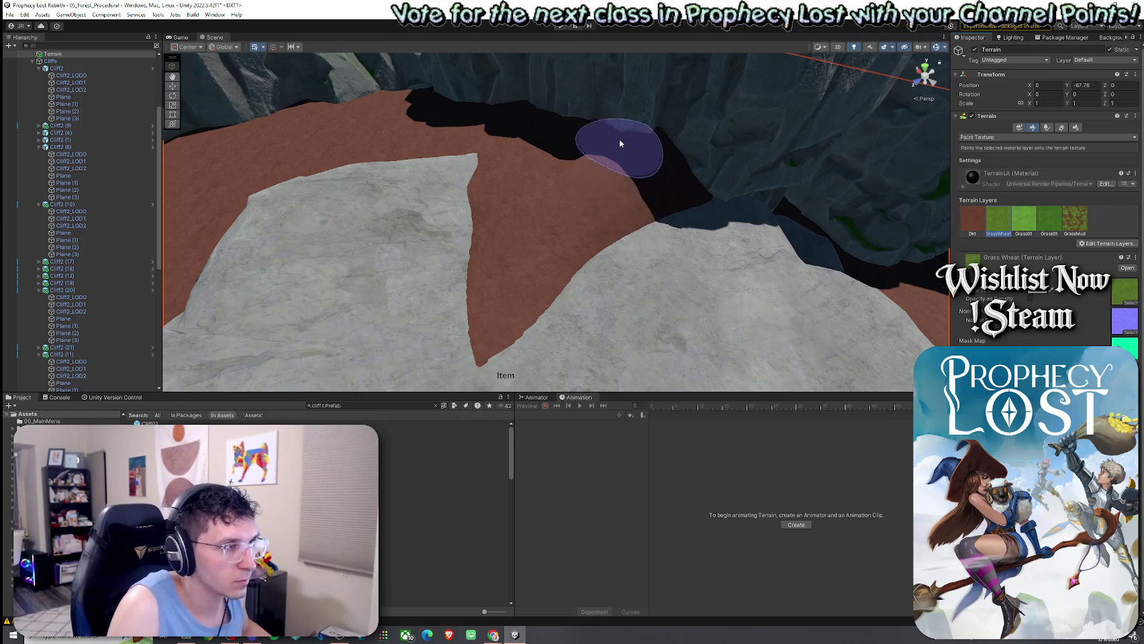
{"action": "left_click_drag", "start_coordinate": [565, 174], "coordinate": [872, 206]}
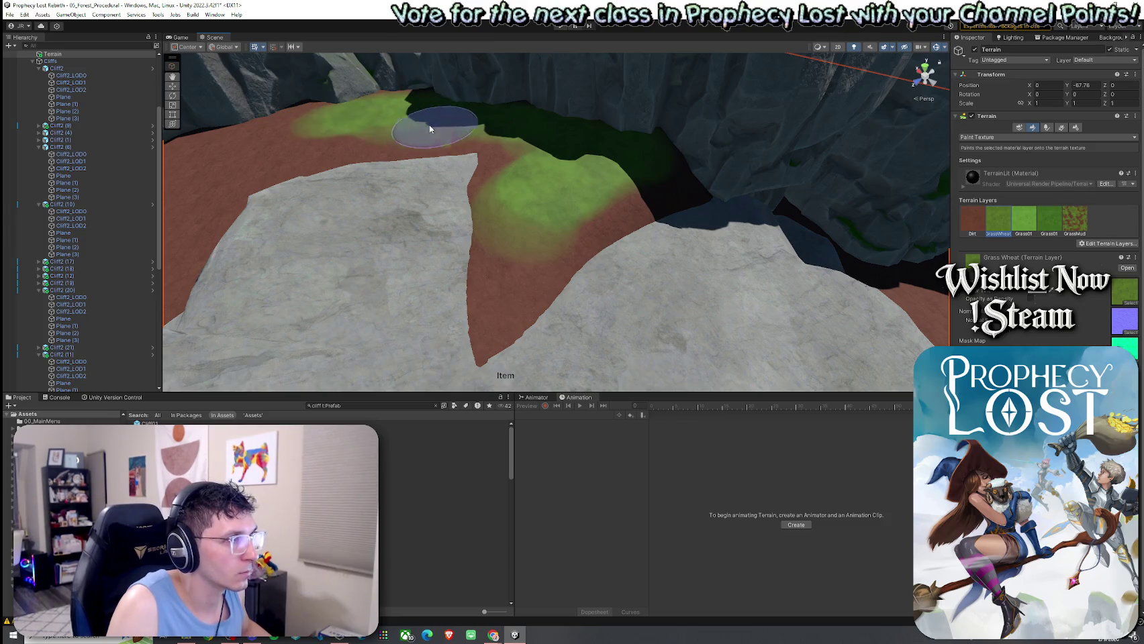
Move to another valley and brush Grass Wheat strokes down its floor
{"action": "mouse_move", "coordinate": [355, 151]}
{"action": "left_mouse_down"}
{"action": "mouse_move", "coordinate": [484, 122]}
{"action": "mouse_move", "coordinate": [783, 149]}
{"action": "left_mouse_up"}
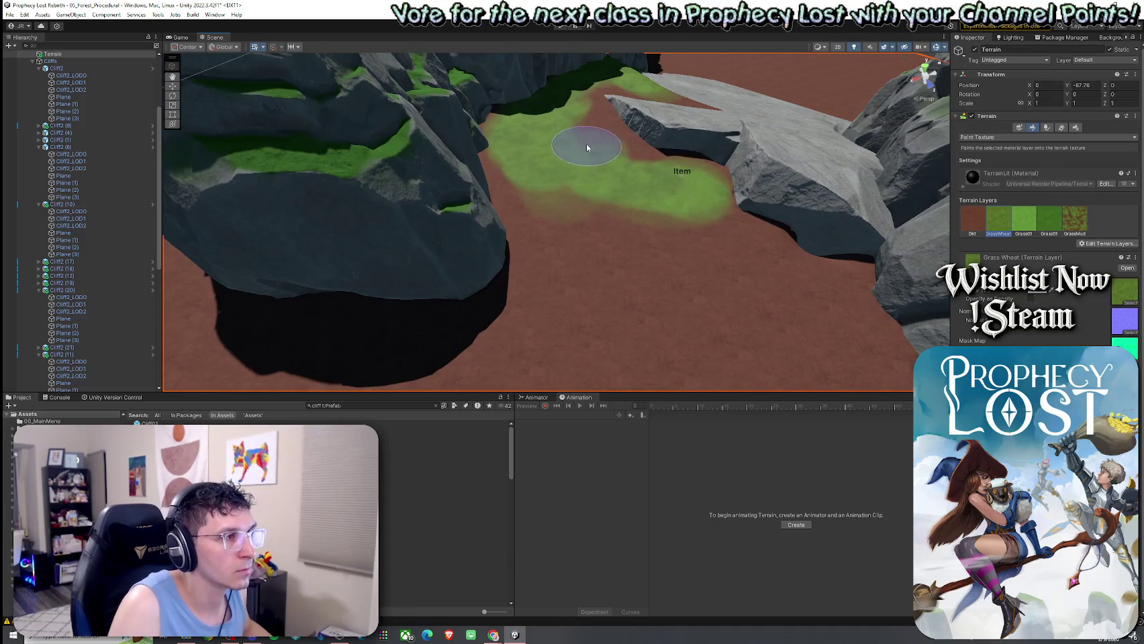
{"action": "mouse_move", "coordinate": [655, 190]}
{"action": "left_mouse_down"}
{"action": "mouse_move", "coordinate": [806, 293]}
{"action": "mouse_move", "coordinate": [821, 331]}
{"action": "left_mouse_up"}
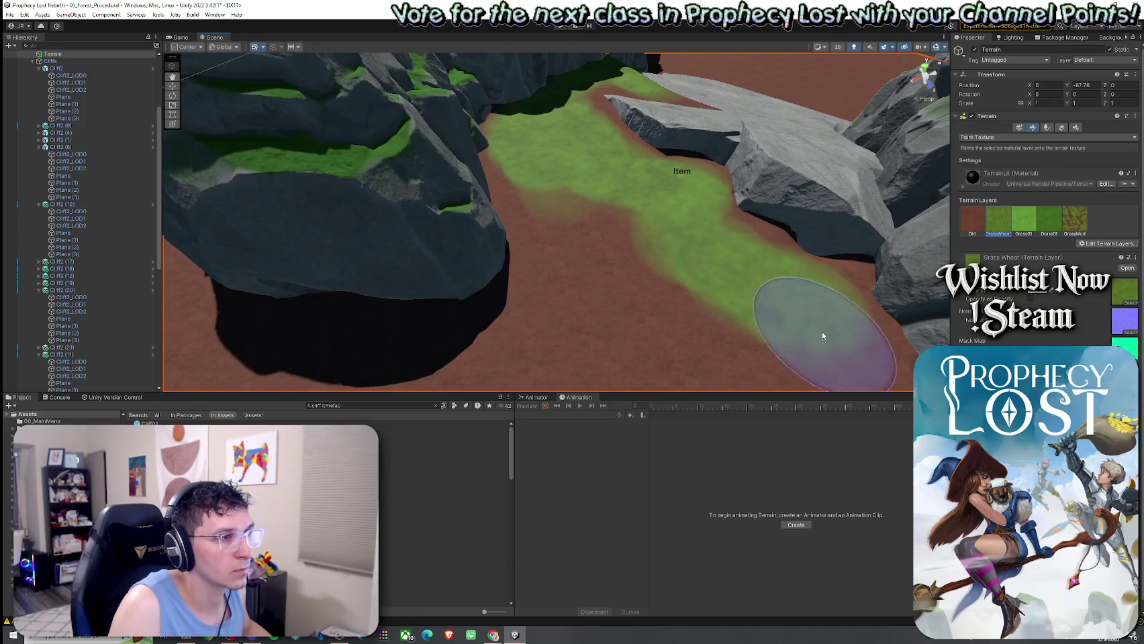
{"action": "scroll", "coordinate": [753, 327], "scroll_direction": "up", "scroll_amount": 3}
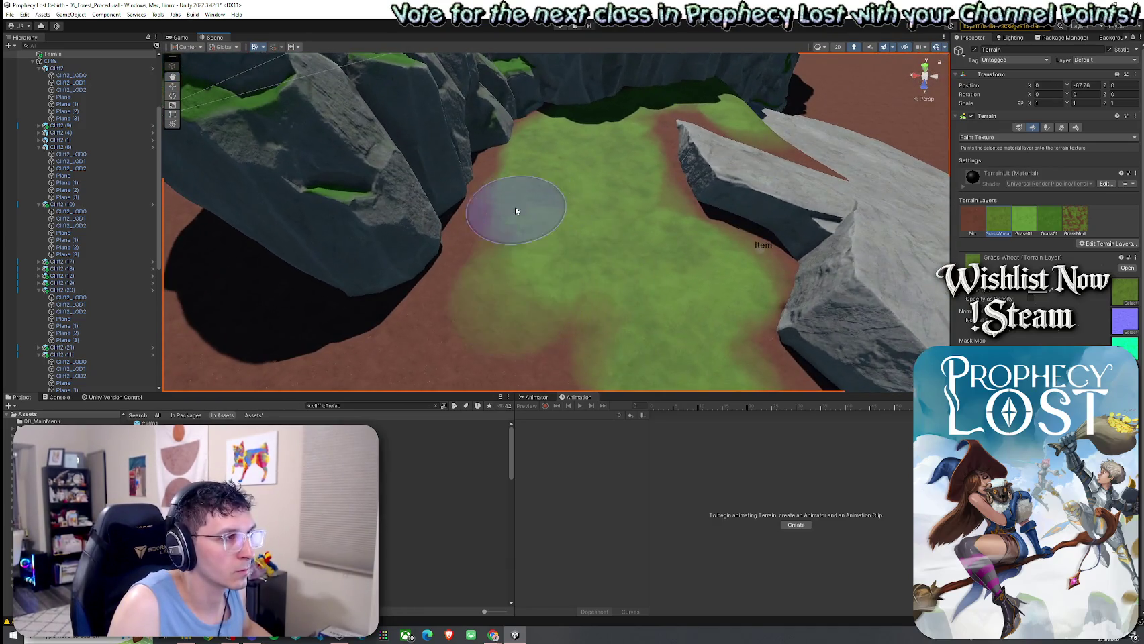
{"action": "left_click_drag", "start_coordinate": [515, 210], "coordinate": [531, 307]}
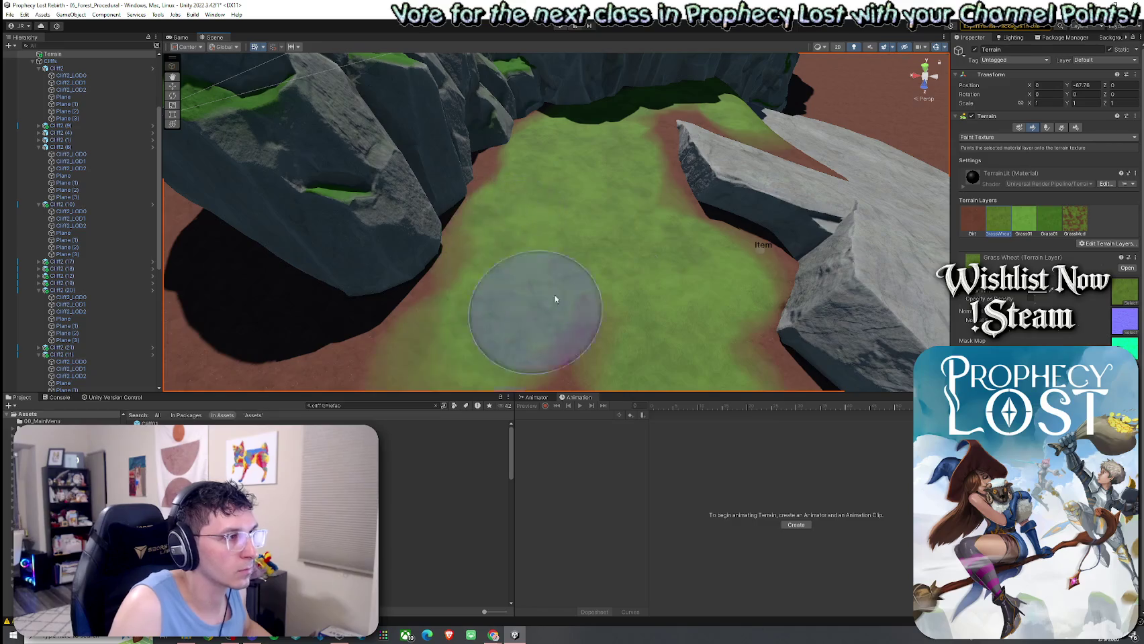
{"action": "mouse_move", "coordinate": [528, 203]}
{"action": "left_mouse_down"}
{"action": "mouse_move", "coordinate": [490, 171]}
{"action": "mouse_move", "coordinate": [537, 194]}
{"action": "left_mouse_up"}
{"action": "scroll", "coordinate": [576, 196], "scroll_direction": "up", "scroll_amount": 10}
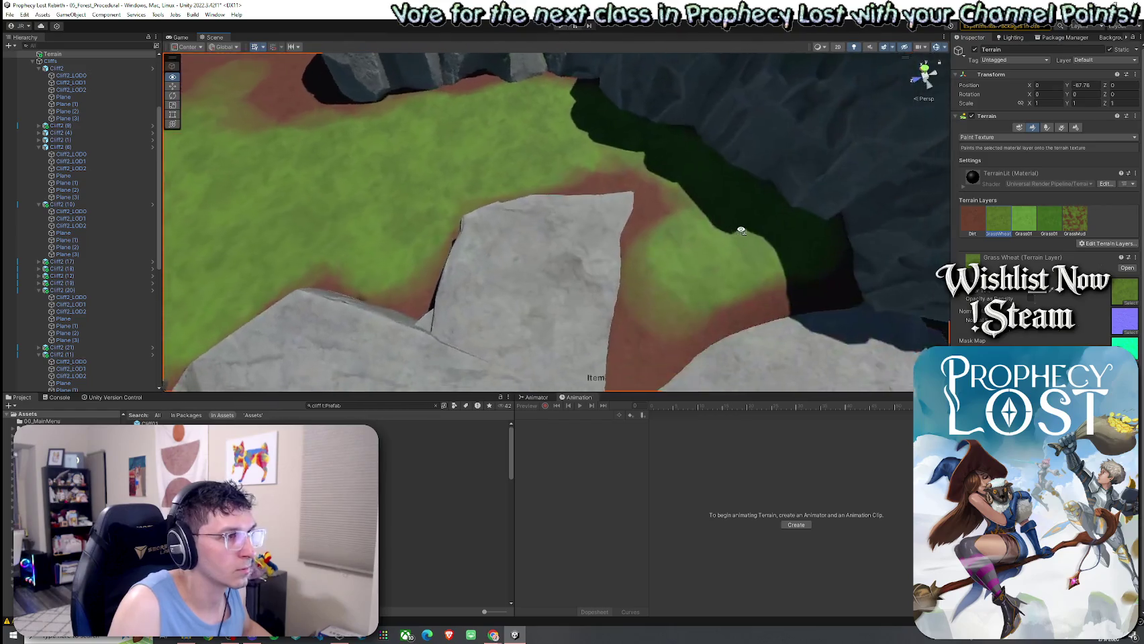
Paint a wider Dirt band along the grass edge
{"action": "left_click", "coordinate": [967, 217]}
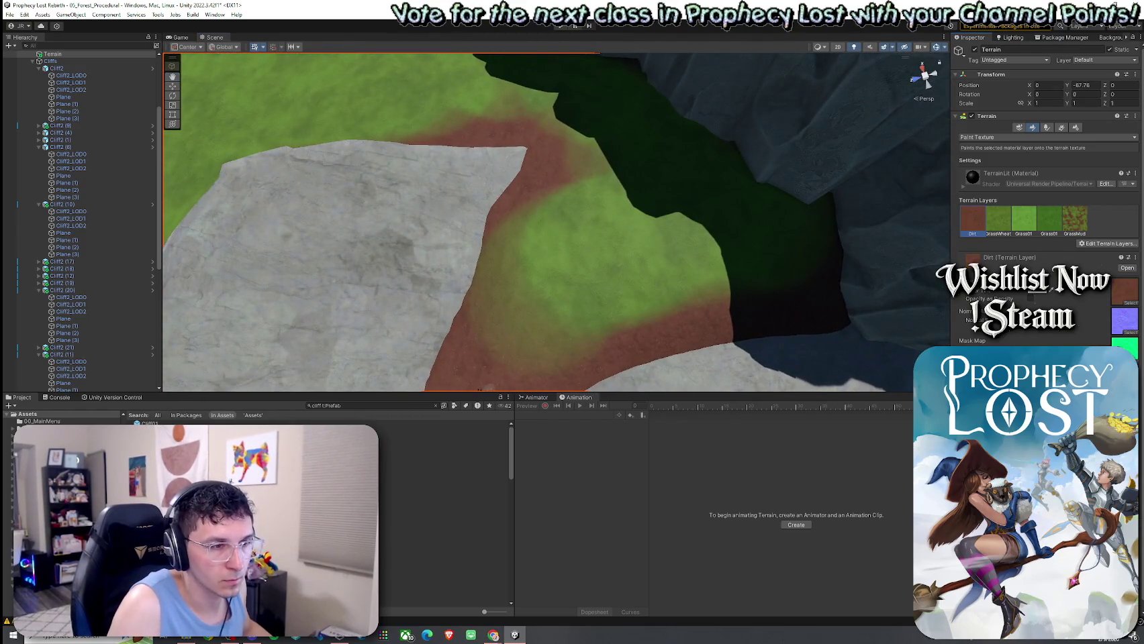
{"action": "mouse_move", "coordinate": [427, 214]}
{"action": "left_mouse_down"}
{"action": "mouse_move", "coordinate": [480, 288]}
{"action": "mouse_move", "coordinate": [449, 293]}
{"action": "left_mouse_up"}
{"action": "scroll", "coordinate": [499, 293], "scroll_direction": "up", "scroll_amount": 2}
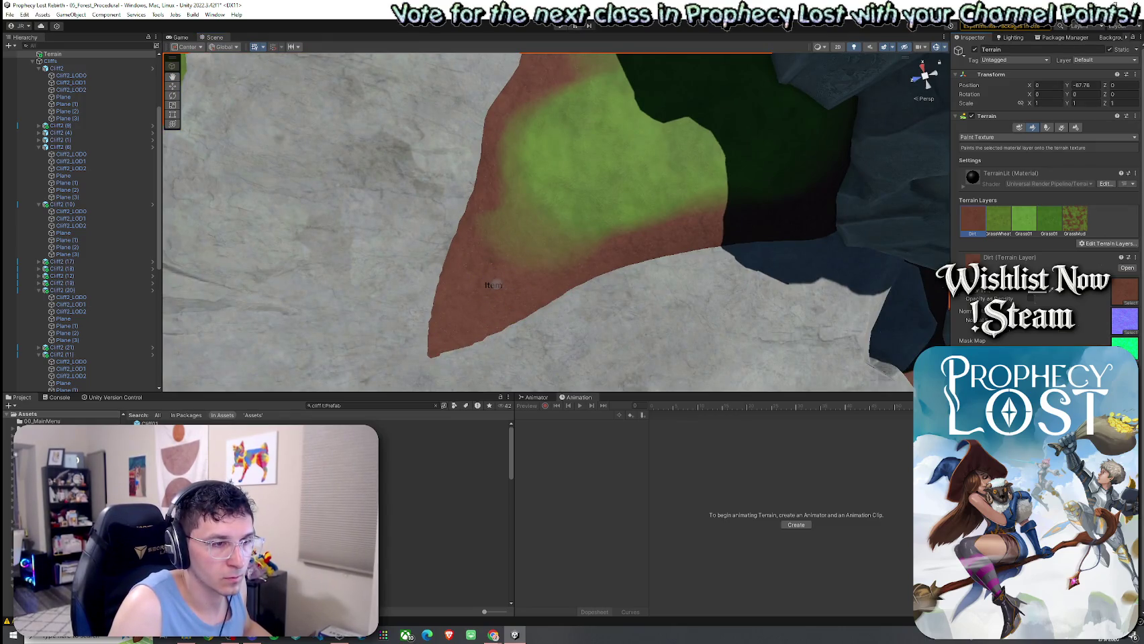
{"action": "left_click_drag", "start_coordinate": [473, 231], "coordinate": [750, 237]}
{"action": "left_click_drag", "start_coordinate": [664, 258], "coordinate": [826, 188]}
Paint GrassMud across the dirt-and-grass band, then view the green valley between cliffs
{"action": "left_click", "coordinate": [1075, 218]}
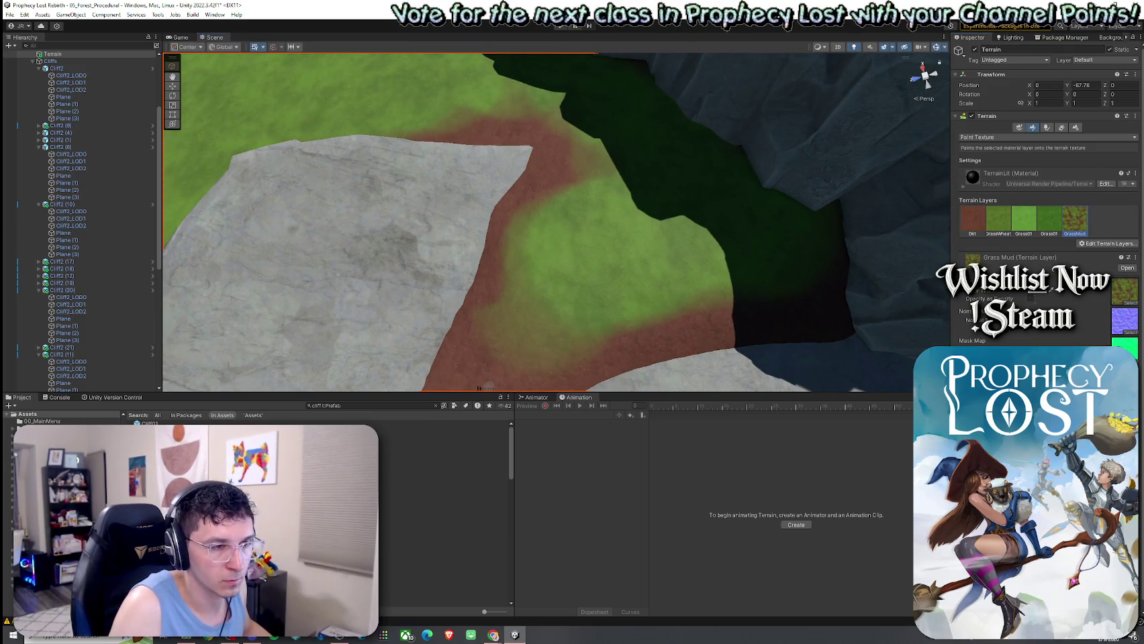
{"action": "mouse_move", "coordinate": [828, 347]}
{"action": "left_mouse_down"}
{"action": "mouse_move", "coordinate": [787, 283]}
{"action": "mouse_move", "coordinate": [520, 356]}
{"action": "left_mouse_up"}
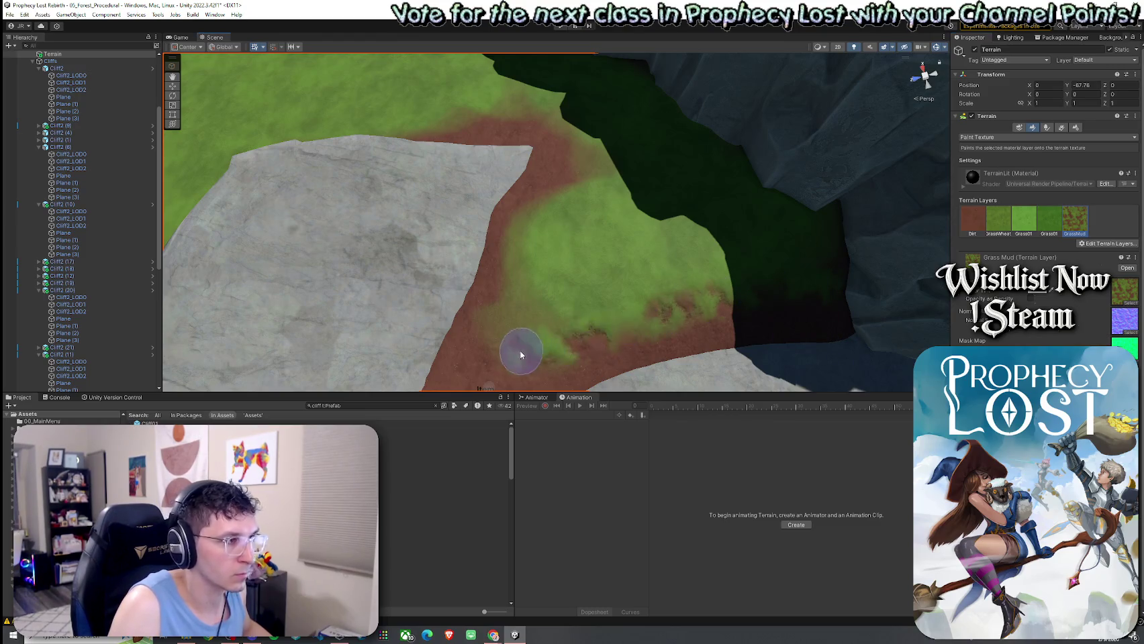
{"action": "left_click_drag", "start_coordinate": [600, 191], "coordinate": [589, 208]}
{"action": "mouse_move", "coordinate": [498, 198]}
{"action": "left_mouse_down"}
{"action": "mouse_move", "coordinate": [447, 205]}
{"action": "mouse_move", "coordinate": [447, 225]}
{"action": "mouse_move", "coordinate": [610, 197]}
{"action": "mouse_move", "coordinate": [586, 187]}
{"action": "mouse_move", "coordinate": [596, 182]}
{"action": "mouse_move", "coordinate": [658, 192]}
{"action": "mouse_move", "coordinate": [639, 251]}
{"action": "mouse_move", "coordinate": [596, 216]}
{"action": "left_mouse_up"}
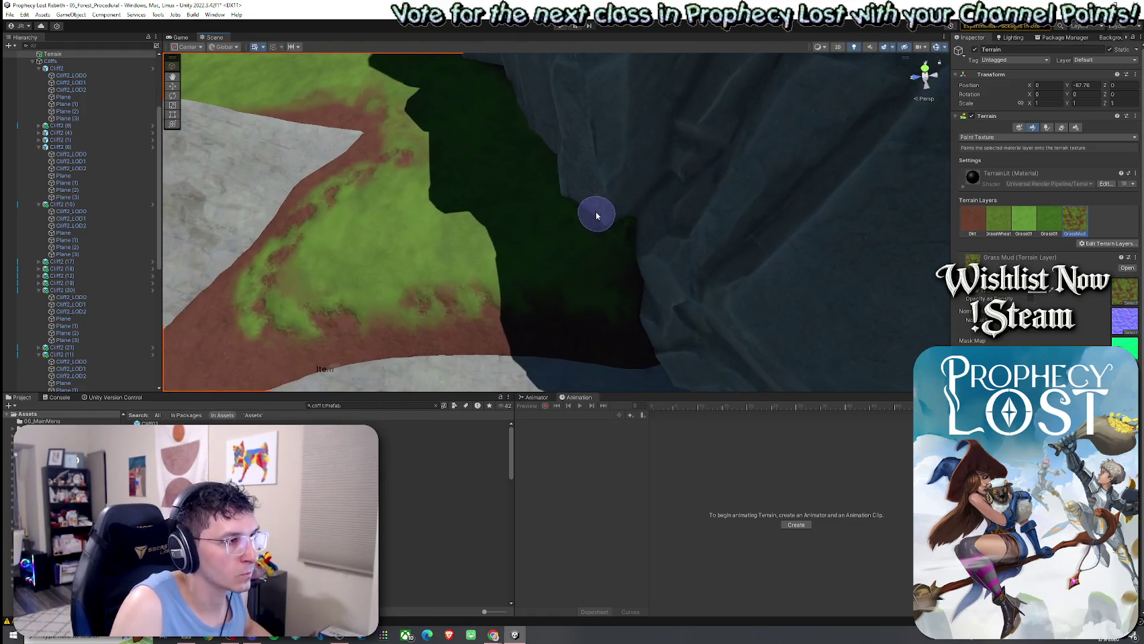
{"action": "left_click_drag", "start_coordinate": [519, 94], "coordinate": [775, 100]}
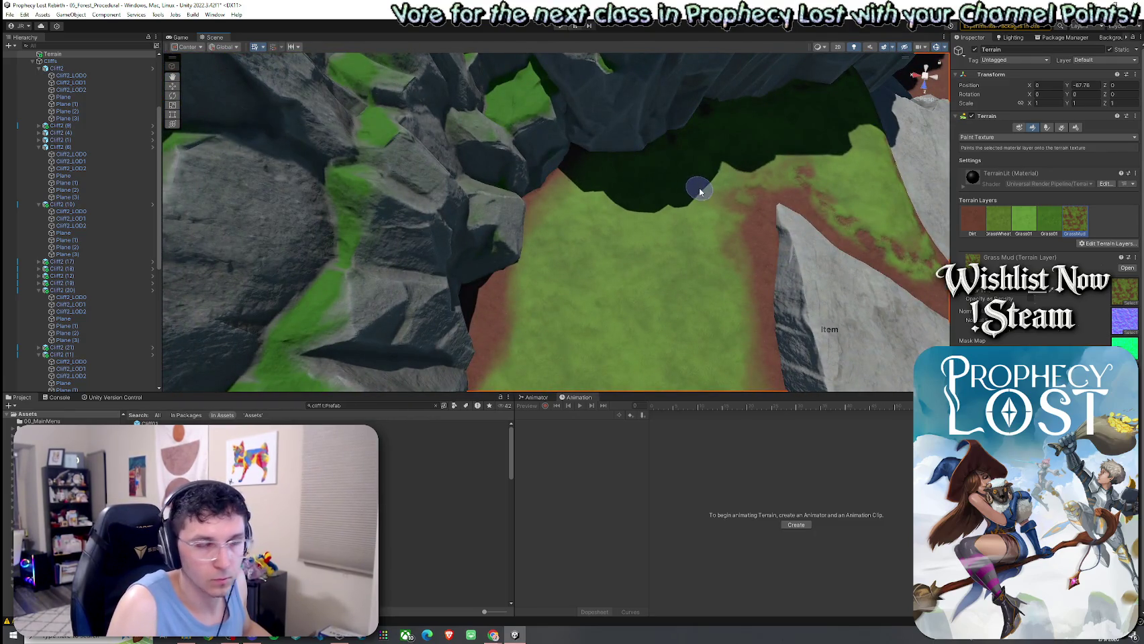
{"action": "scroll", "coordinate": [695, 186], "scroll_direction": "up", "scroll_amount": 1}
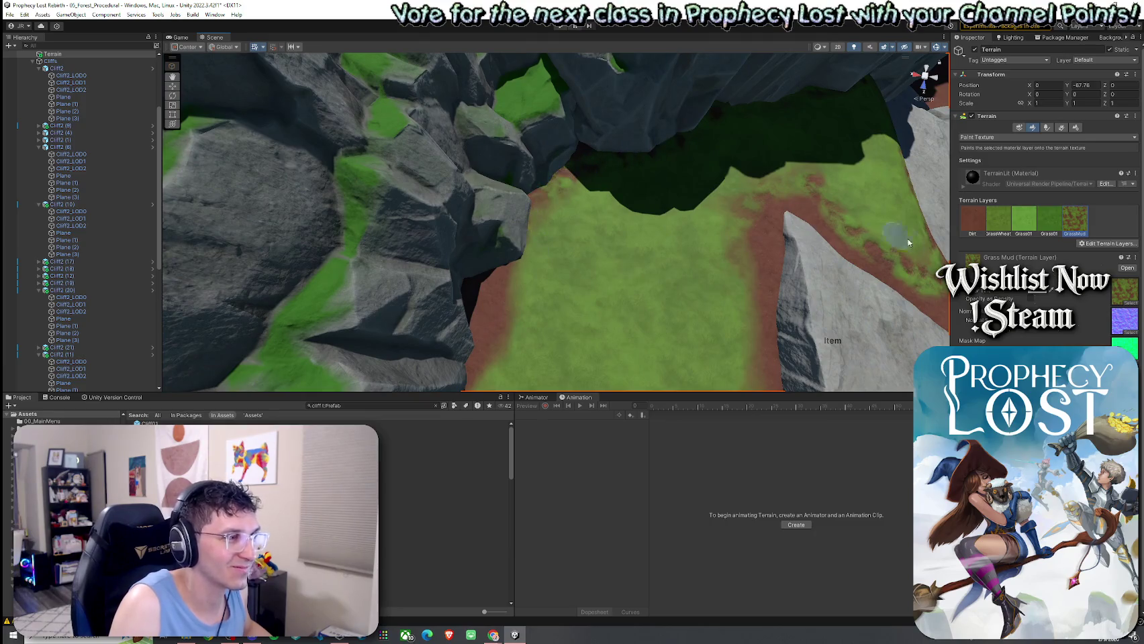
Alternate between the Dirt and GrassMud layers while closing in on the grass slope
{"action": "left_click", "coordinate": [972, 219]}
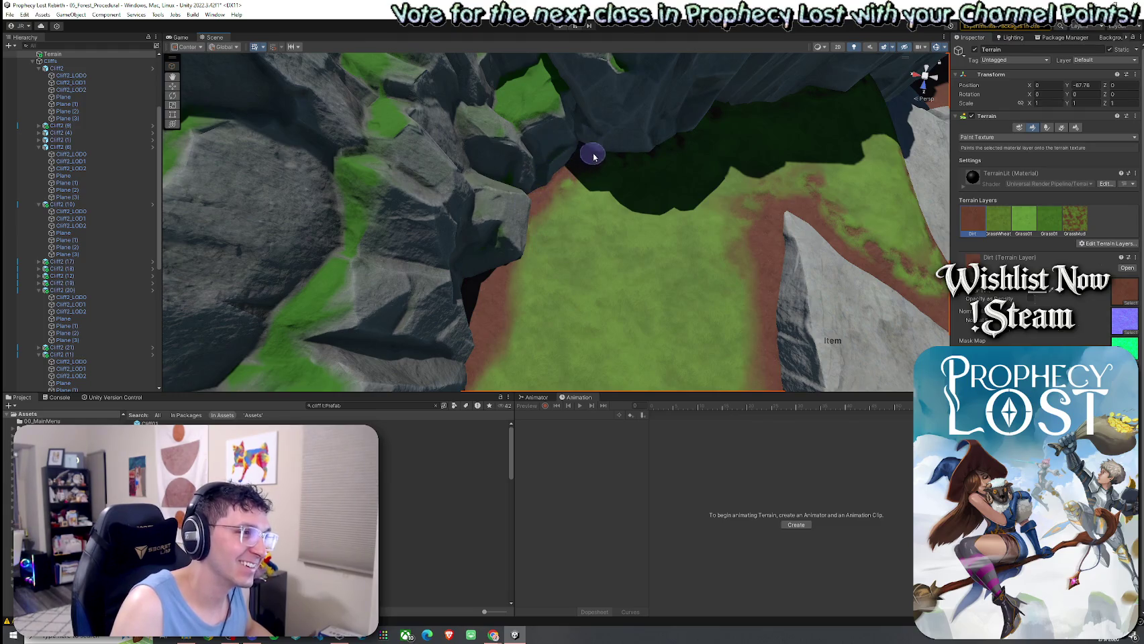
{"action": "left_click_drag", "start_coordinate": [729, 107], "coordinate": [738, 104]}
{"action": "mouse_move", "coordinate": [817, 109]}
{"action": "left_mouse_down"}
{"action": "mouse_move", "coordinate": [785, 110]}
{"action": "mouse_move", "coordinate": [648, 164]}
{"action": "left_mouse_up"}
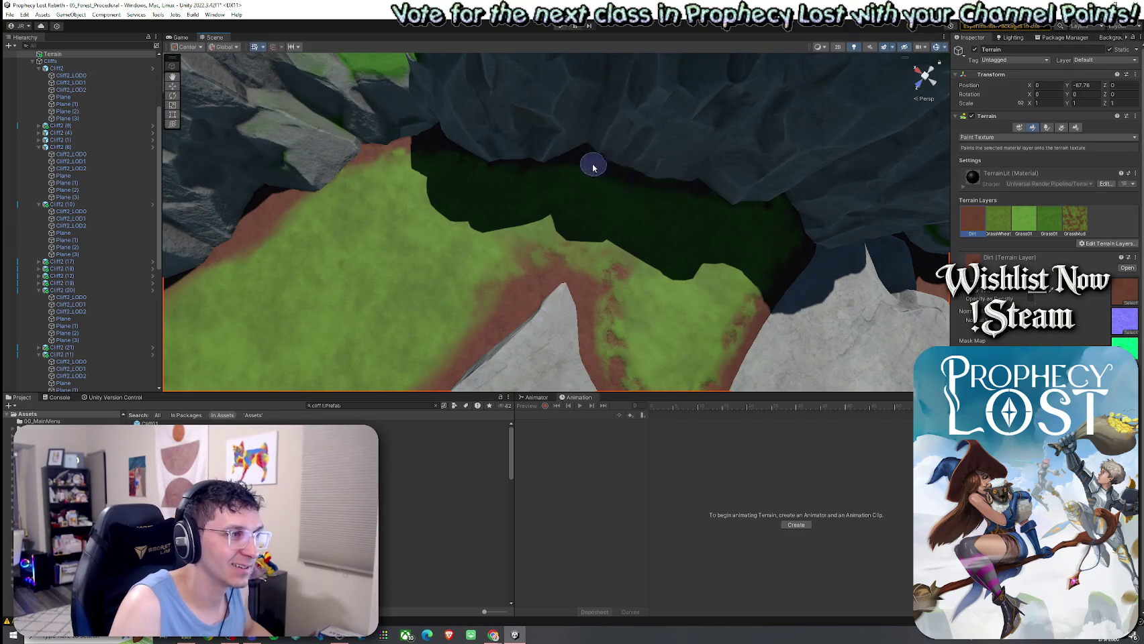
{"action": "left_click", "coordinate": [1075, 219]}
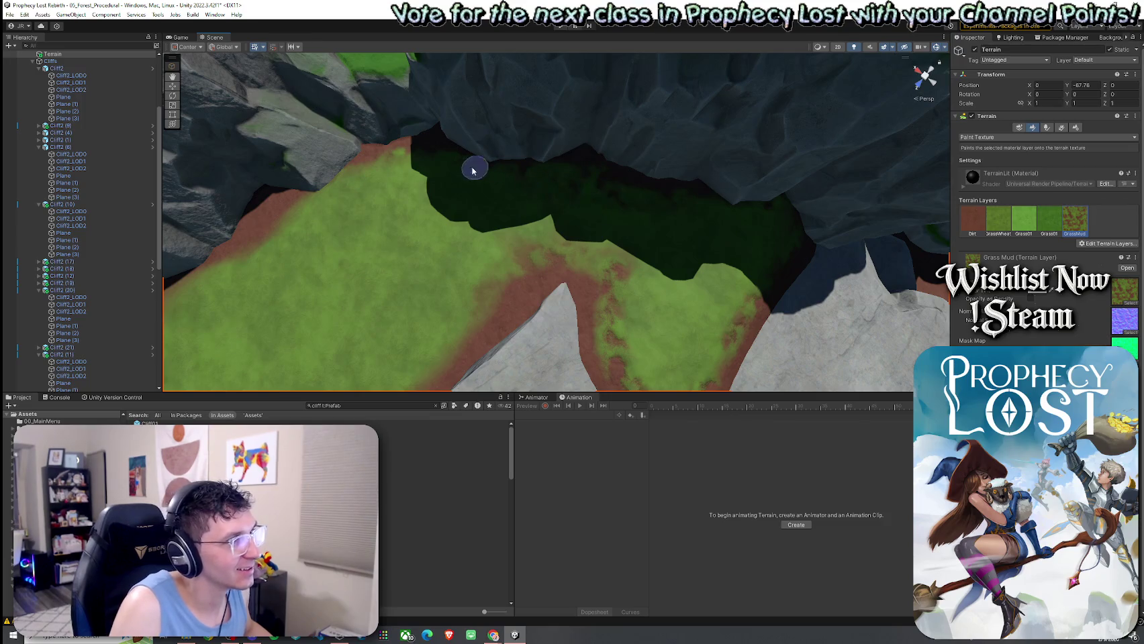
{"action": "mouse_move", "coordinate": [222, 262]}
{"action": "left_mouse_down"}
{"action": "mouse_move", "coordinate": [337, 215]}
{"action": "mouse_move", "coordinate": [296, 197]}
{"action": "left_mouse_up"}
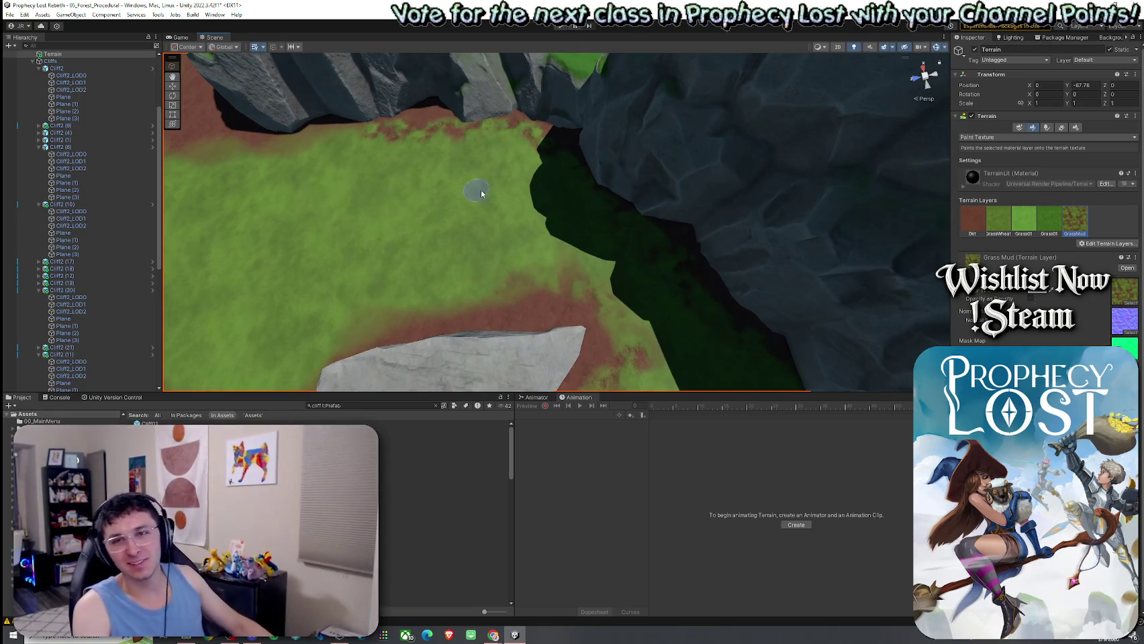
Look down the grass strip between cliffs and select the GrassWheat layer
{"action": "mouse_move", "coordinate": [463, 215]}
{"action": "left_mouse_down"}
{"action": "mouse_move", "coordinate": [390, 186]}
{"action": "mouse_move", "coordinate": [560, 306]}
{"action": "left_mouse_up"}
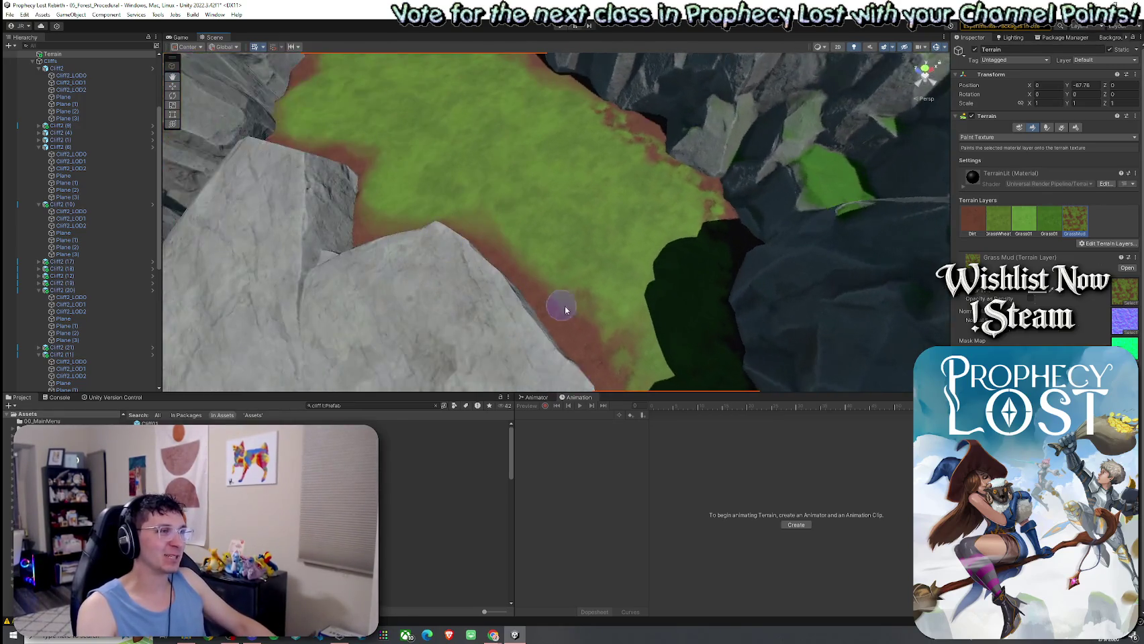
{"action": "left_click_drag", "start_coordinate": [480, 225], "coordinate": [459, 247]}
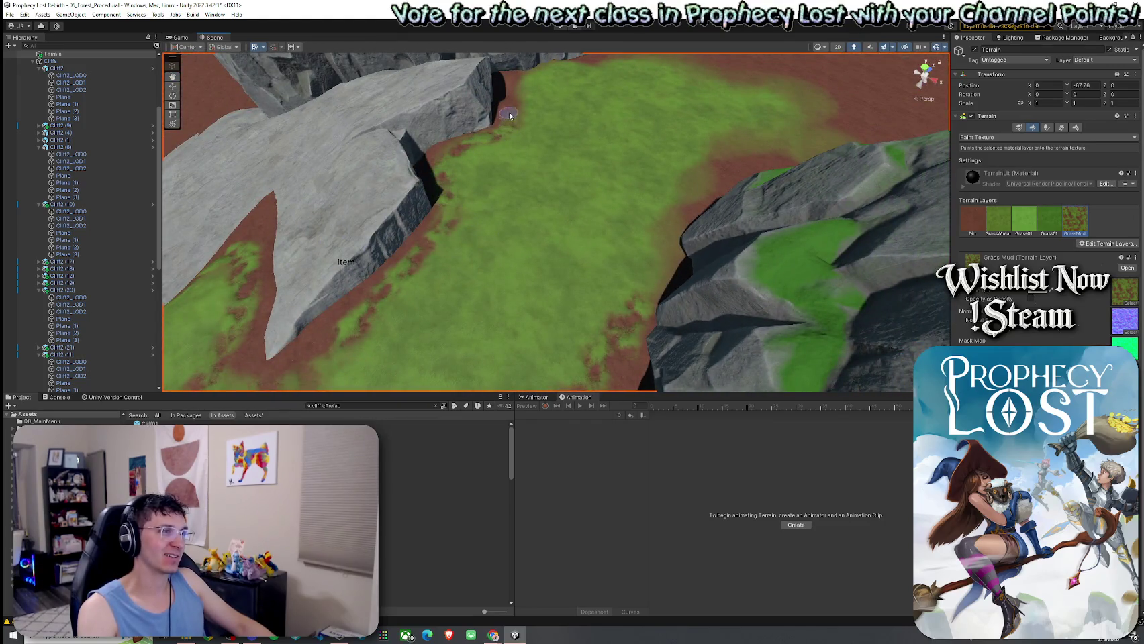
{"action": "mouse_move", "coordinate": [539, 73]}
{"action": "left_mouse_down"}
{"action": "mouse_move", "coordinate": [619, 168]}
{"action": "mouse_move", "coordinate": [584, 146]}
{"action": "mouse_move", "coordinate": [607, 188]}
{"action": "mouse_move", "coordinate": [913, 199]}
{"action": "left_mouse_up"}
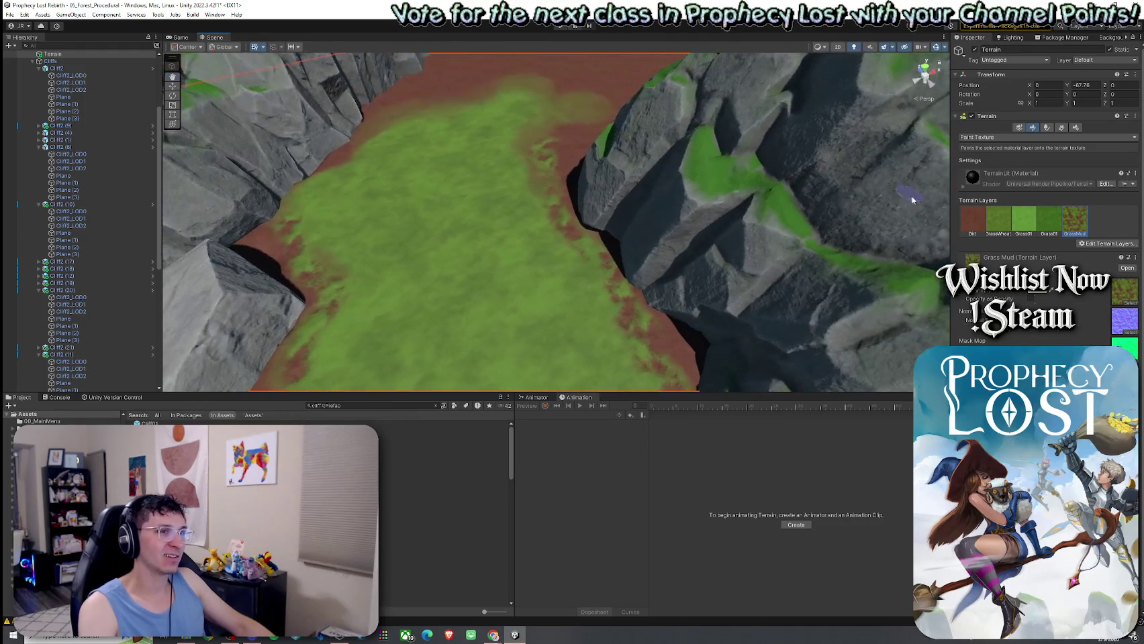
{"action": "left_click", "coordinate": [1019, 220]}
{"action": "left_click", "coordinate": [988, 224]}
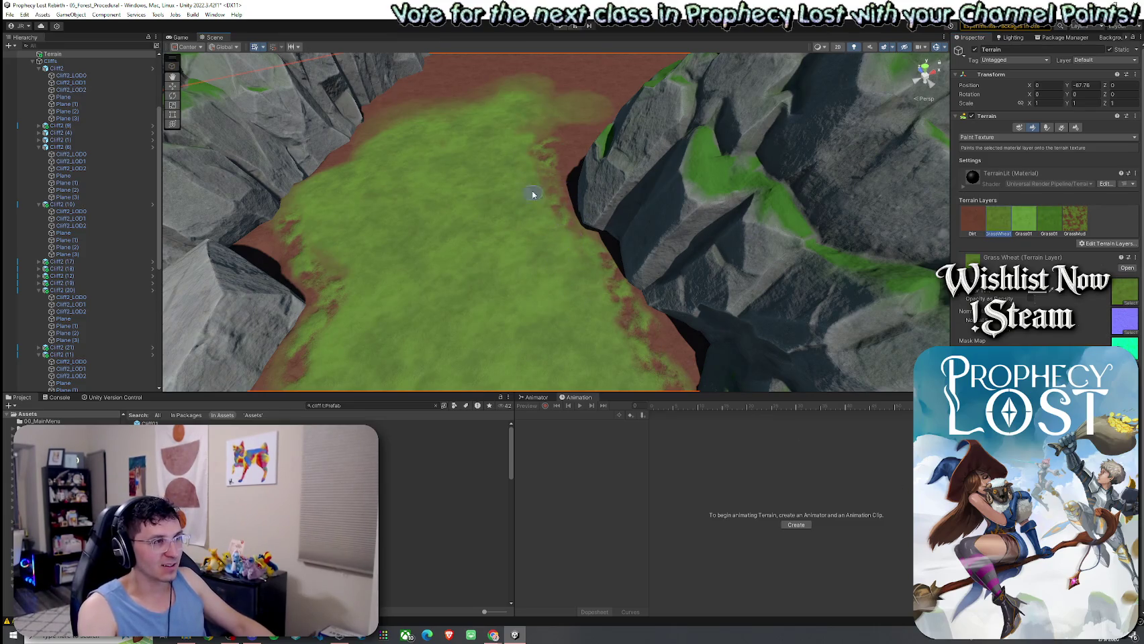
{"action": "scroll", "coordinate": [569, 288], "scroll_direction": "up", "scroll_amount": 3}
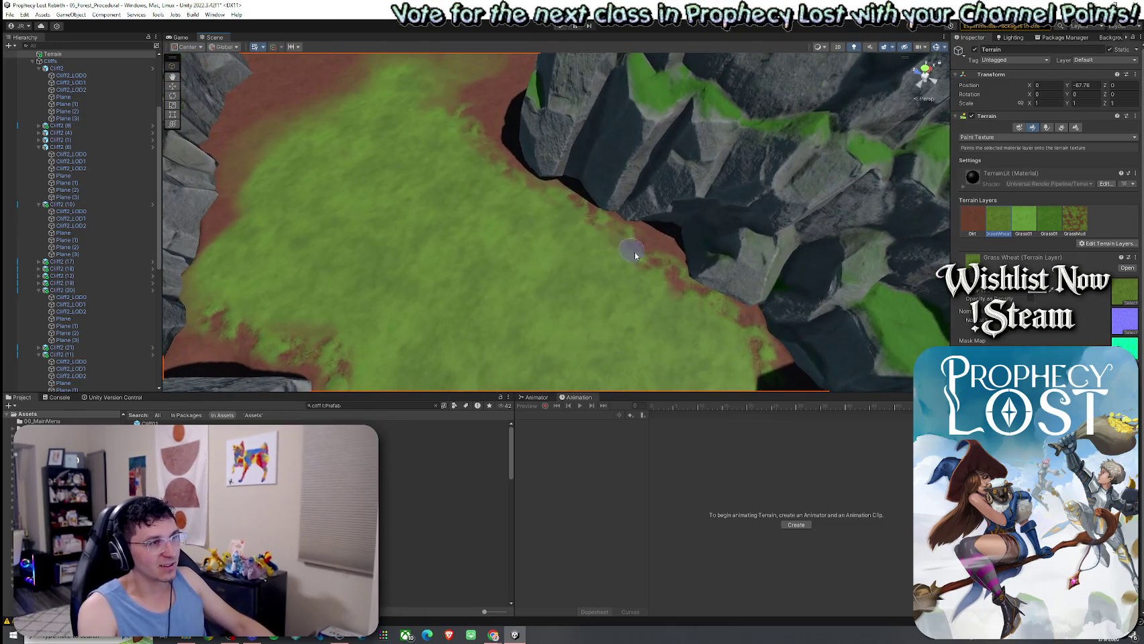
{"action": "mouse_move", "coordinate": [638, 272]}
{"action": "left_mouse_down"}
{"action": "mouse_move", "coordinate": [682, 319]}
{"action": "mouse_move", "coordinate": [592, 248]}
{"action": "mouse_move", "coordinate": [609, 257]}
{"action": "left_mouse_up"}
Touch up dirt near the cliffs and the grey rock, cycling Dirt, GrassMud and GrassWheat
{"action": "left_click", "coordinate": [979, 229]}
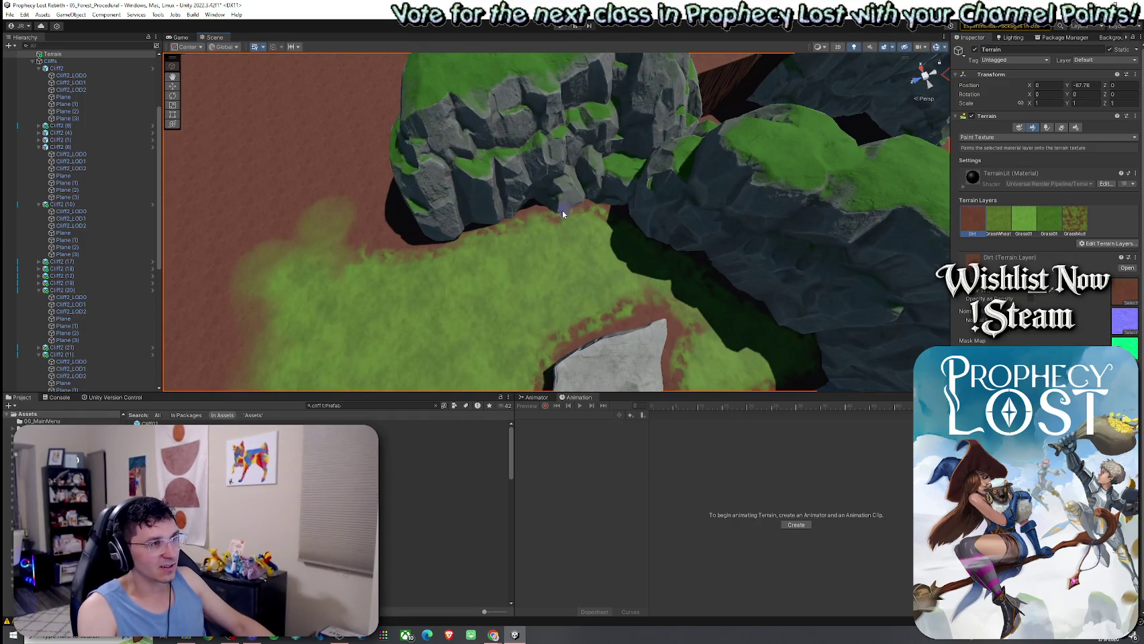
{"action": "mouse_move", "coordinate": [558, 293]}
{"action": "left_mouse_down"}
{"action": "mouse_move", "coordinate": [611, 288]}
{"action": "mouse_move", "coordinate": [619, 229]}
{"action": "left_mouse_up"}
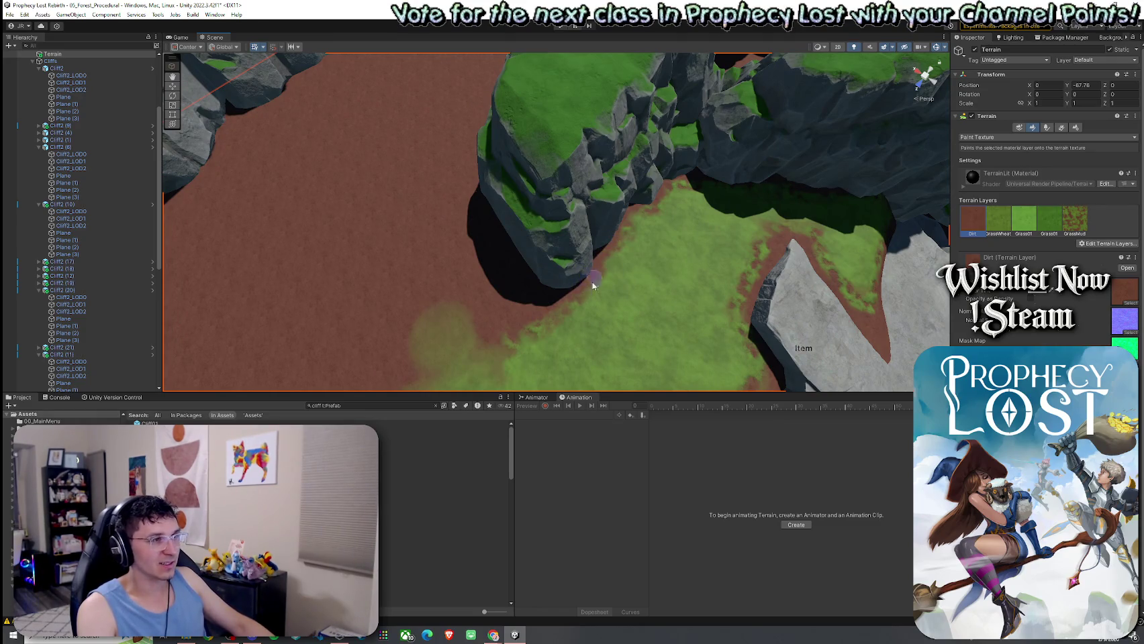
{"action": "left_click", "coordinate": [1074, 220]}
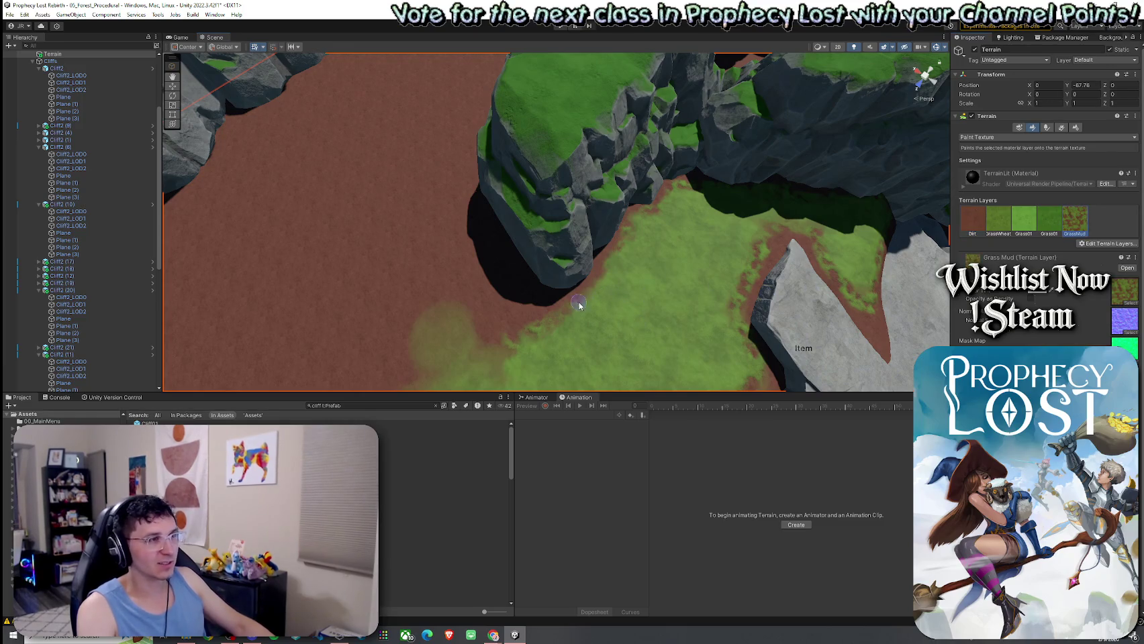
{"action": "mouse_move", "coordinate": [617, 329]}
{"action": "left_mouse_down"}
{"action": "mouse_move", "coordinate": [682, 317]}
{"action": "mouse_move", "coordinate": [508, 315]}
{"action": "mouse_move", "coordinate": [469, 302]}
{"action": "left_mouse_up"}
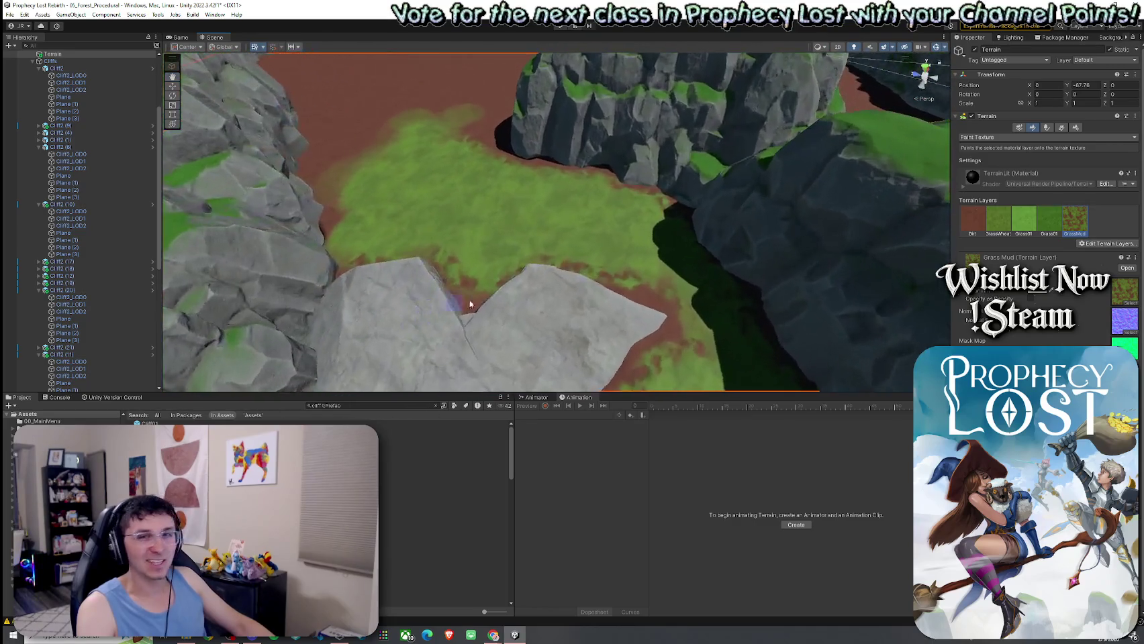
{"action": "left_click", "coordinate": [998, 221]}
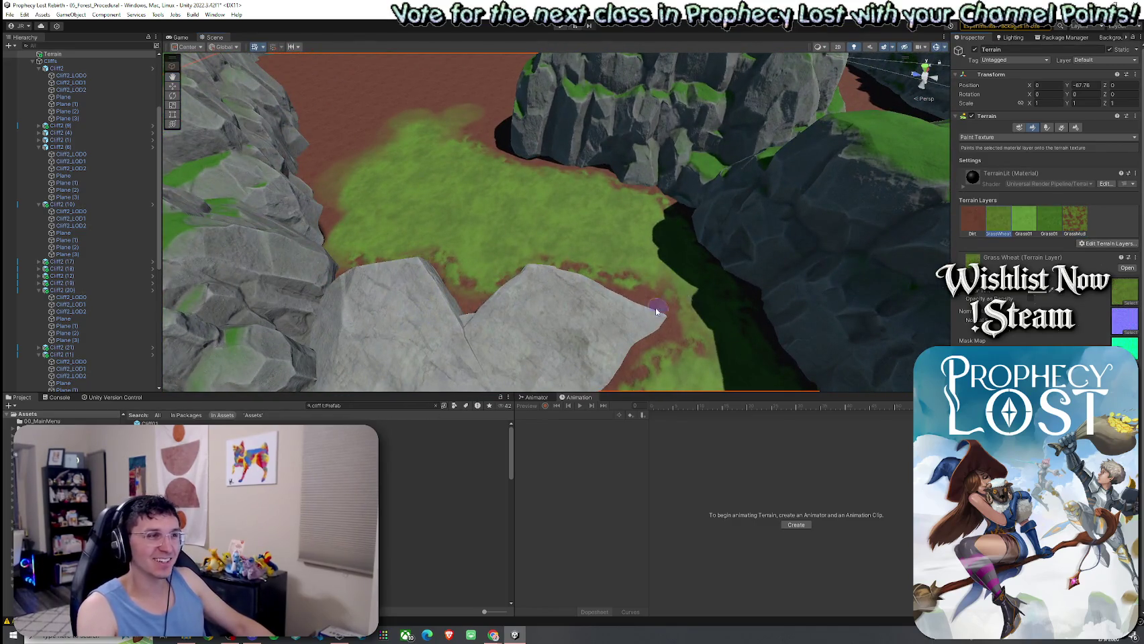
{"action": "left_click_drag", "start_coordinate": [656, 311], "coordinate": [674, 255]}
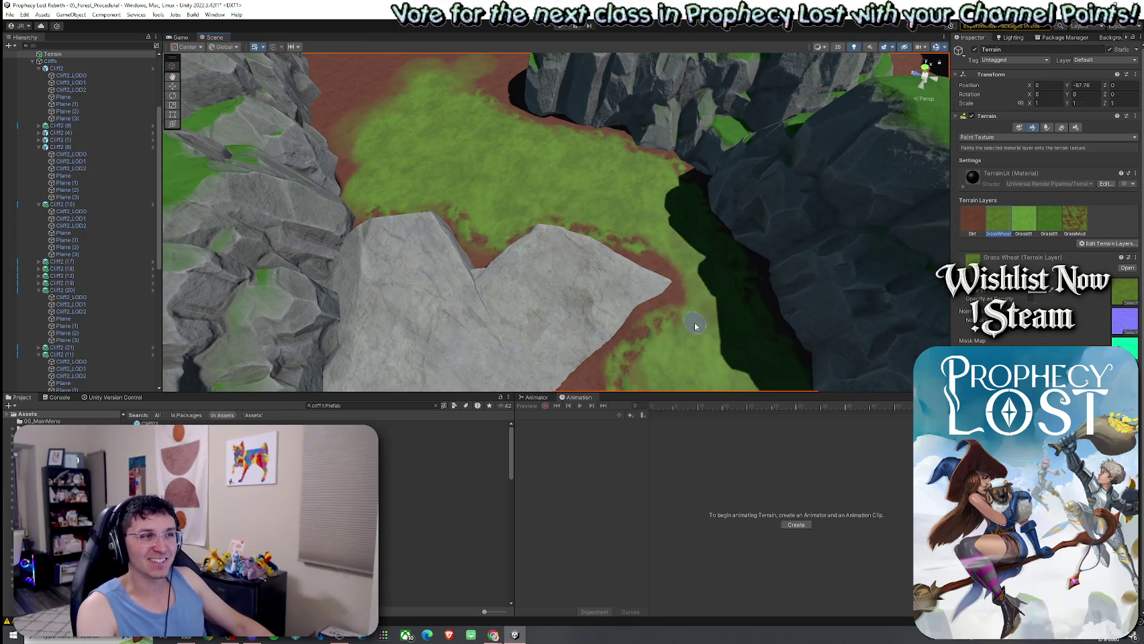
Blend more cliff edges with GrassMud and Dirt, ending on the dirt path between cliffs
{"action": "left_click", "coordinate": [1071, 214]}
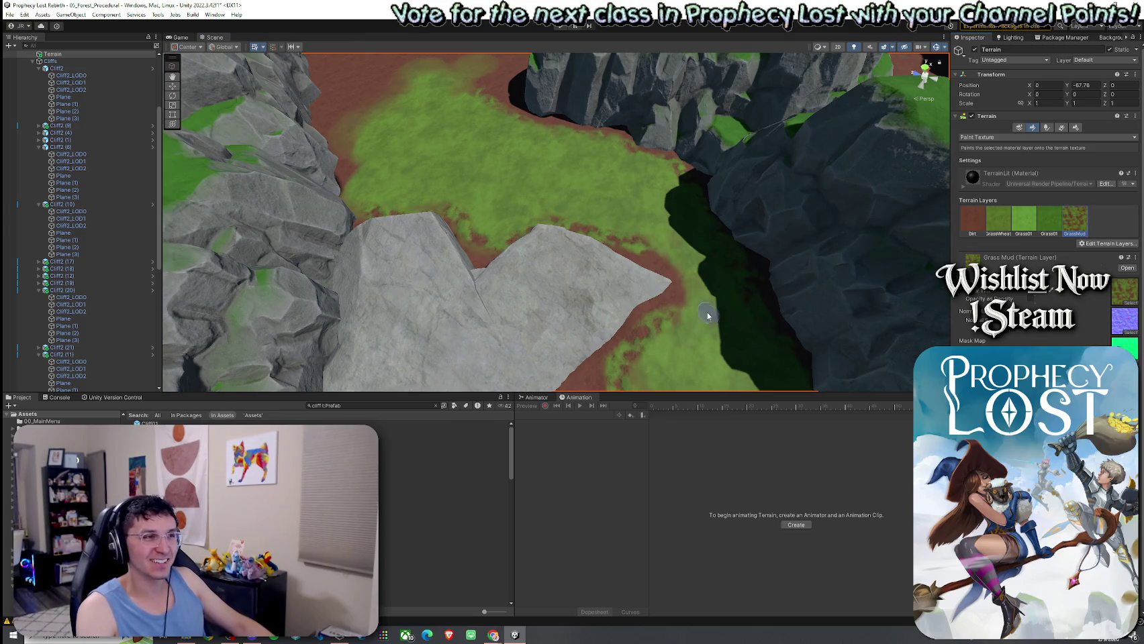
{"action": "mouse_move", "coordinate": [671, 288]}
{"action": "left_mouse_down"}
{"action": "mouse_move", "coordinate": [502, 268]}
{"action": "mouse_move", "coordinate": [411, 329]}
{"action": "left_mouse_up"}
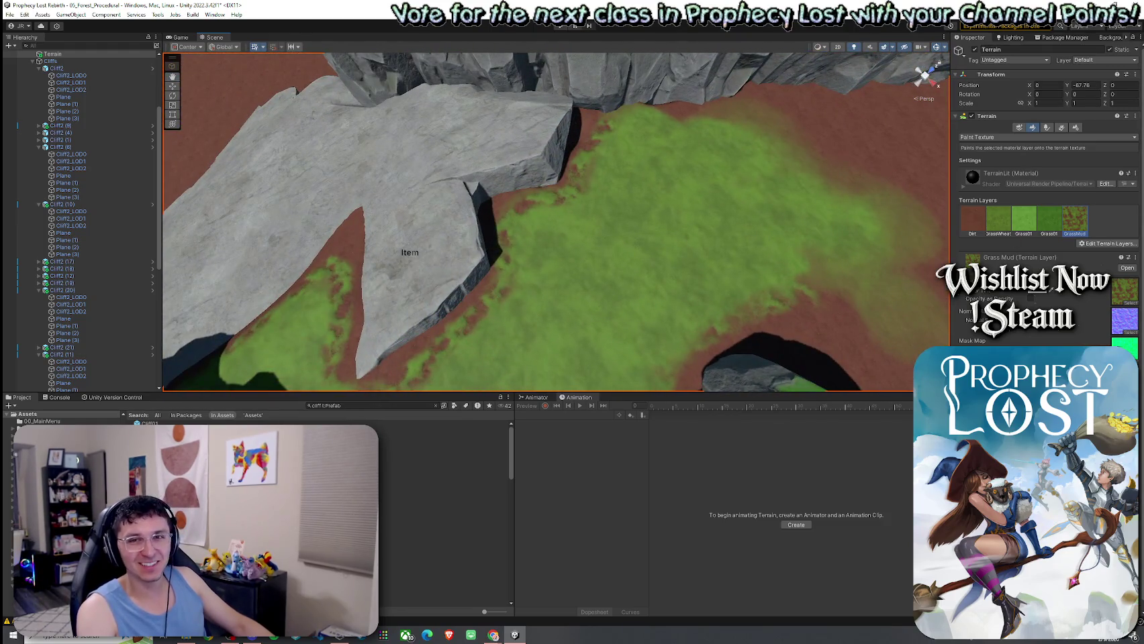
{"action": "left_click", "coordinate": [973, 220]}
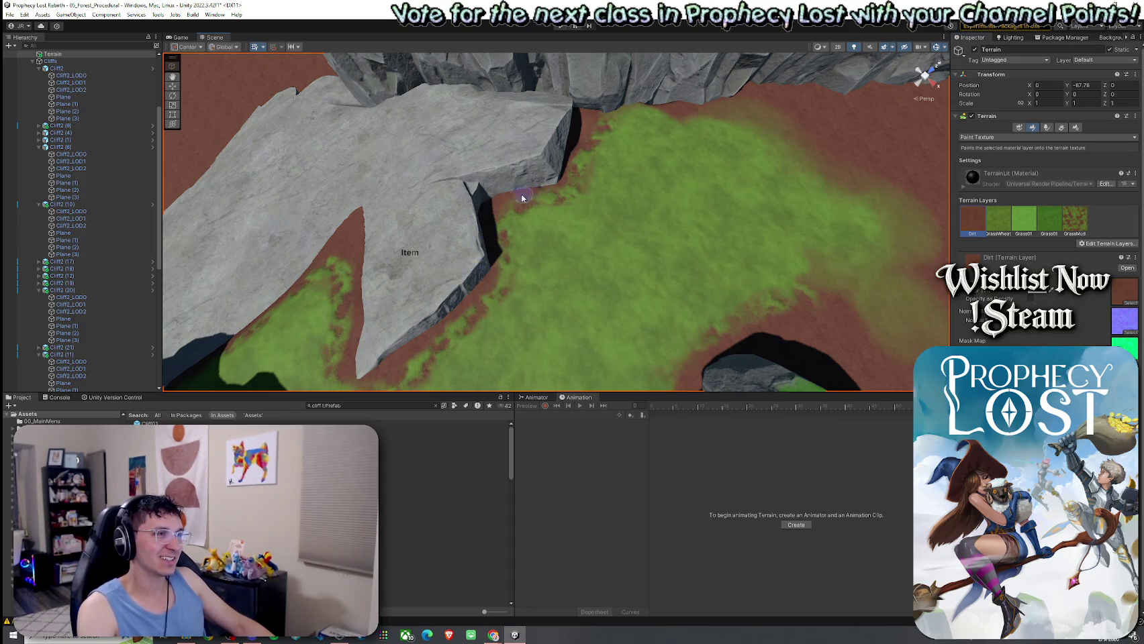
{"action": "left_click_drag", "start_coordinate": [545, 190], "coordinate": [509, 182]}
{"action": "left_click_drag", "start_coordinate": [625, 154], "coordinate": [601, 218]}
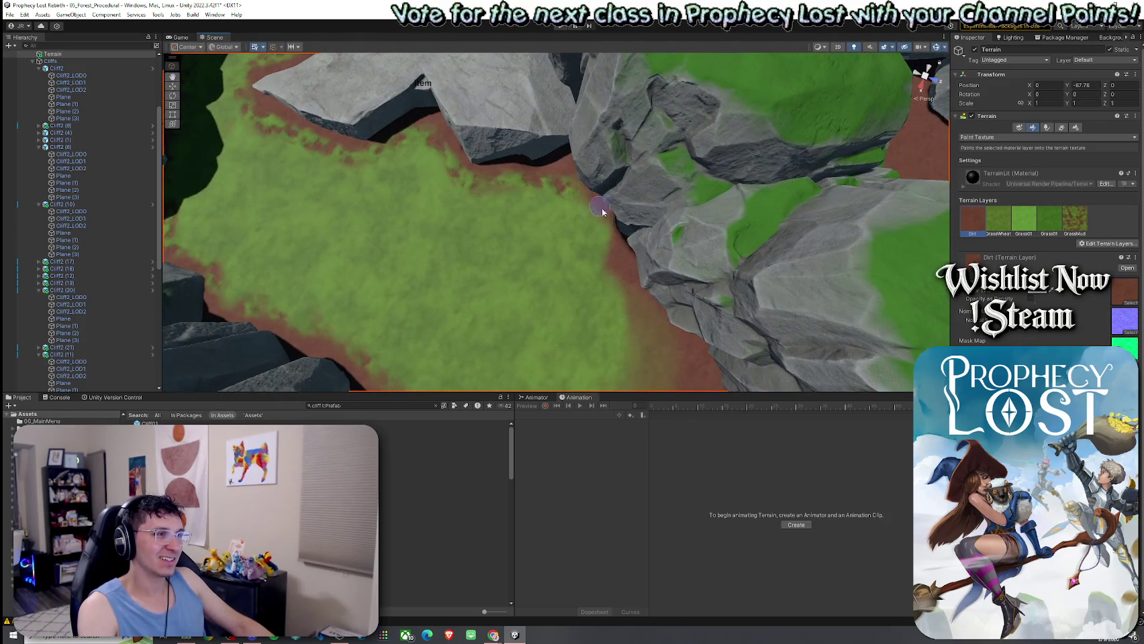
{"action": "mouse_move", "coordinate": [558, 297]}
{"action": "left_mouse_down"}
{"action": "mouse_move", "coordinate": [459, 273]}
{"action": "mouse_move", "coordinate": [529, 288]}
{"action": "mouse_move", "coordinate": [485, 247]}
{"action": "mouse_move", "coordinate": [501, 263]}
{"action": "mouse_move", "coordinate": [598, 284]}
{"action": "mouse_move", "coordinate": [626, 248]}
{"action": "mouse_move", "coordinate": [638, 252]}
{"action": "left_mouse_up"}
Select GrassWheat and paint three grass strokes over the dirt path near the Item marker
{"action": "left_click", "coordinate": [999, 219]}
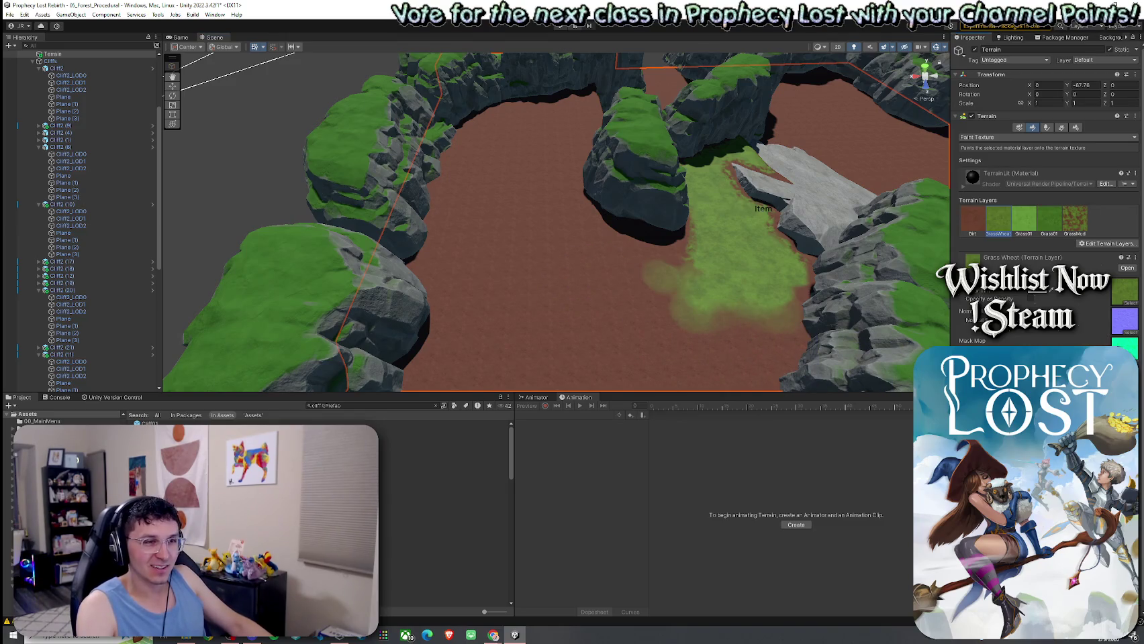
{"action": "mouse_move", "coordinate": [738, 317]}
{"action": "left_mouse_down"}
{"action": "mouse_move", "coordinate": [670, 312]}
{"action": "mouse_move", "coordinate": [610, 327]}
{"action": "left_mouse_up"}
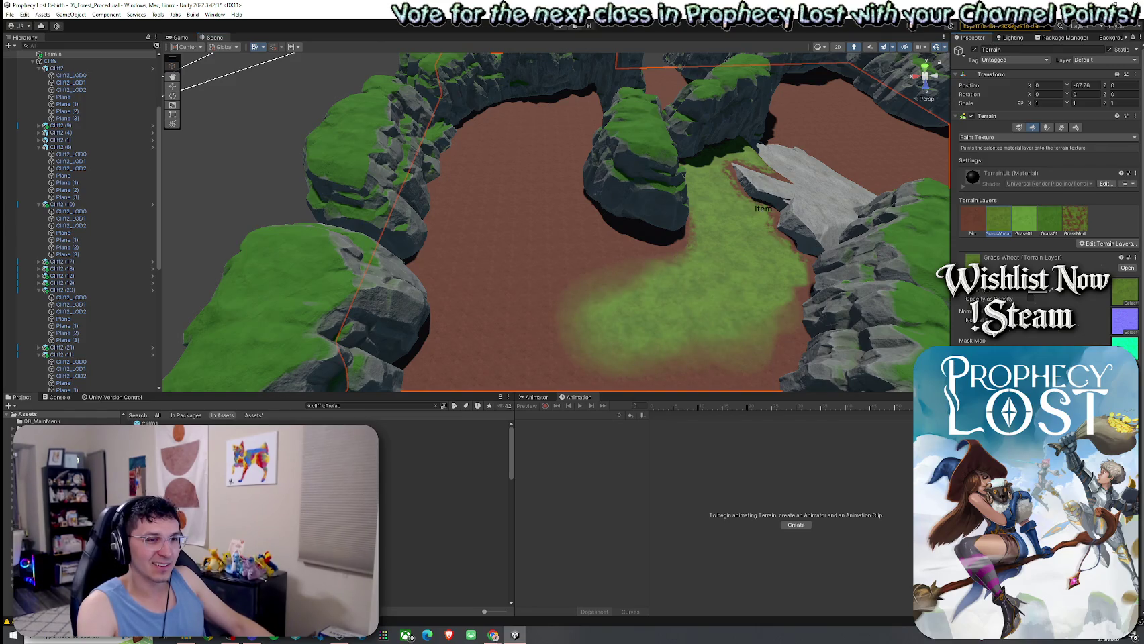
{"action": "scroll", "coordinate": [599, 244], "scroll_direction": "down", "scroll_amount": 5}
{"action": "mouse_move", "coordinate": [599, 245]}
{"action": "left_mouse_down"}
{"action": "mouse_move", "coordinate": [639, 225]}
{"action": "mouse_move", "coordinate": [611, 308]}
{"action": "mouse_move", "coordinate": [537, 299]}
{"action": "mouse_move", "coordinate": [541, 250]}
{"action": "mouse_move", "coordinate": [570, 272]}
{"action": "left_mouse_up"}
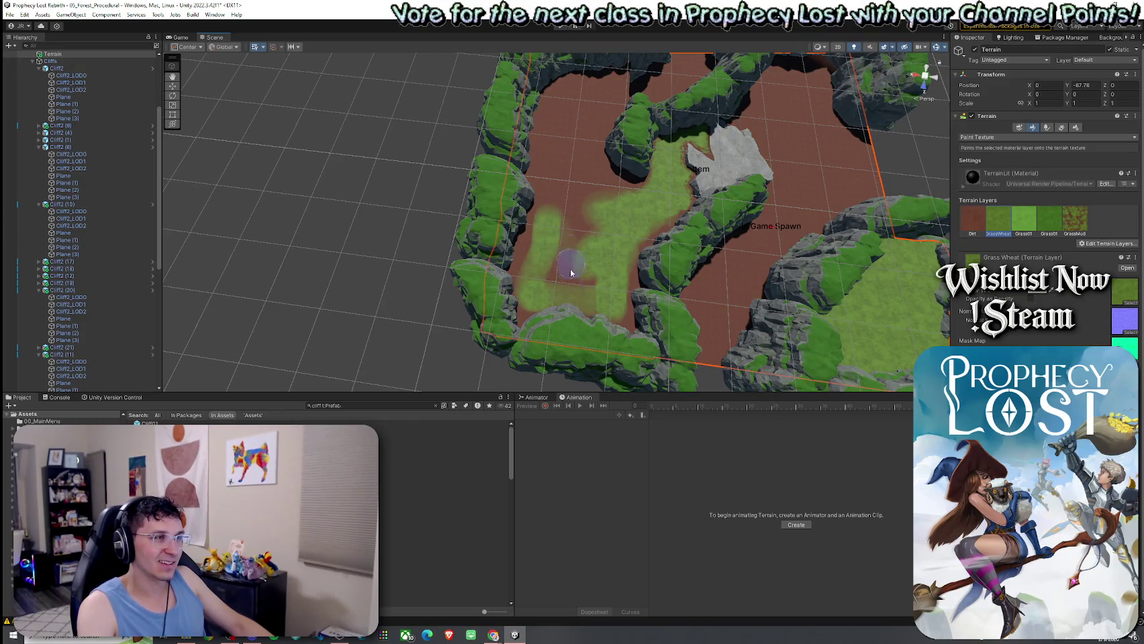
{"action": "mouse_move", "coordinate": [562, 224]}
{"action": "left_mouse_down"}
{"action": "mouse_move", "coordinate": [610, 203]}
{"action": "mouse_move", "coordinate": [545, 183]}
{"action": "mouse_move", "coordinate": [555, 130]}
{"action": "mouse_move", "coordinate": [591, 91]}
{"action": "mouse_move", "coordinate": [499, 281]}
{"action": "mouse_move", "coordinate": [388, 271]}
{"action": "mouse_move", "coordinate": [714, 377]}
{"action": "mouse_move", "coordinate": [713, 406]}
{"action": "mouse_move", "coordinate": [679, 309]}
{"action": "mouse_move", "coordinate": [554, 280]}
{"action": "mouse_move", "coordinate": [488, 299]}
{"action": "mouse_move", "coordinate": [807, 112]}
{"action": "mouse_move", "coordinate": [764, 93]}
{"action": "mouse_move", "coordinate": [479, 140]}
{"action": "mouse_move", "coordinate": [544, 228]}
{"action": "mouse_move", "coordinate": [886, 232]}
{"action": "mouse_move", "coordinate": [735, 236]}
{"action": "mouse_move", "coordinate": [633, 263]}
{"action": "mouse_move", "coordinate": [604, 241]}
{"action": "mouse_move", "coordinate": [593, 248]}
{"action": "mouse_move", "coordinate": [600, 243]}
{"action": "mouse_move", "coordinate": [597, 288]}
{"action": "left_mouse_up"}
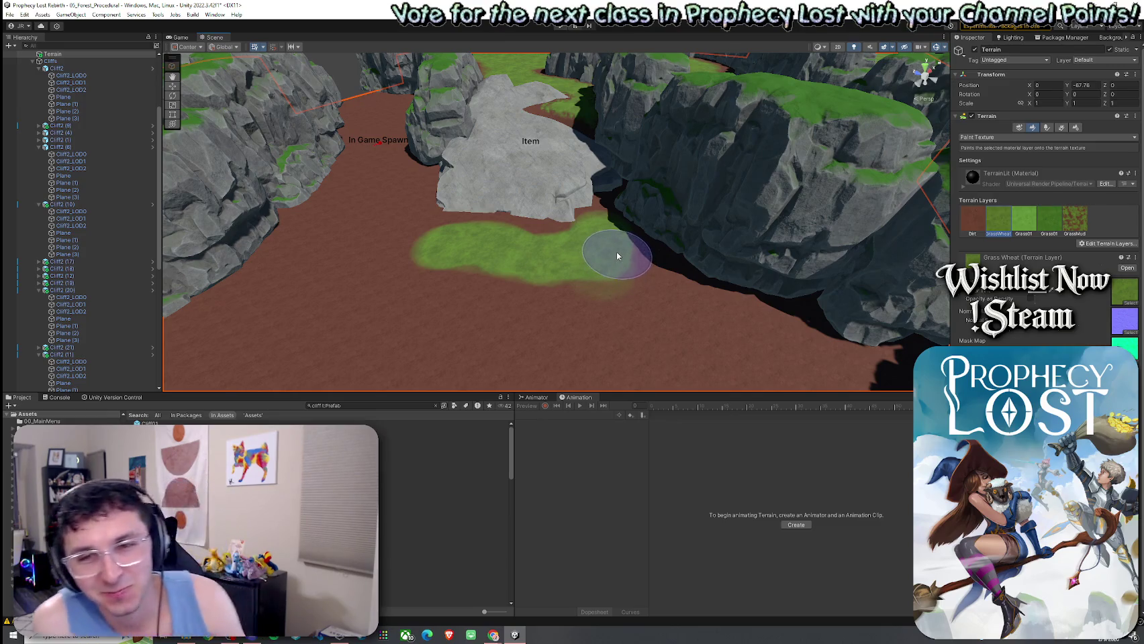
Paint Grass Wheat over the dirt left of the patch and down the path from the spawn
{"action": "mouse_move", "coordinate": [591, 256]}
{"action": "left_mouse_down"}
{"action": "mouse_move", "coordinate": [715, 273]}
{"action": "mouse_move", "coordinate": [556, 325]}
{"action": "mouse_move", "coordinate": [557, 179]}
{"action": "mouse_move", "coordinate": [576, 170]}
{"action": "mouse_move", "coordinate": [628, 253]}
{"action": "mouse_move", "coordinate": [580, 315]}
{"action": "mouse_move", "coordinate": [506, 263]}
{"action": "mouse_move", "coordinate": [562, 232]}
{"action": "mouse_move", "coordinate": [566, 260]}
{"action": "mouse_move", "coordinate": [580, 233]}
{"action": "mouse_move", "coordinate": [508, 215]}
{"action": "mouse_move", "coordinate": [539, 181]}
{"action": "mouse_move", "coordinate": [502, 184]}
{"action": "mouse_move", "coordinate": [532, 190]}
{"action": "left_mouse_up"}
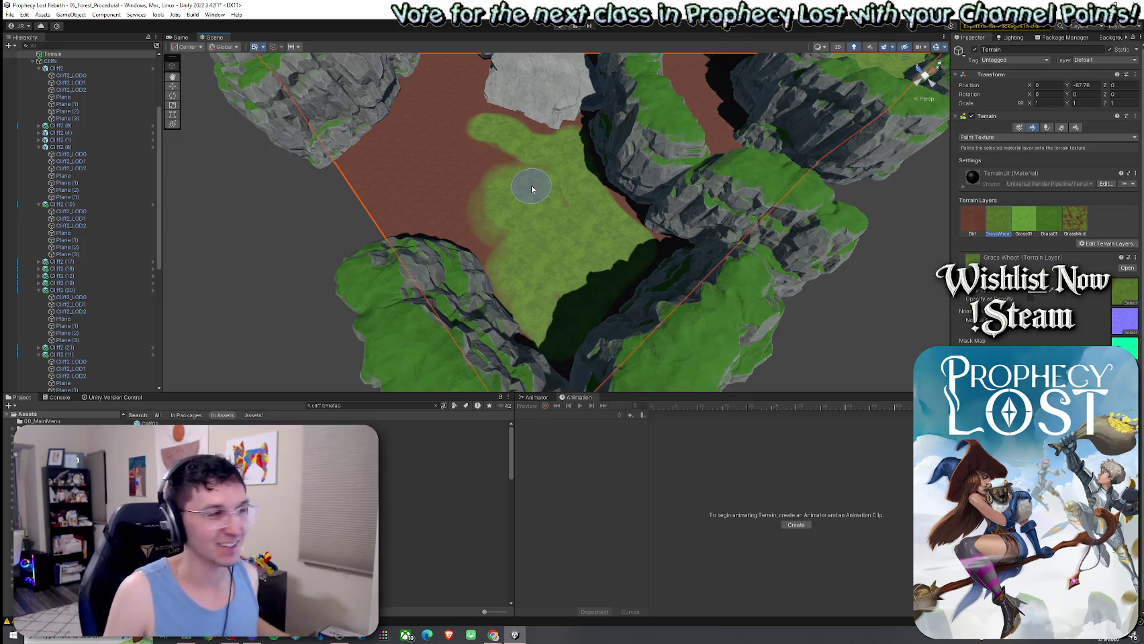
{"action": "mouse_move", "coordinate": [470, 184]}
{"action": "left_mouse_down"}
{"action": "mouse_move", "coordinate": [448, 204]}
{"action": "mouse_move", "coordinate": [489, 235]}
{"action": "mouse_move", "coordinate": [440, 191]}
{"action": "mouse_move", "coordinate": [523, 225]}
{"action": "mouse_move", "coordinate": [462, 190]}
{"action": "mouse_move", "coordinate": [528, 146]}
{"action": "mouse_move", "coordinate": [465, 133]}
{"action": "mouse_move", "coordinate": [450, 91]}
{"action": "left_mouse_up"}
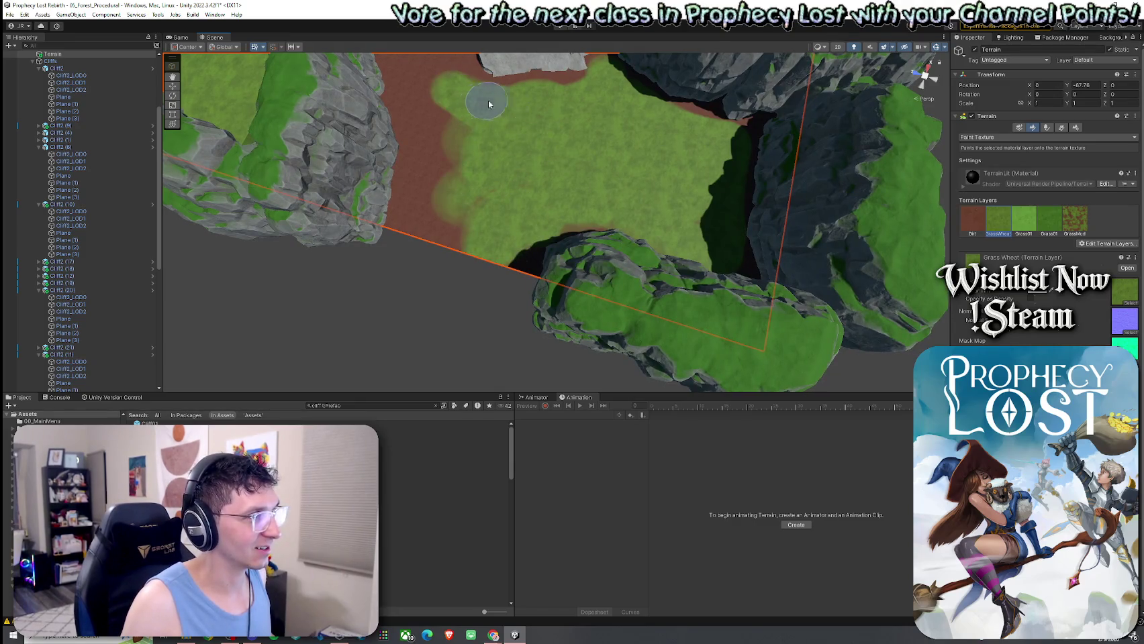
{"action": "mouse_move", "coordinate": [577, 99]}
{"action": "left_mouse_down"}
{"action": "mouse_move", "coordinate": [477, 135]}
{"action": "mouse_move", "coordinate": [461, 162]}
{"action": "left_mouse_up"}
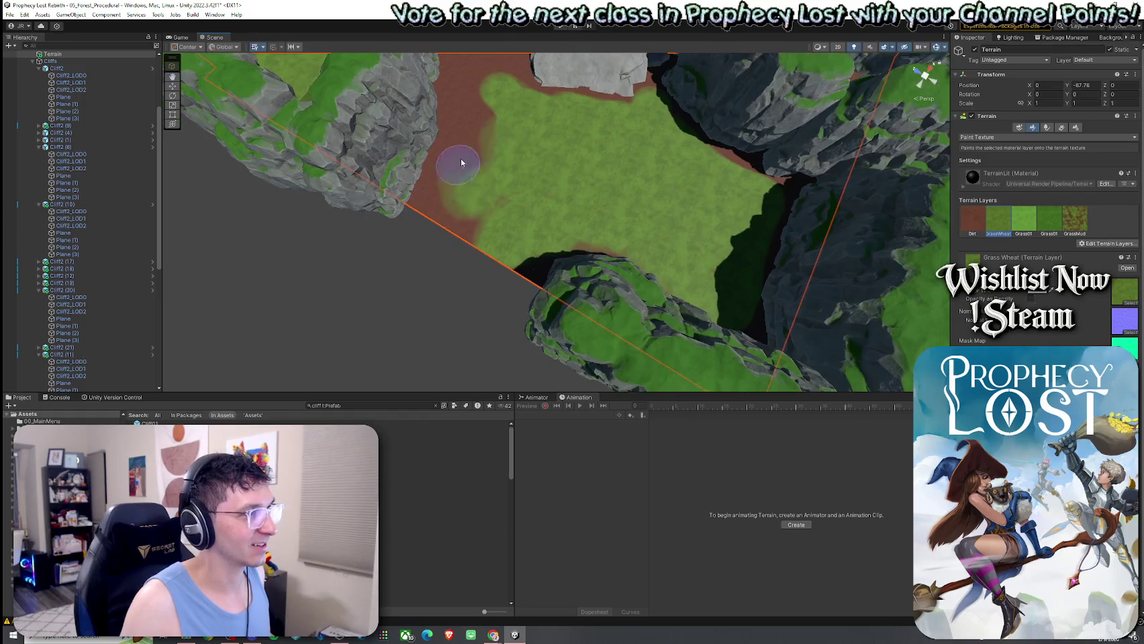
{"action": "mouse_move", "coordinate": [433, 206]}
{"action": "left_mouse_down"}
{"action": "mouse_move", "coordinate": [452, 152]}
{"action": "mouse_move", "coordinate": [492, 134]}
{"action": "left_mouse_up"}
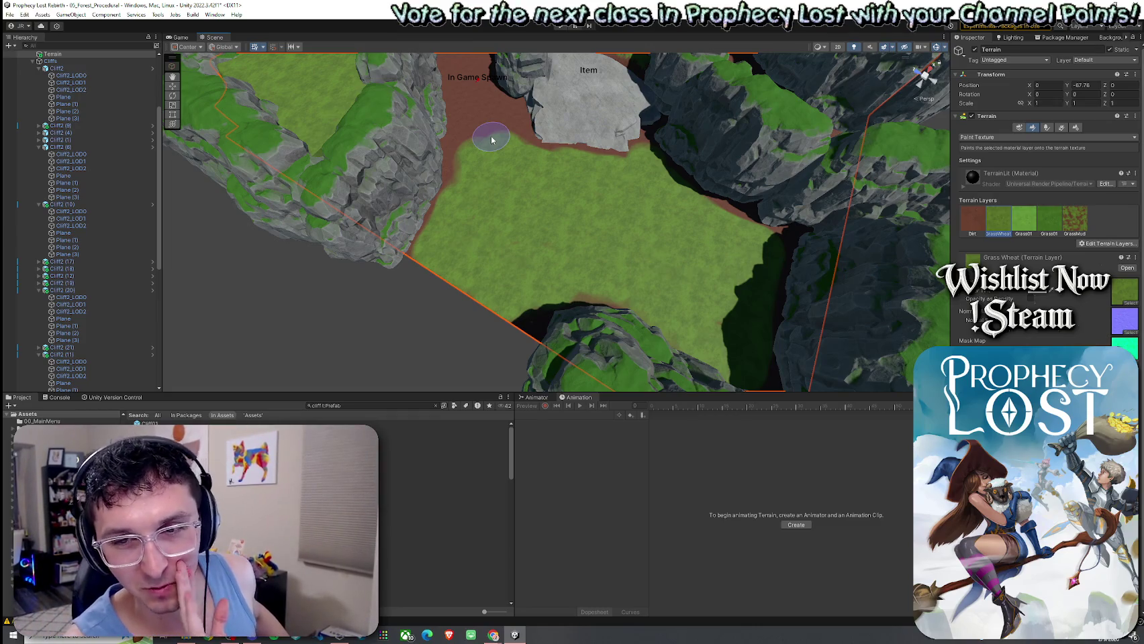
{"action": "left_click_drag", "start_coordinate": [488, 134], "coordinate": [498, 114]}
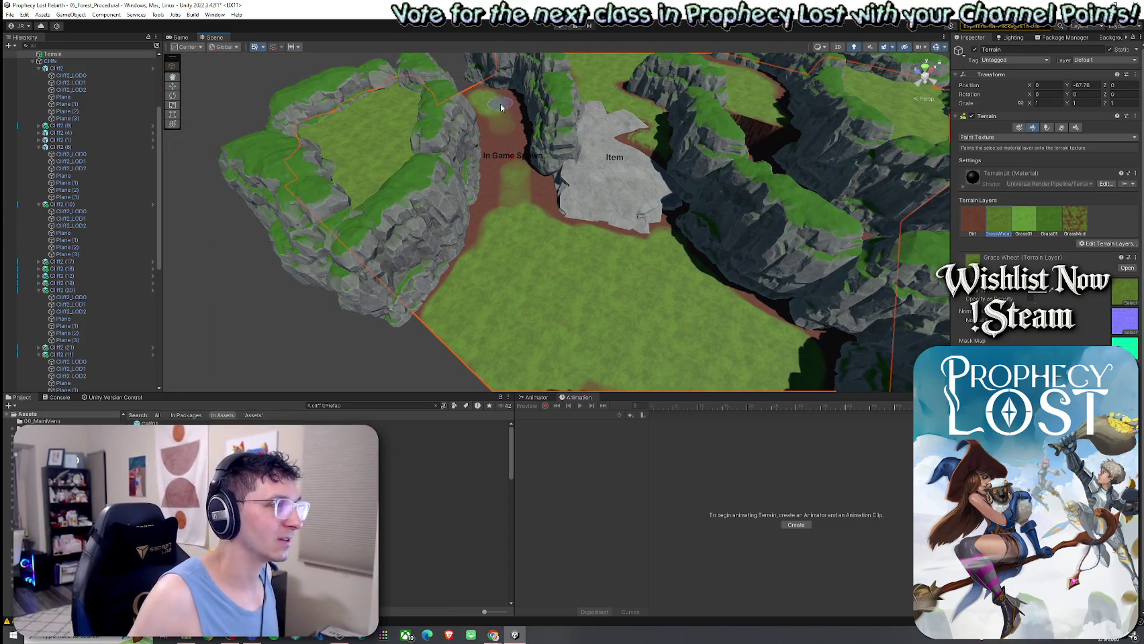
{"action": "mouse_move", "coordinate": [503, 131]}
{"action": "left_mouse_down"}
{"action": "mouse_move", "coordinate": [492, 228]}
{"action": "mouse_move", "coordinate": [534, 195]}
{"action": "mouse_move", "coordinate": [511, 130]}
{"action": "left_mouse_up"}
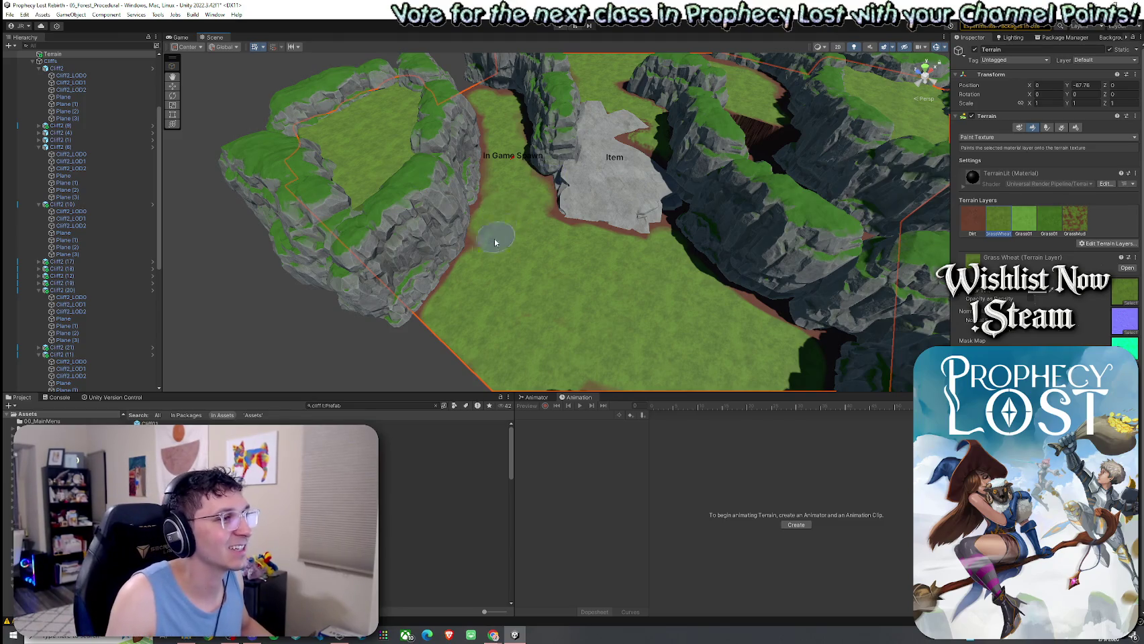
{"action": "scroll", "coordinate": [492, 242], "scroll_direction": "down", "scroll_amount": 5}
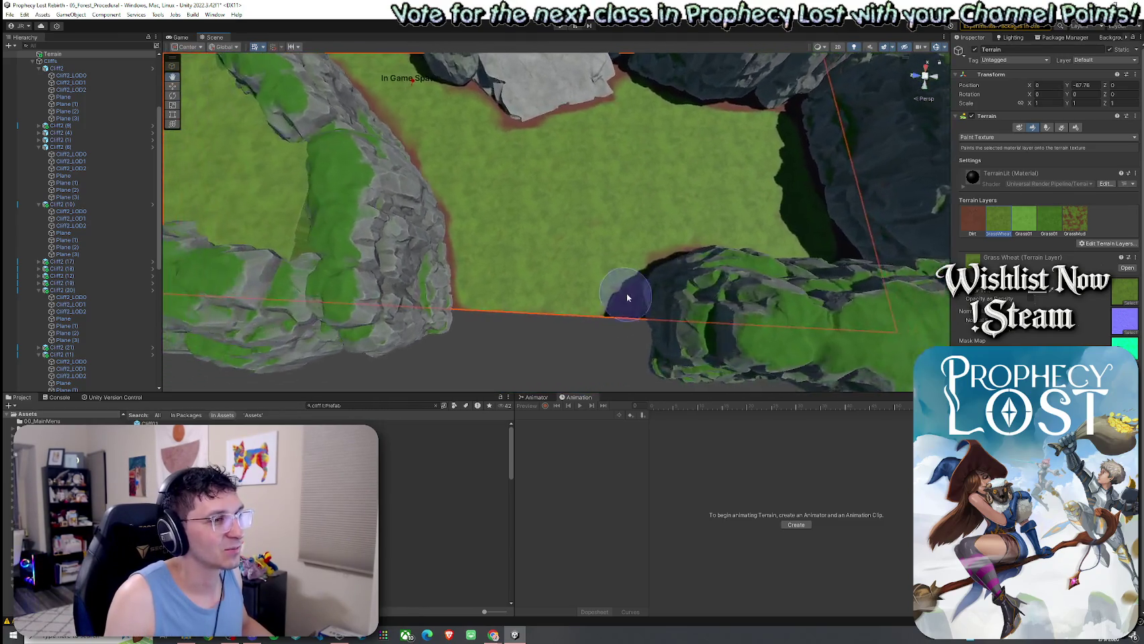
Fly along the canyon and paint Grass Wheat onto the dirt at its left edge
{"action": "left_click", "coordinate": [972, 221]}
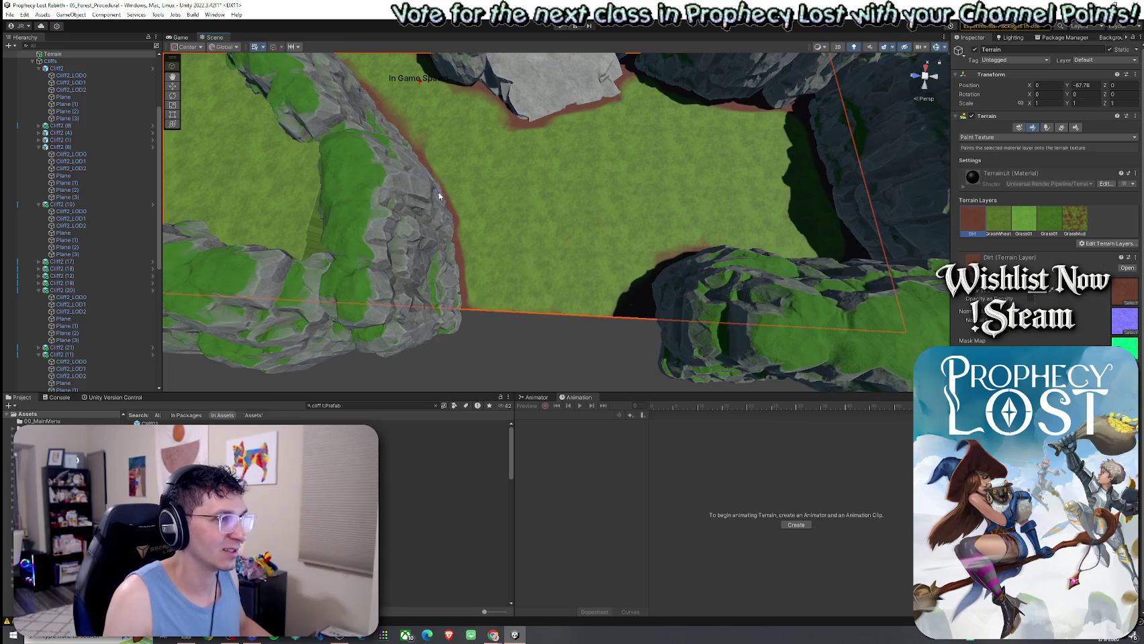
{"action": "left_click_drag", "start_coordinate": [438, 197], "coordinate": [365, 227]}
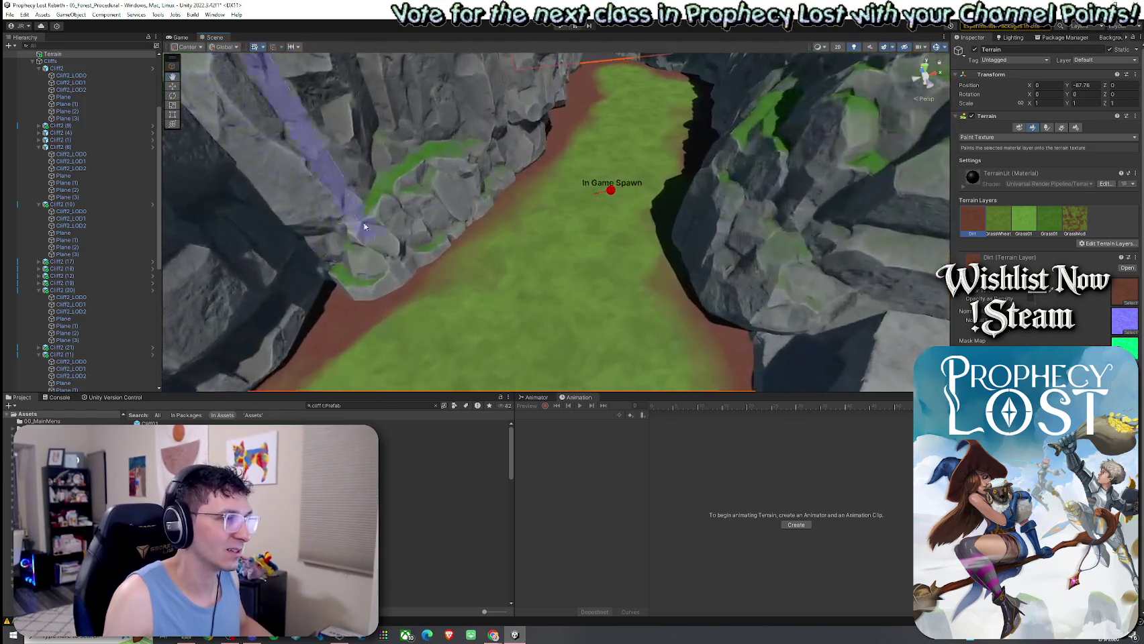
{"action": "left_click_drag", "start_coordinate": [510, 208], "coordinate": [628, 264]}
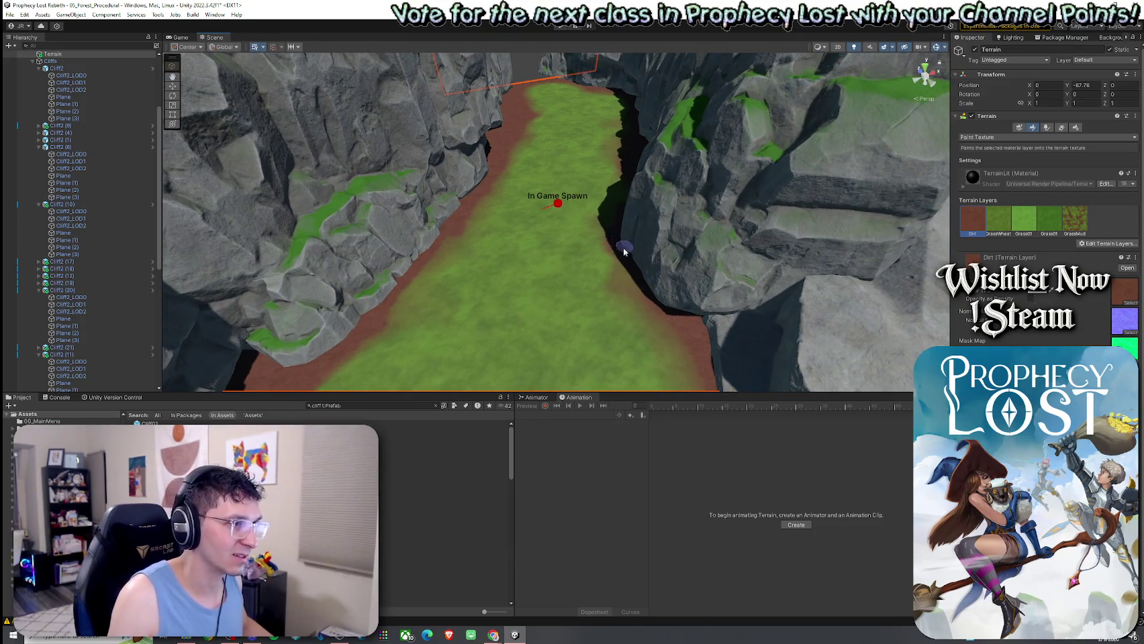
{"action": "left_click_drag", "start_coordinate": [640, 146], "coordinate": [761, 148]}
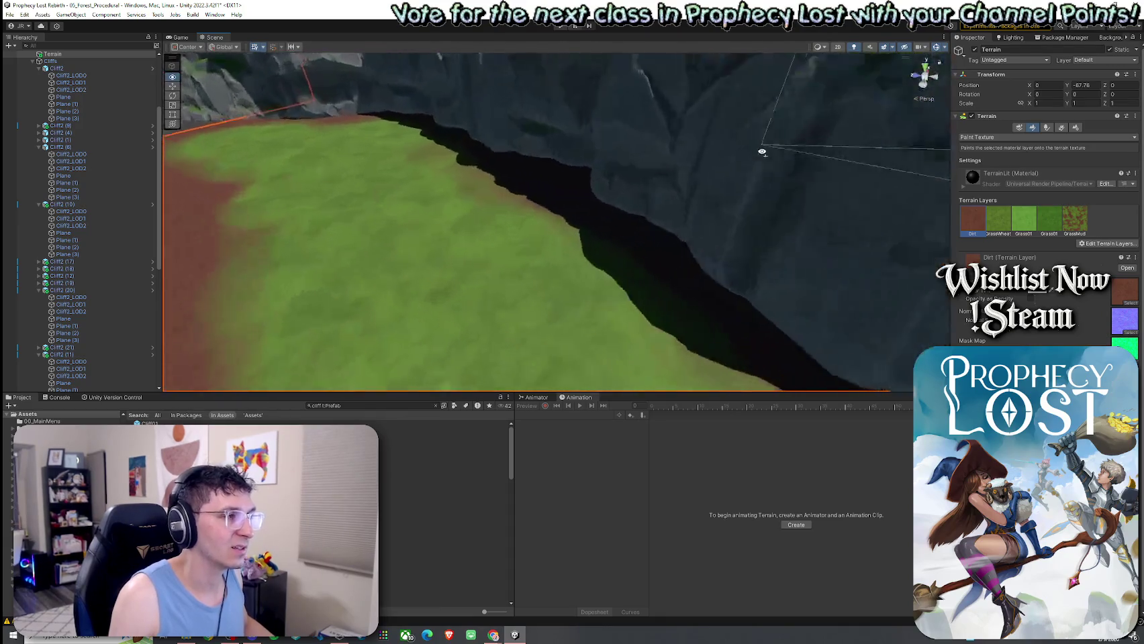
{"action": "mouse_move", "coordinate": [605, 171]}
{"action": "left_mouse_down"}
{"action": "mouse_move", "coordinate": [430, 153]}
{"action": "mouse_move", "coordinate": [255, 112]}
{"action": "mouse_move", "coordinate": [319, 168]}
{"action": "mouse_move", "coordinate": [317, 210]}
{"action": "mouse_move", "coordinate": [917, 271]}
{"action": "left_mouse_up"}
{"action": "left_click", "coordinate": [999, 222]}
{"action": "mouse_move", "coordinate": [595, 165]}
{"action": "left_mouse_down"}
{"action": "mouse_move", "coordinate": [608, 159]}
{"action": "mouse_move", "coordinate": [571, 228]}
{"action": "mouse_move", "coordinate": [578, 204]}
{"action": "mouse_move", "coordinate": [567, 189]}
{"action": "mouse_move", "coordinate": [550, 191]}
{"action": "mouse_move", "coordinate": [490, 299]}
{"action": "mouse_move", "coordinate": [459, 326]}
{"action": "left_mouse_up"}
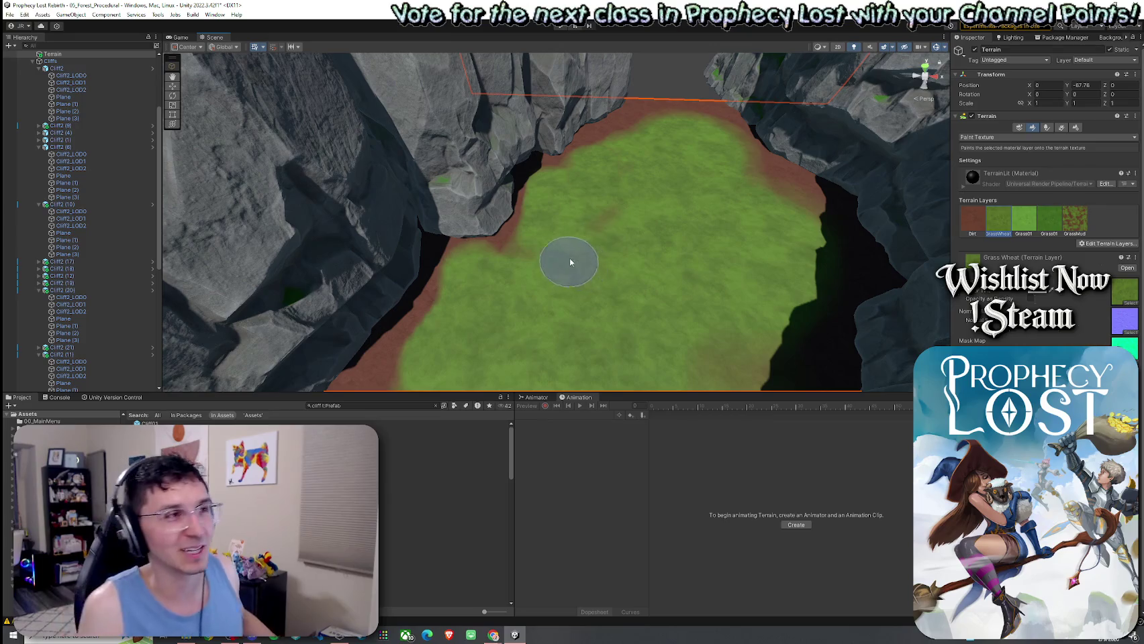
Paint grass over the top-edge dirt strip, toggling between the Dirt and Grass Wheat layers
{"action": "mouse_move", "coordinate": [633, 115]}
{"action": "left_mouse_down"}
{"action": "mouse_move", "coordinate": [709, 112]}
{"action": "mouse_move", "coordinate": [759, 174]}
{"action": "mouse_move", "coordinate": [852, 245]}
{"action": "mouse_move", "coordinate": [766, 205]}
{"action": "mouse_move", "coordinate": [779, 235]}
{"action": "mouse_move", "coordinate": [736, 248]}
{"action": "left_mouse_up"}
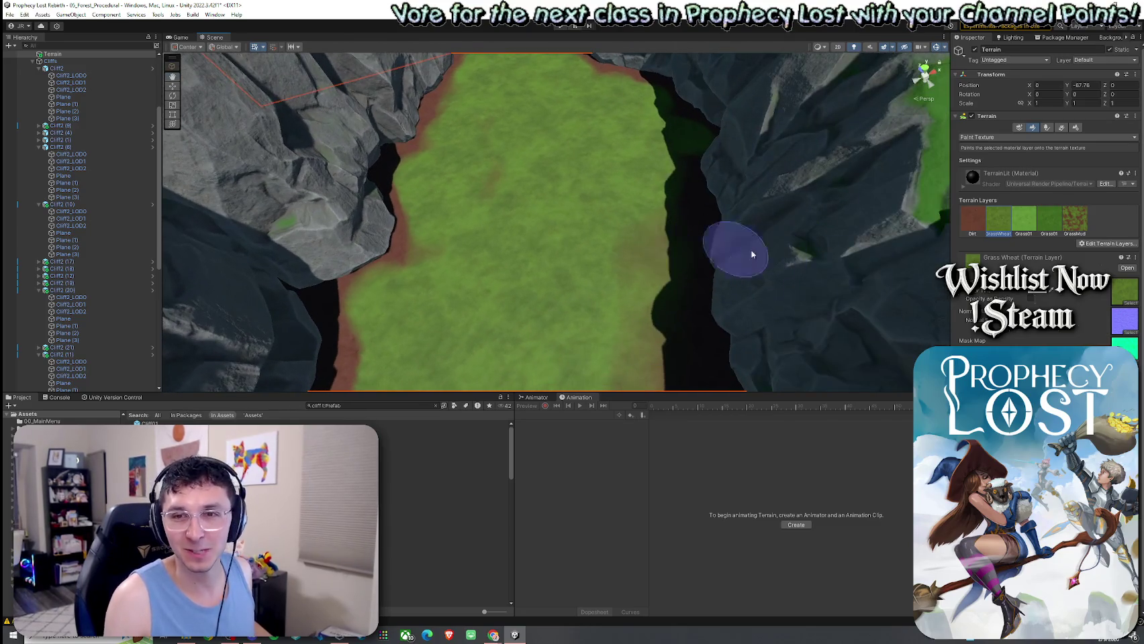
{"action": "left_click", "coordinate": [971, 229]}
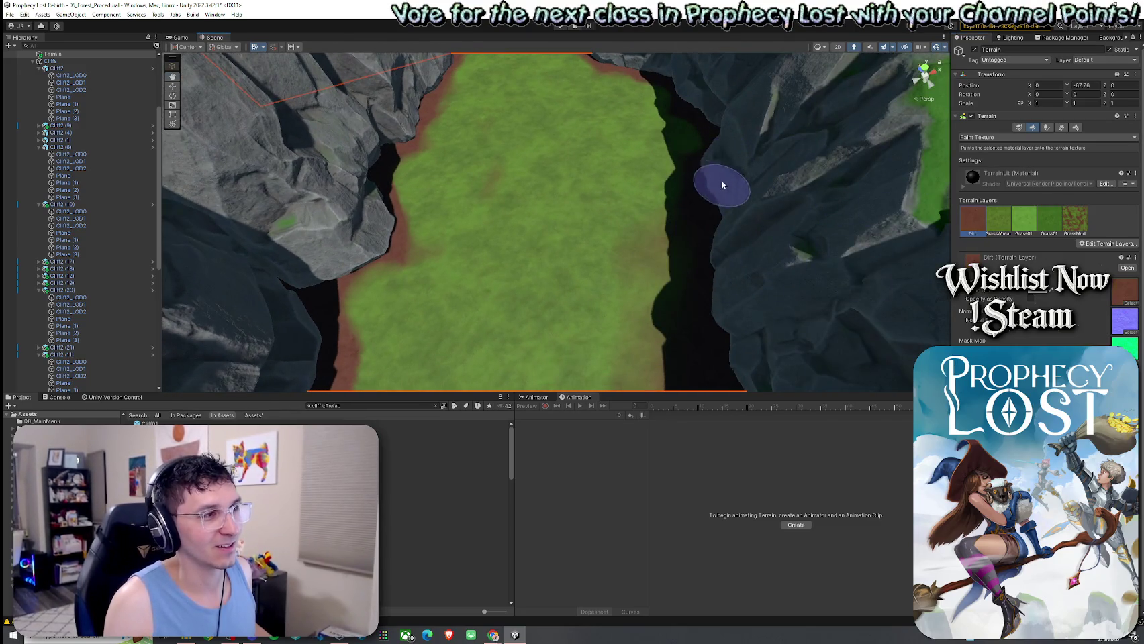
{"action": "left_click", "coordinate": [999, 221]}
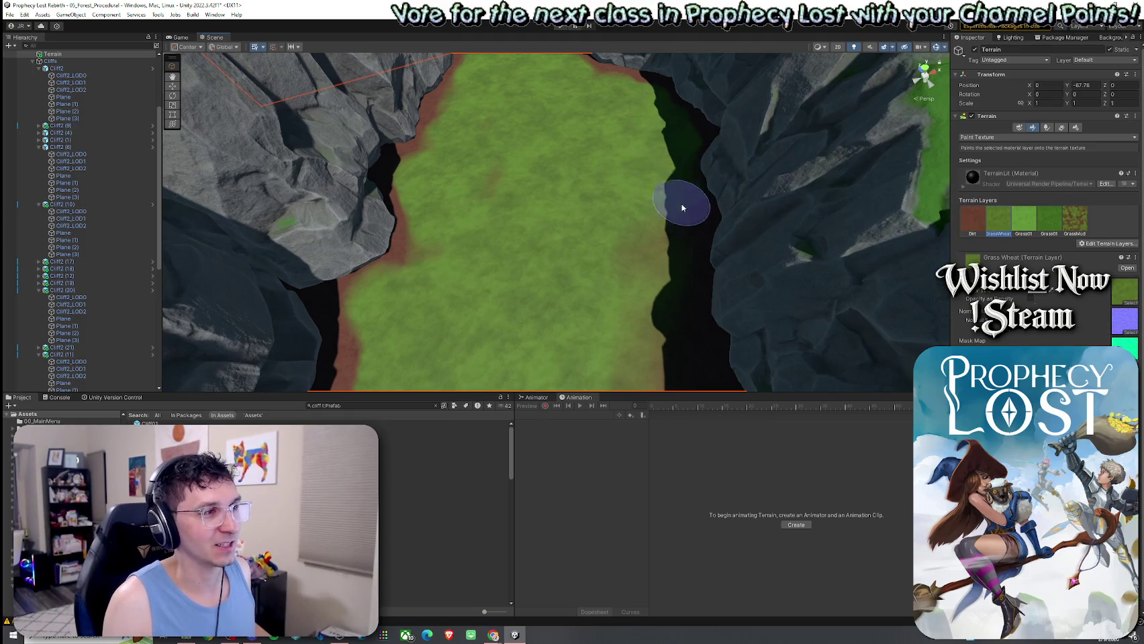
{"action": "left_click_drag", "start_coordinate": [648, 232], "coordinate": [727, 248]}
{"action": "left_click", "coordinate": [971, 229]}
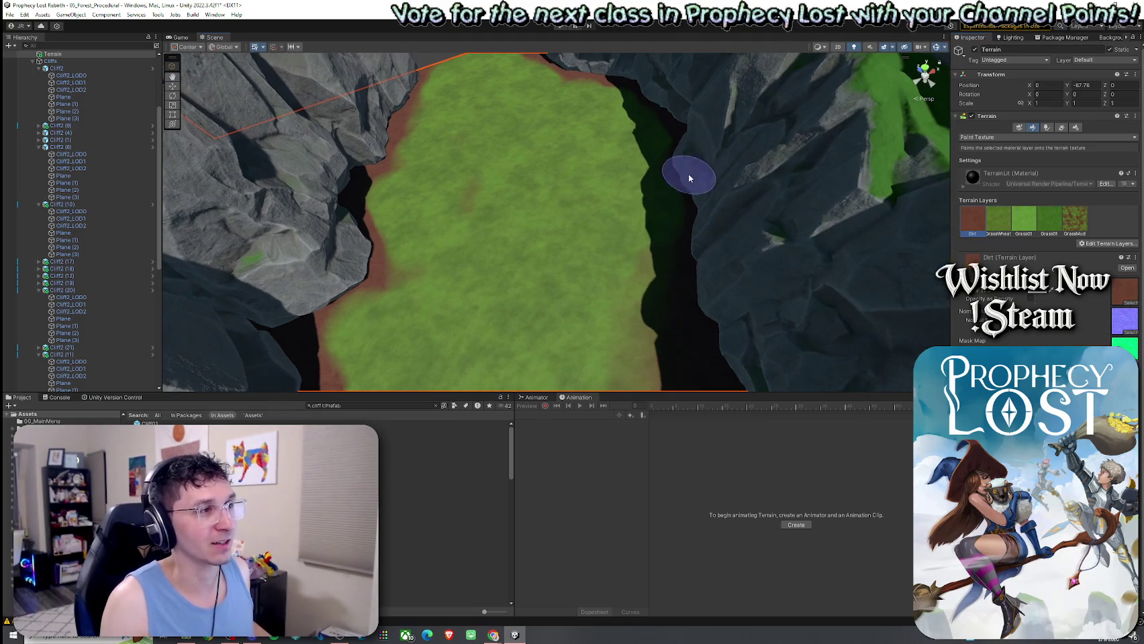
{"action": "mouse_move", "coordinate": [603, 72]}
{"action": "left_mouse_down"}
{"action": "mouse_move", "coordinate": [582, 159]}
{"action": "mouse_move", "coordinate": [450, 132]}
{"action": "left_mouse_up"}
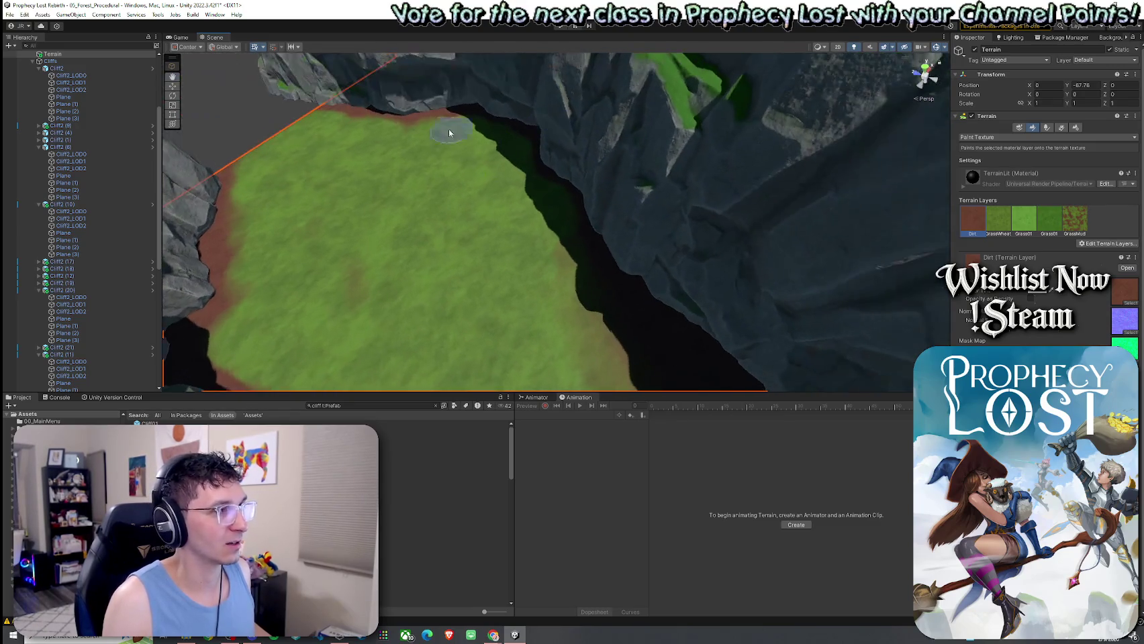
{"action": "mouse_move", "coordinate": [431, 199]}
{"action": "left_mouse_down"}
{"action": "mouse_move", "coordinate": [411, 192]}
{"action": "mouse_move", "coordinate": [442, 166]}
{"action": "mouse_move", "coordinate": [531, 174]}
{"action": "mouse_move", "coordinate": [562, 226]}
{"action": "left_mouse_up"}
{"action": "mouse_move", "coordinate": [691, 249]}
{"action": "left_mouse_down"}
{"action": "mouse_move", "coordinate": [700, 242]}
{"action": "mouse_move", "coordinate": [679, 245]}
{"action": "mouse_move", "coordinate": [861, 204]}
{"action": "left_mouse_up"}
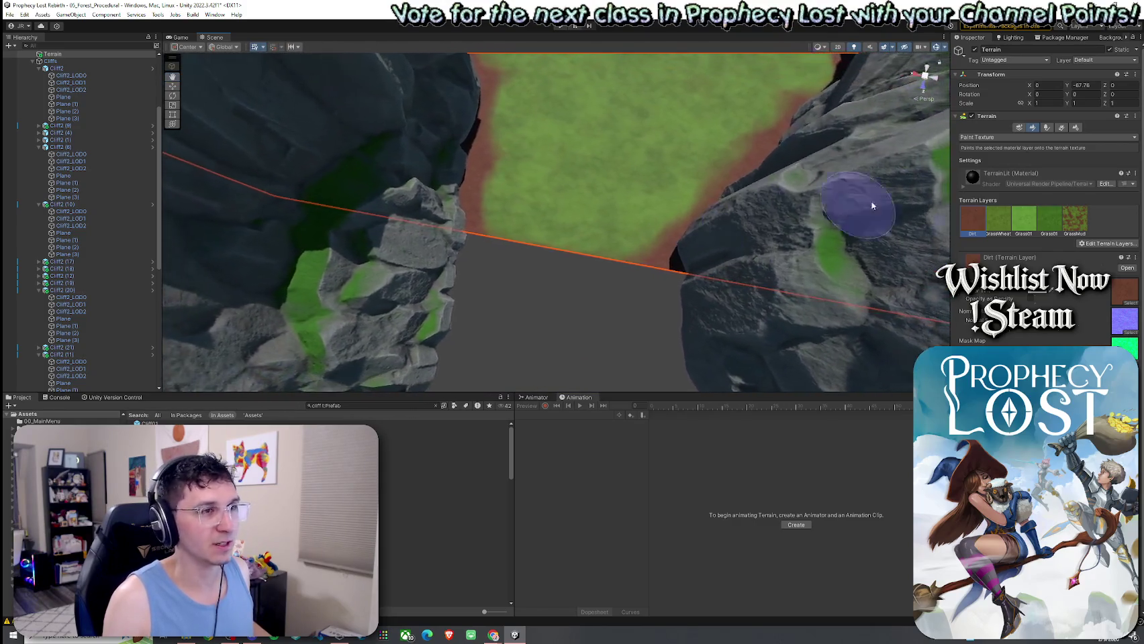
Touch up the canyon floor with Grass Wheat and Dirt, then select the GrassMud layer
{"action": "left_click", "coordinate": [1003, 233]}
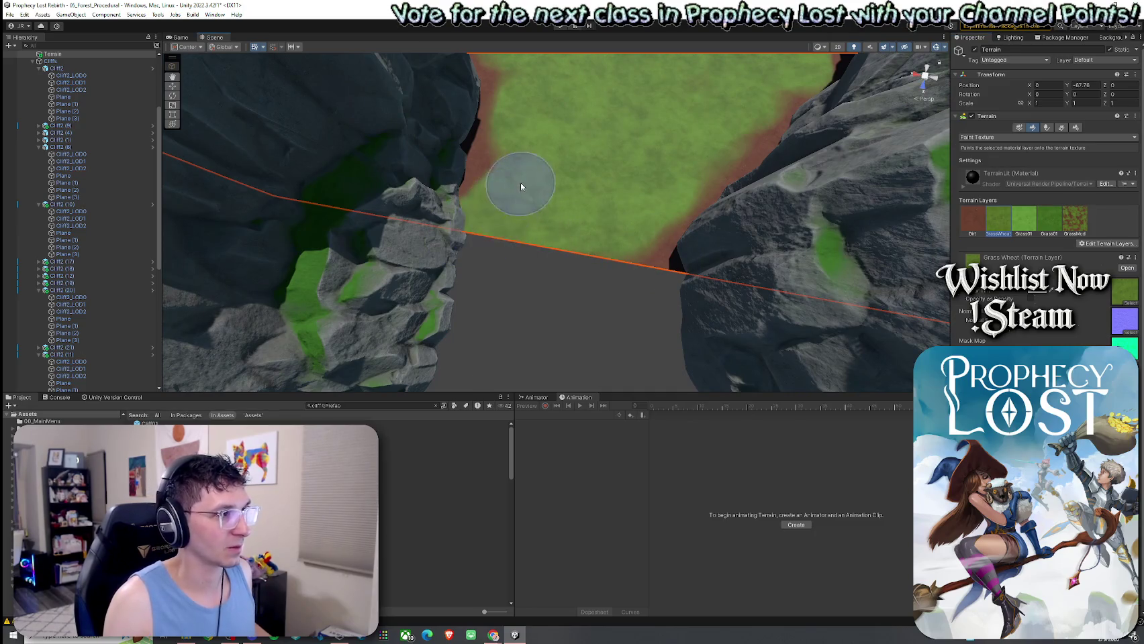
{"action": "mouse_move", "coordinate": [592, 255]}
{"action": "left_mouse_down"}
{"action": "mouse_move", "coordinate": [505, 215]}
{"action": "mouse_move", "coordinate": [550, 181]}
{"action": "mouse_move", "coordinate": [683, 197]}
{"action": "mouse_move", "coordinate": [685, 154]}
{"action": "mouse_move", "coordinate": [648, 182]}
{"action": "left_mouse_up"}
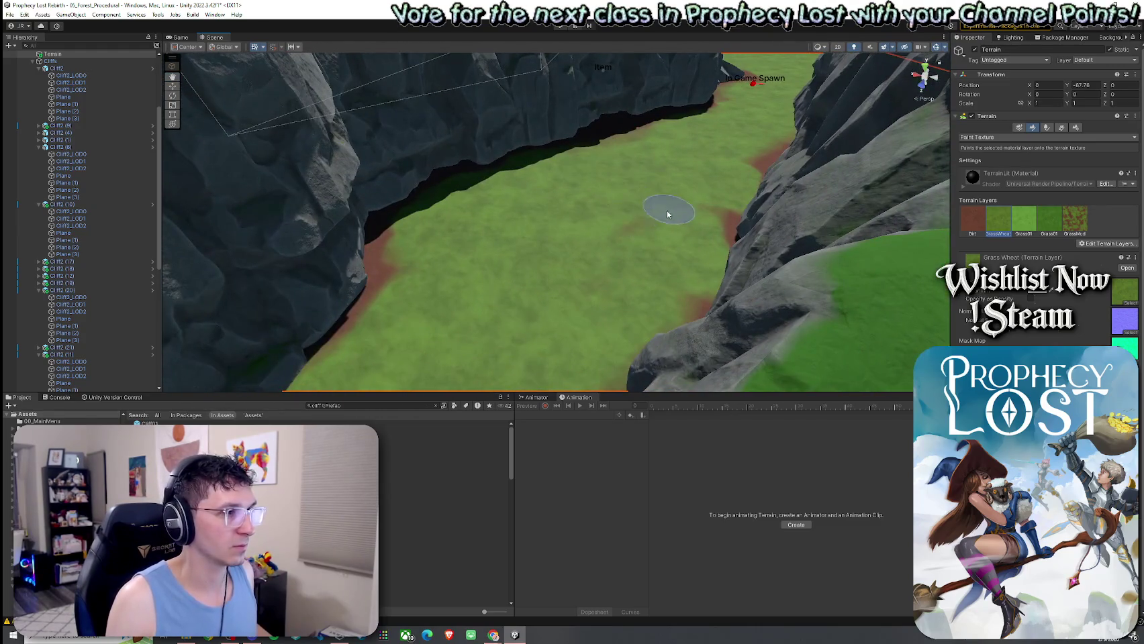
{"action": "left_click_drag", "start_coordinate": [684, 224], "coordinate": [911, 245]}
{"action": "left_click", "coordinate": [972, 218]}
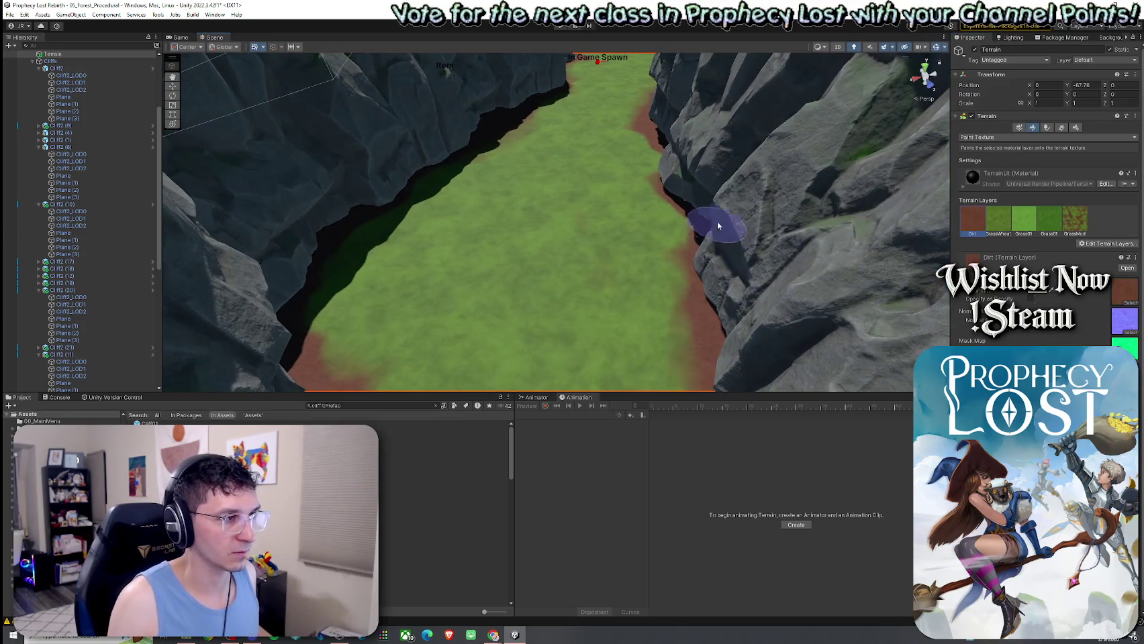
{"action": "left_click", "coordinate": [1074, 219]}
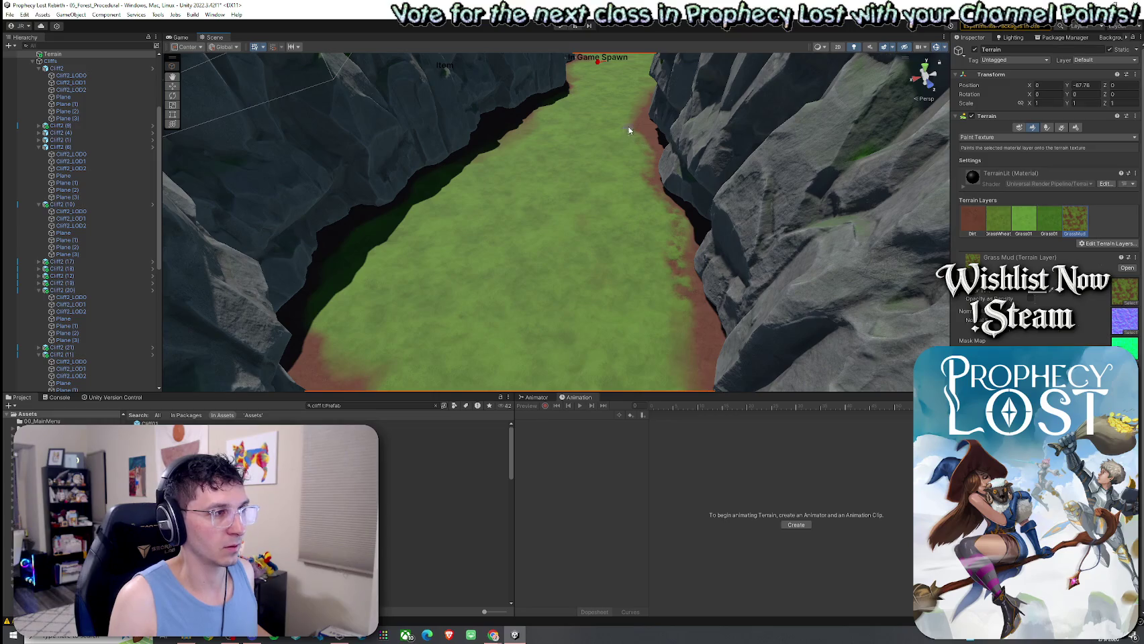
{"action": "mouse_move", "coordinate": [648, 108]}
{"action": "left_mouse_down"}
{"action": "mouse_move", "coordinate": [633, 217]}
{"action": "mouse_move", "coordinate": [622, 184]}
{"action": "left_mouse_up"}
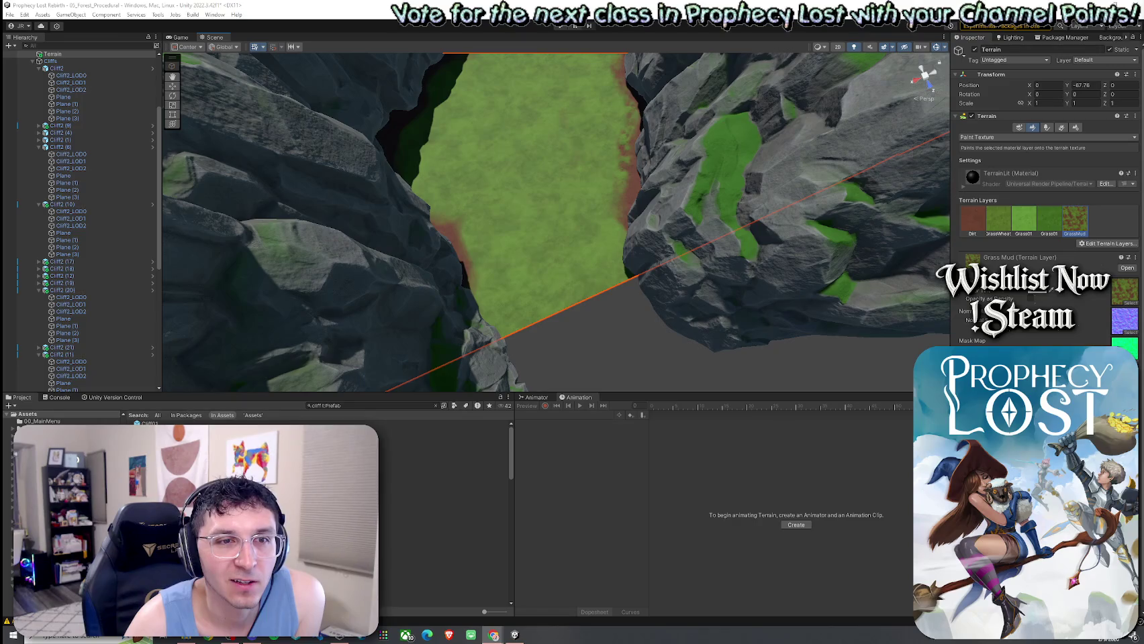
Alt+Tab to the browser showing the Game Awards YouTube video
{"action": "key", "text": "alt+Tab"}
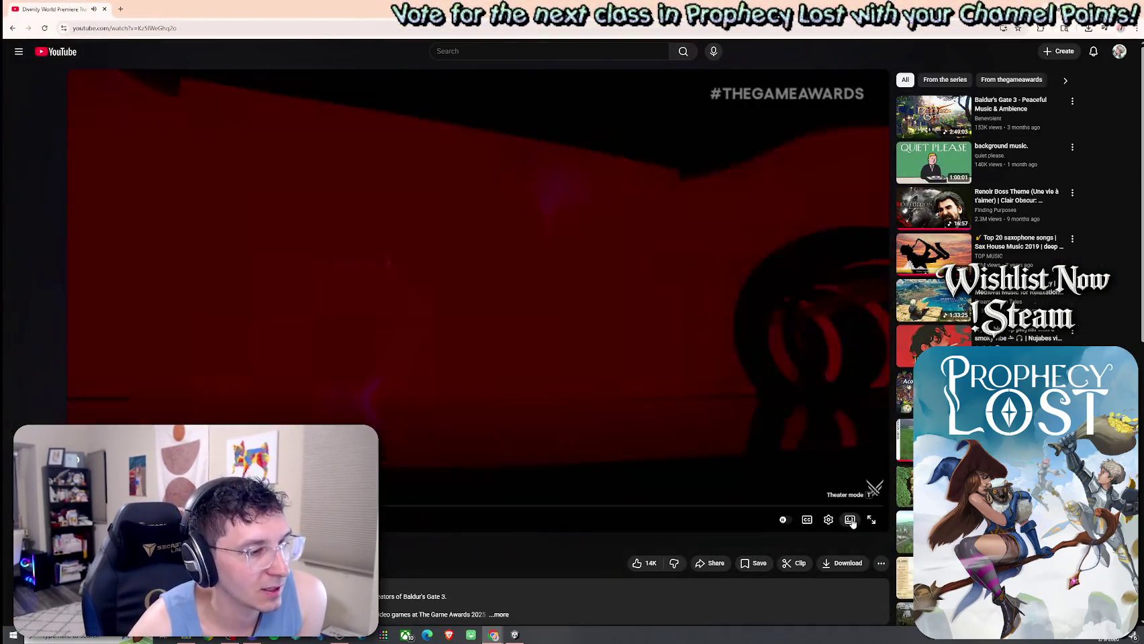
Switch to theater view, seek to about 3:37, and pause on the fiery blade slash
{"action": "left_click", "coordinate": [850, 521]}
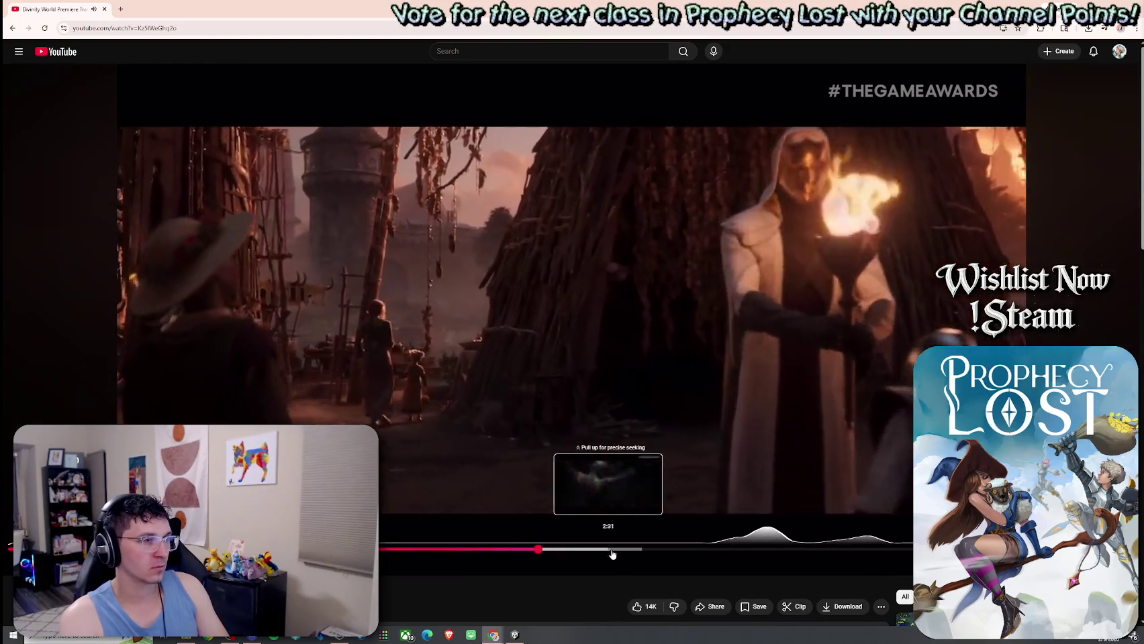
{"action": "left_click", "coordinate": [719, 549]}
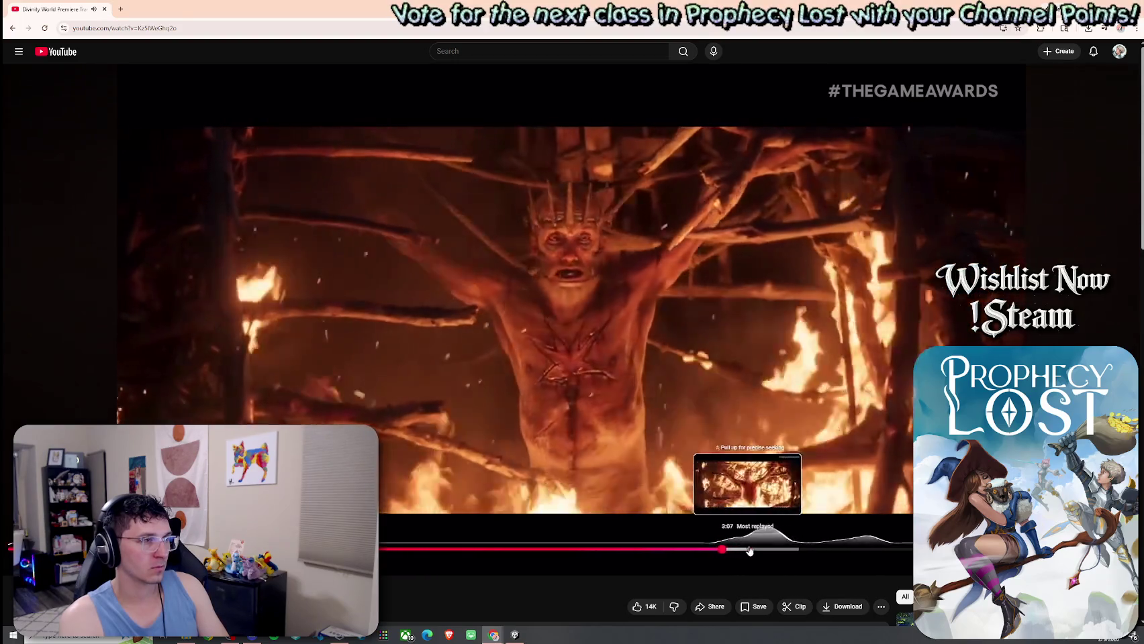
{"action": "left_click_drag", "start_coordinate": [750, 551], "coordinate": [868, 553]}
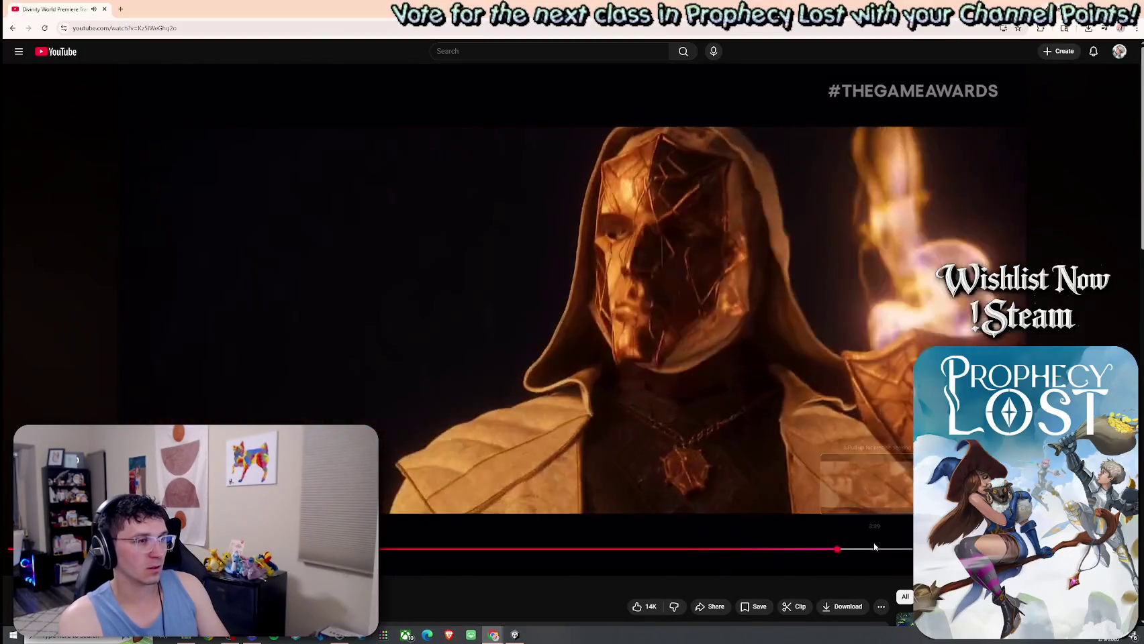
{"action": "left_click", "coordinate": [829, 473]}
{"action": "left_click", "coordinate": [829, 473]}
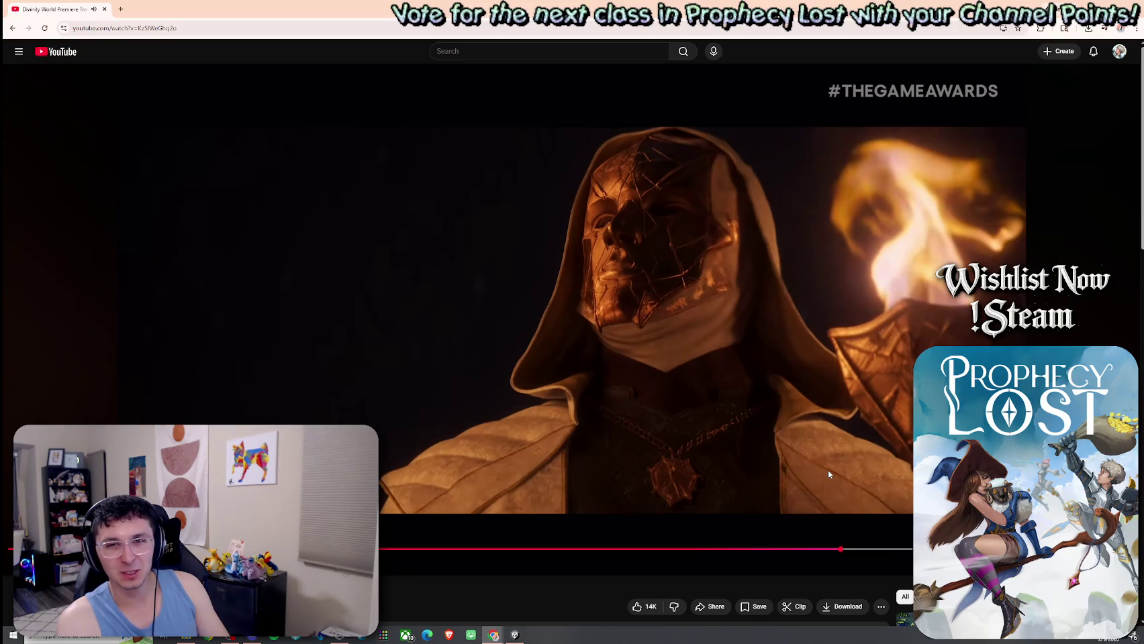
{"action": "left_click", "coordinate": [869, 550]}
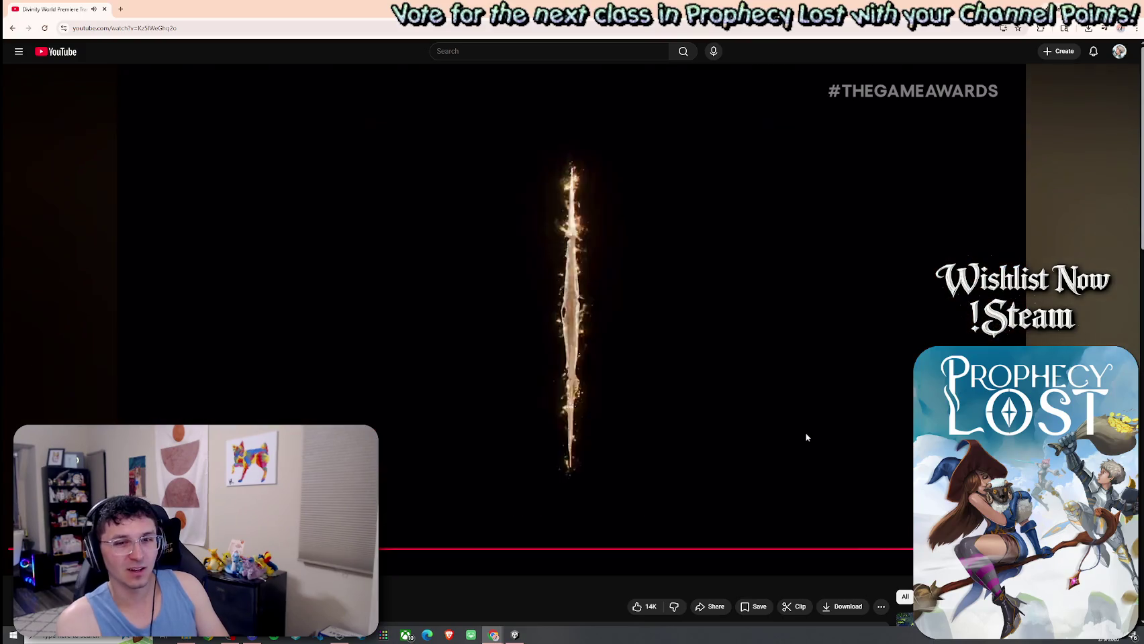
{"action": "left_click", "coordinate": [812, 475]}
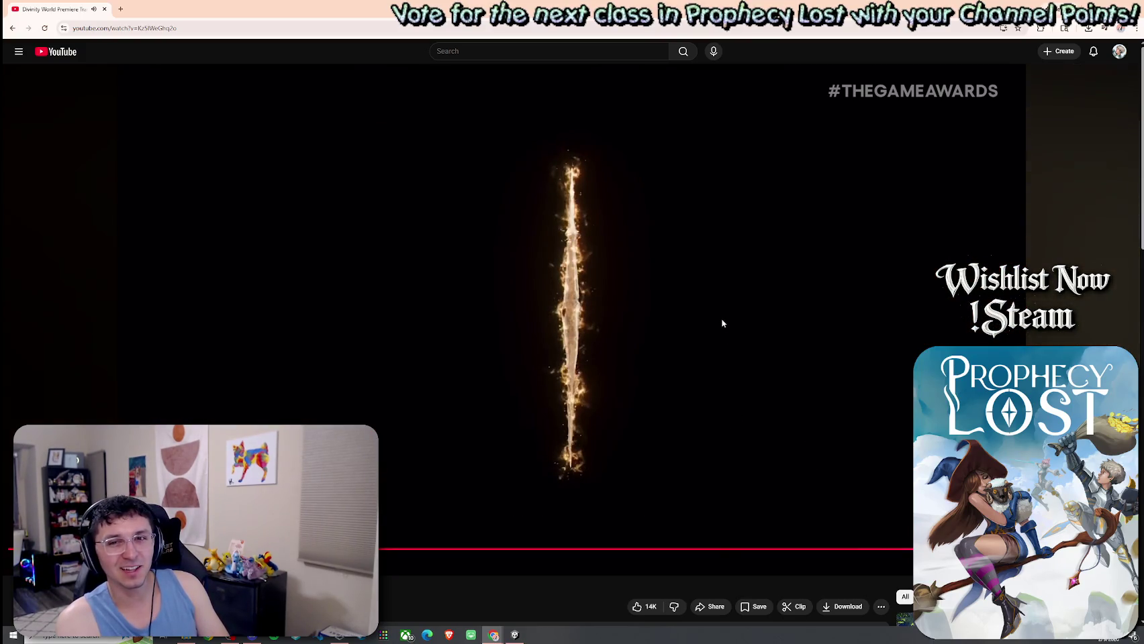
Scroll through the trailer's comments and back up, then return to the Unity canyon scene
{"action": "scroll", "coordinate": [731, 287], "scroll_direction": "down", "scroll_amount": 5}
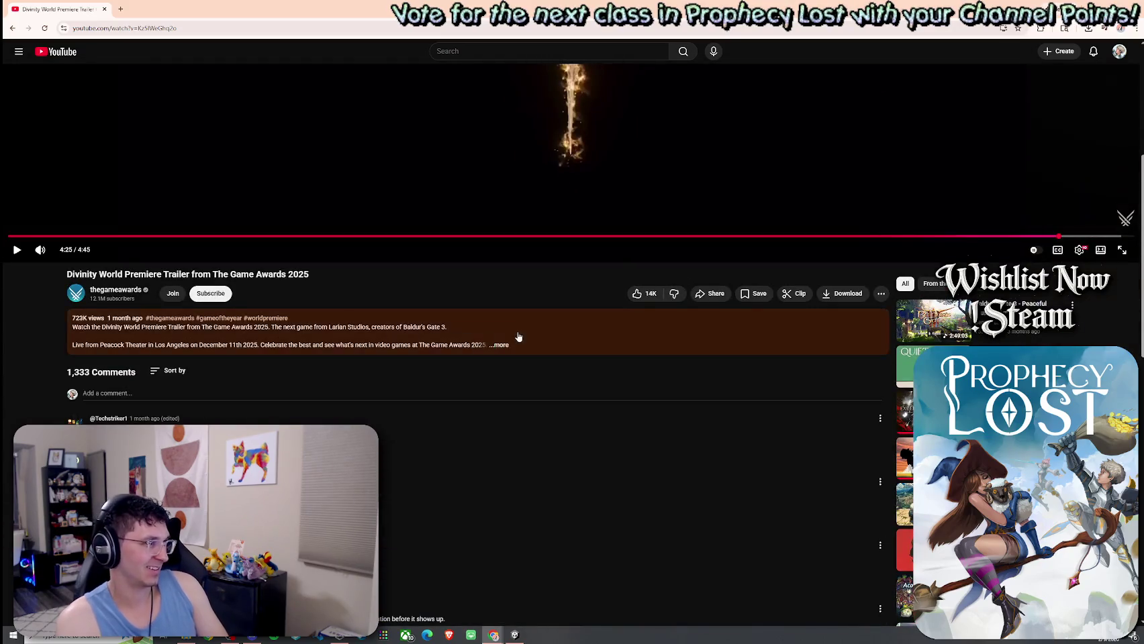
{"action": "scroll", "coordinate": [313, 421], "scroll_direction": "down", "scroll_amount": 3}
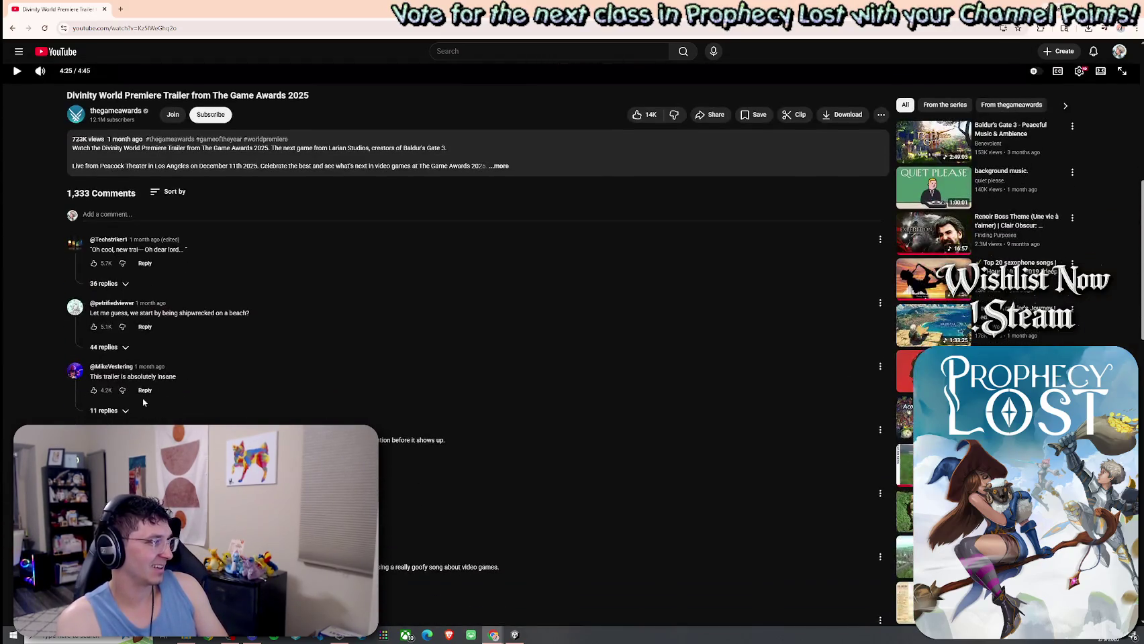
{"action": "mouse_move", "coordinate": [177, 376]}
{"action": "left_mouse_down"}
{"action": "mouse_move", "coordinate": [119, 376]}
{"action": "mouse_move", "coordinate": [178, 376]}
{"action": "left_mouse_up"}
{"action": "left_click", "coordinate": [153, 408]}
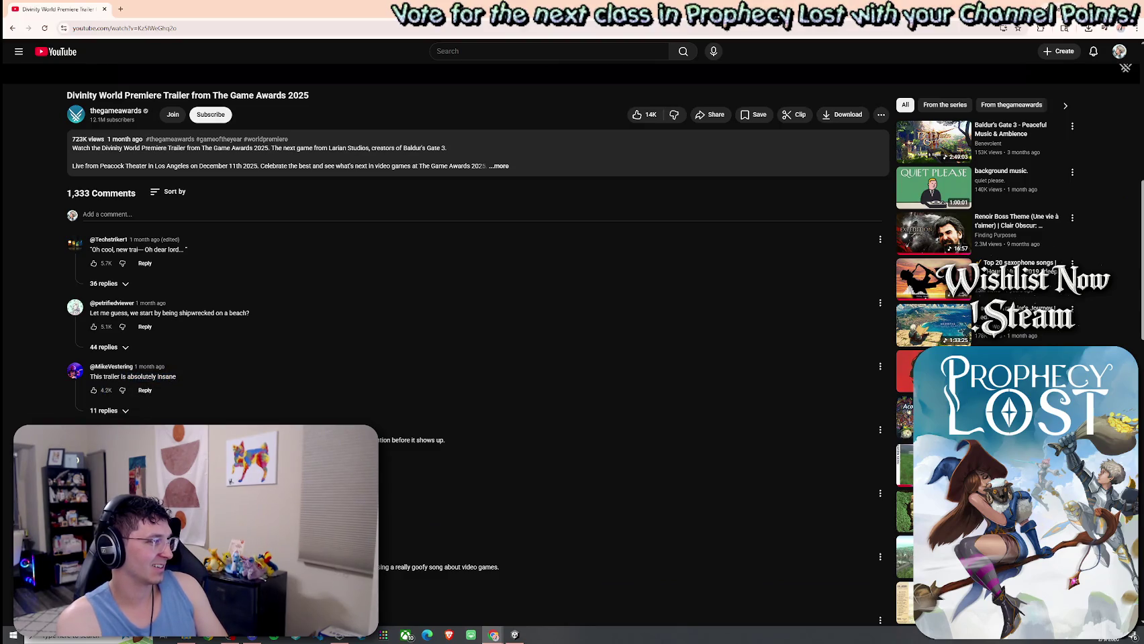
{"action": "scroll", "coordinate": [408, 509], "scroll_direction": "up", "scroll_amount": 8}
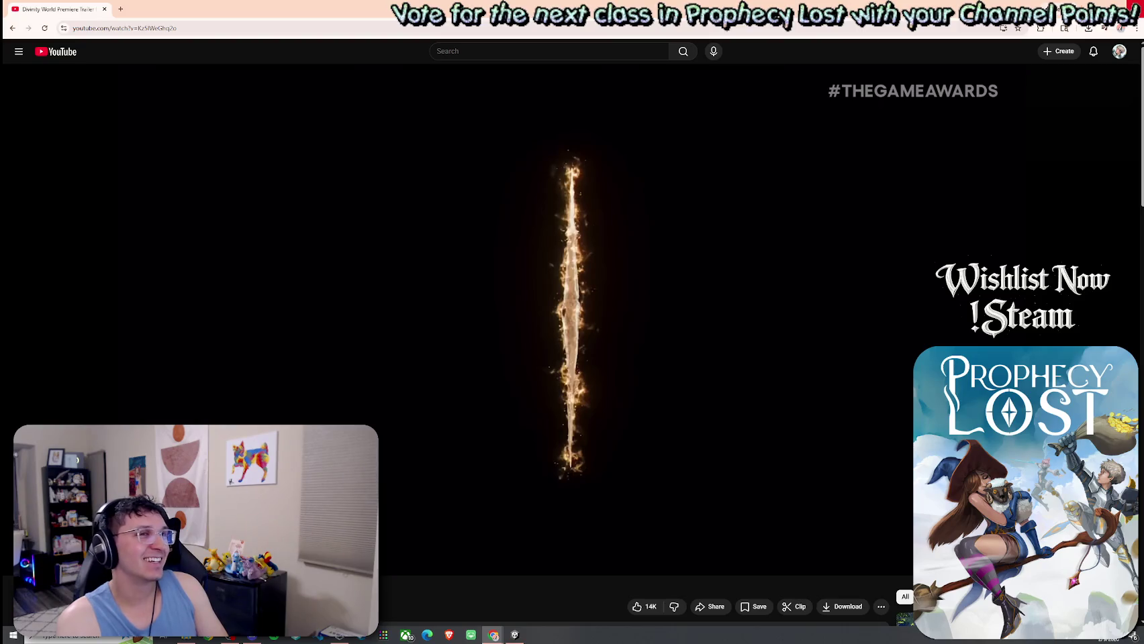
{"action": "key", "text": "alt+Tab"}
{"action": "left_click_drag", "start_coordinate": [723, 319], "coordinate": [685, 257]}
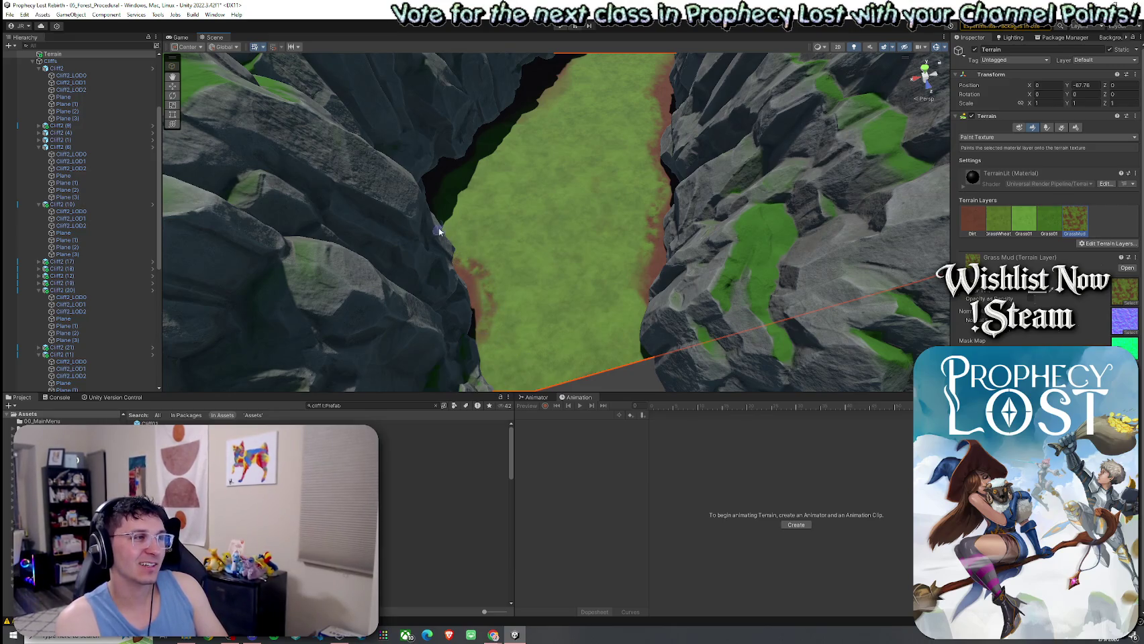
Paint GrassWheat along the lower cliff edge and GrassMud along the grey cliff base
{"action": "mouse_move", "coordinate": [517, 194]}
{"action": "left_mouse_down"}
{"action": "mouse_move", "coordinate": [592, 107]}
{"action": "mouse_move", "coordinate": [346, 221]}
{"action": "mouse_move", "coordinate": [521, 161]}
{"action": "left_mouse_up"}
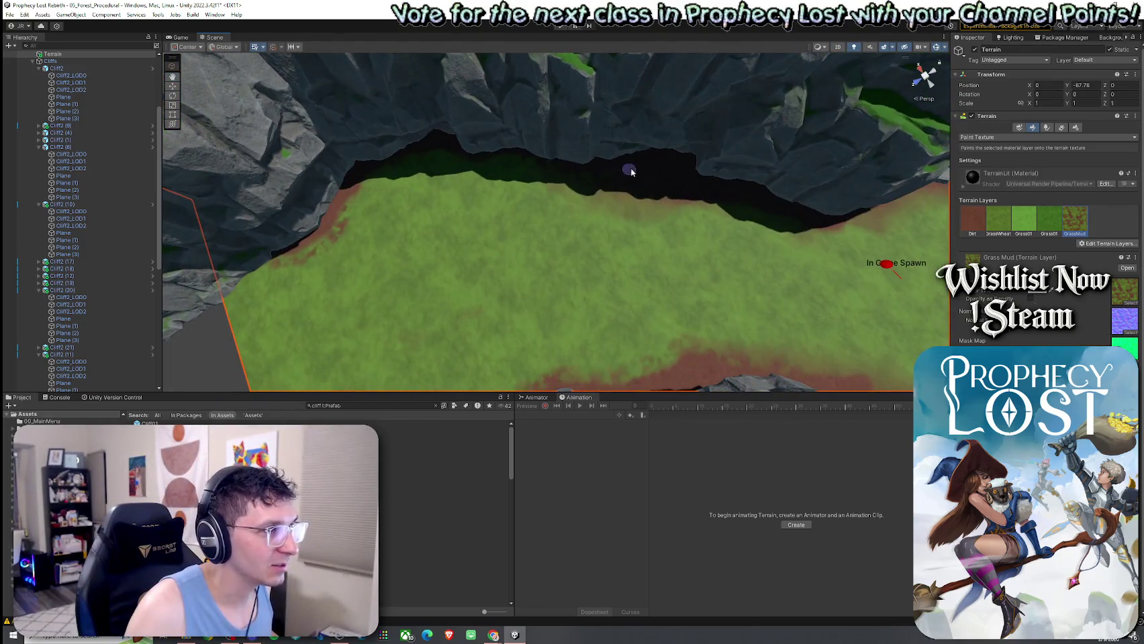
{"action": "scroll", "coordinate": [738, 195], "scroll_direction": "down", "scroll_amount": 3}
{"action": "left_click", "coordinate": [998, 218]}
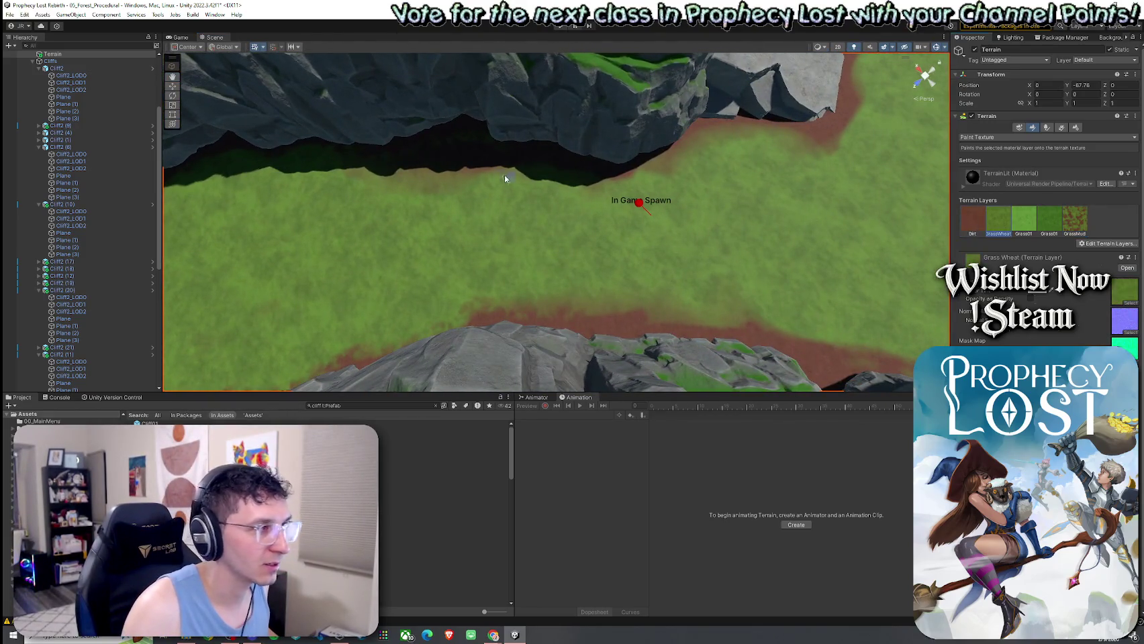
{"action": "mouse_move", "coordinate": [460, 157]}
{"action": "left_mouse_down"}
{"action": "mouse_move", "coordinate": [433, 153]}
{"action": "mouse_move", "coordinate": [467, 153]}
{"action": "mouse_move", "coordinate": [464, 176]}
{"action": "left_mouse_up"}
{"action": "left_click", "coordinate": [1075, 219]}
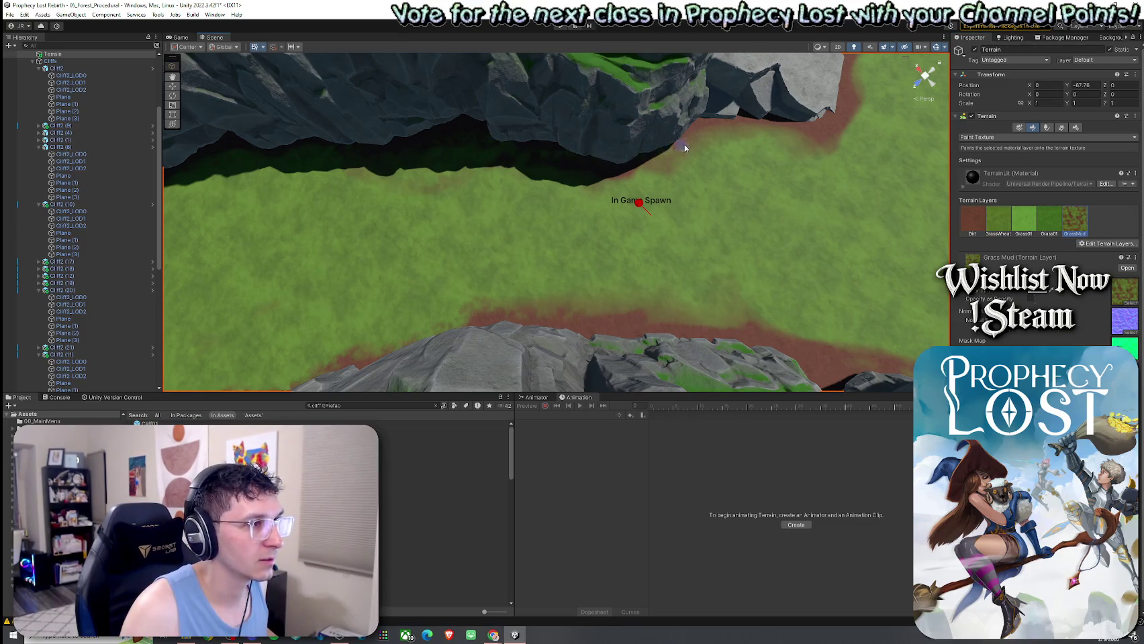
{"action": "mouse_move", "coordinate": [837, 131]}
{"action": "left_mouse_down"}
{"action": "mouse_move", "coordinate": [705, 148]}
{"action": "mouse_move", "coordinate": [578, 262]}
{"action": "mouse_move", "coordinate": [614, 278]}
{"action": "left_mouse_up"}
{"action": "mouse_move", "coordinate": [758, 267]}
{"action": "left_mouse_down"}
{"action": "mouse_move", "coordinate": [840, 247]}
{"action": "mouse_move", "coordinate": [703, 247]}
{"action": "left_mouse_up"}
{"action": "mouse_move", "coordinate": [631, 299]}
{"action": "left_mouse_down"}
{"action": "mouse_move", "coordinate": [555, 300]}
{"action": "mouse_move", "coordinate": [702, 209]}
{"action": "left_mouse_up"}
Survey the gorge between both cliffs and reselect the GrassWheat layer
{"action": "mouse_move", "coordinate": [855, 255]}
{"action": "left_mouse_down"}
{"action": "mouse_move", "coordinate": [878, 239]}
{"action": "mouse_move", "coordinate": [497, 238]}
{"action": "left_mouse_up"}
{"action": "mouse_move", "coordinate": [722, 191]}
{"action": "left_mouse_down"}
{"action": "mouse_move", "coordinate": [799, 253]}
{"action": "mouse_move", "coordinate": [707, 246]}
{"action": "left_mouse_up"}
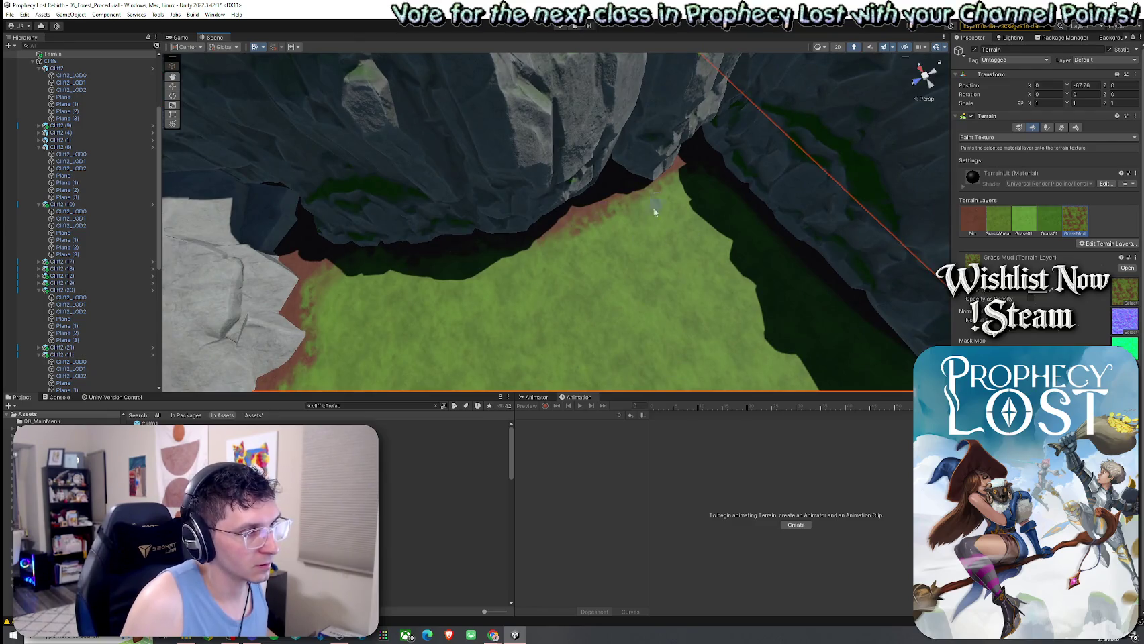
{"action": "left_click_drag", "start_coordinate": [655, 212], "coordinate": [722, 223]}
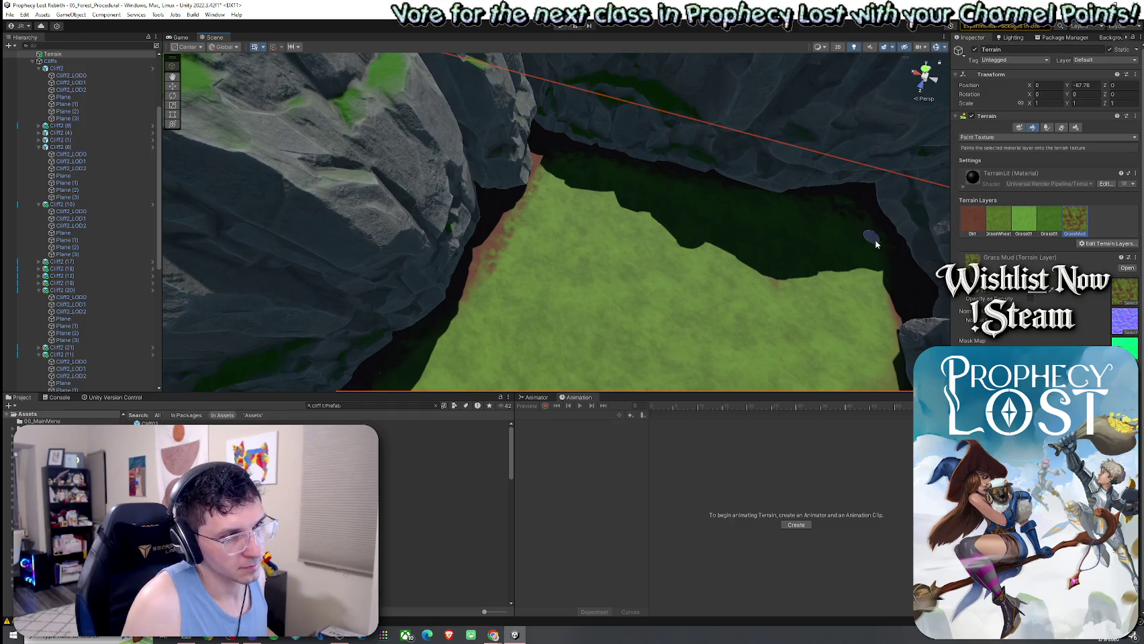
{"action": "left_click_drag", "start_coordinate": [894, 309], "coordinate": [646, 165]}
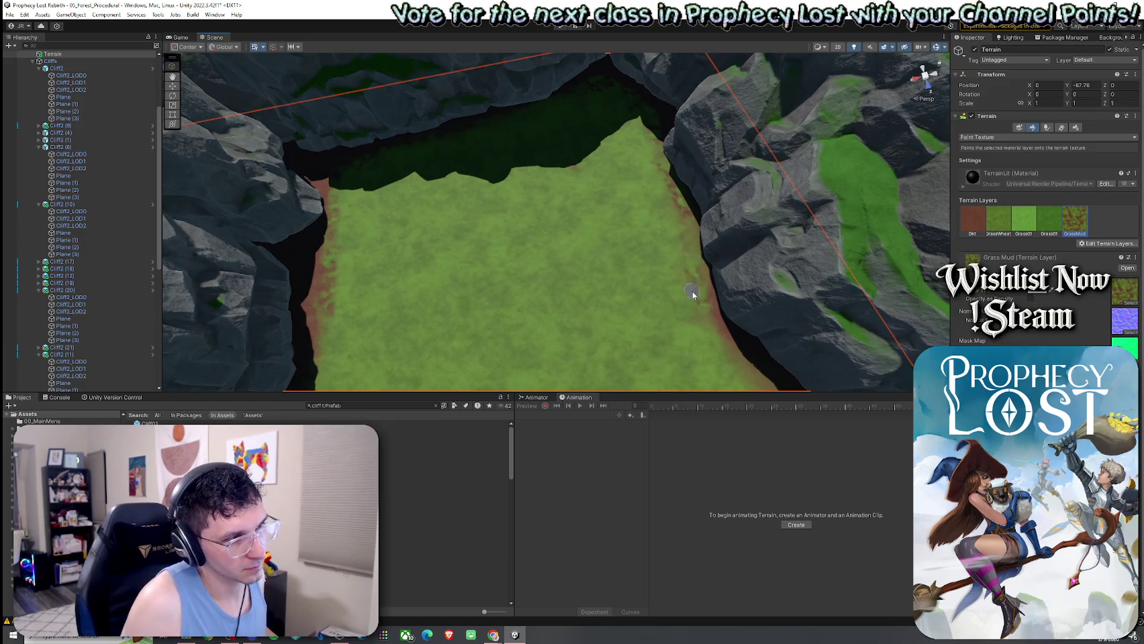
{"action": "scroll", "coordinate": [678, 268], "scroll_direction": "up", "scroll_amount": 3}
{"action": "scroll", "coordinate": [705, 226], "scroll_direction": "up", "scroll_amount": 2}
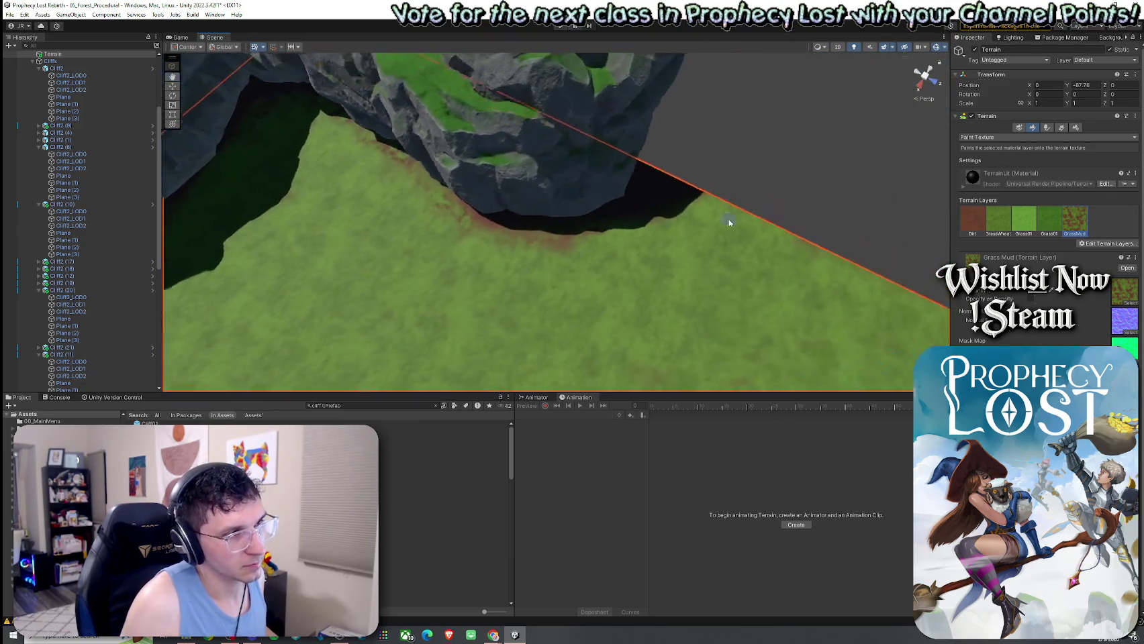
{"action": "scroll", "coordinate": [730, 223], "scroll_direction": "up", "scroll_amount": 2}
{"action": "left_click", "coordinate": [997, 224]}
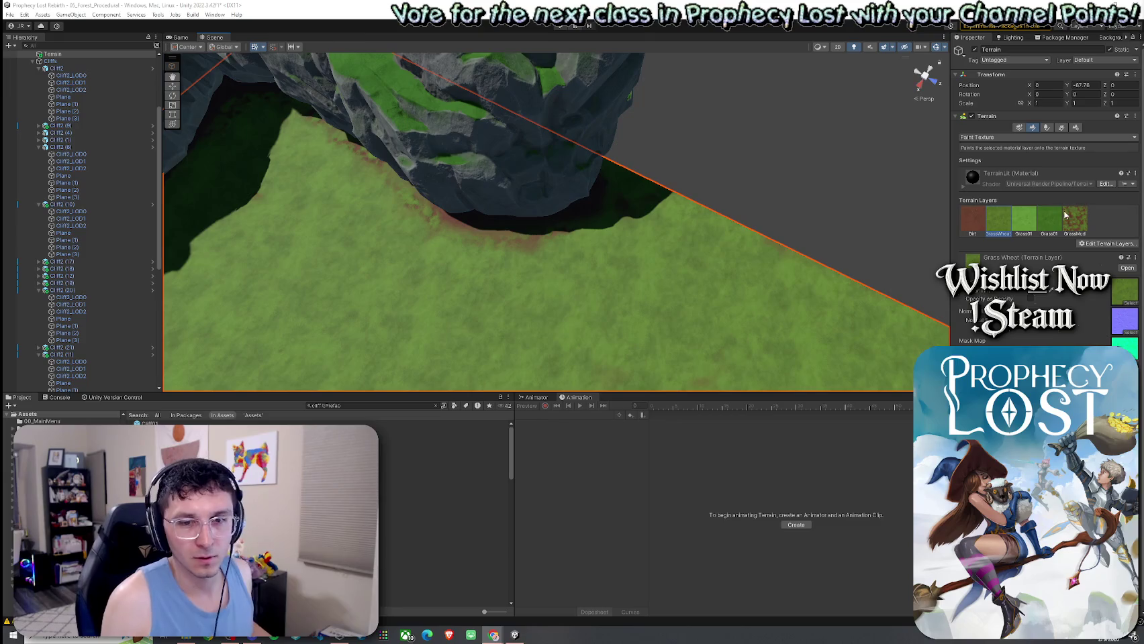
{"action": "left_click_drag", "start_coordinate": [682, 225], "coordinate": [636, 229]}
Bring the Scene view close to the red dirt strip at the cliff base
{"action": "key", "text": "d"}
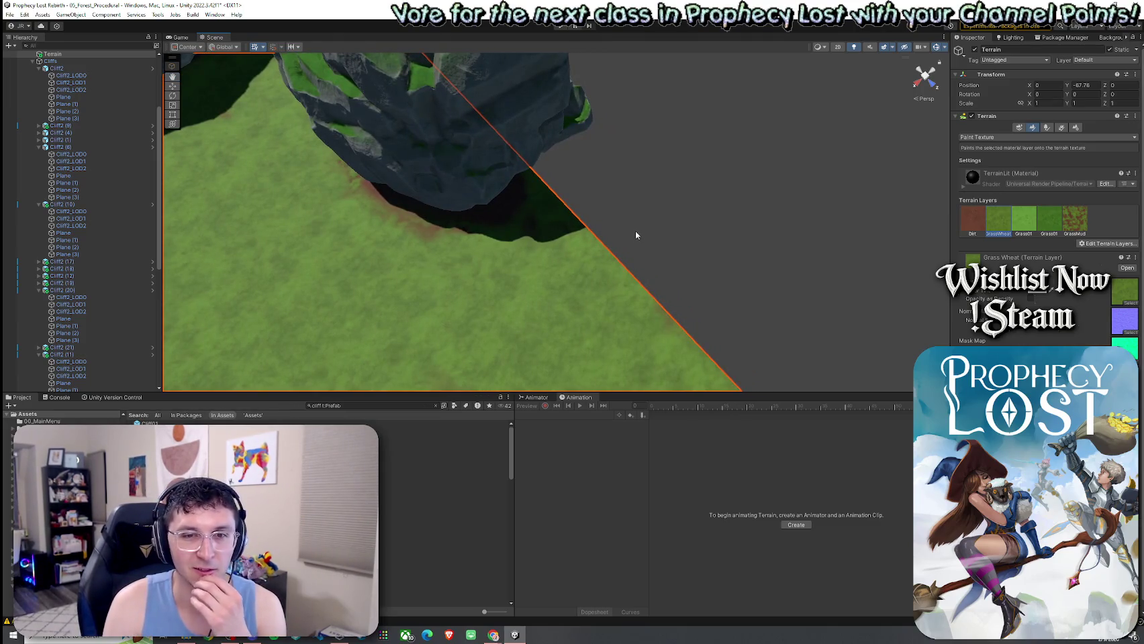
{"action": "mouse_move", "coordinate": [609, 258]}
{"action": "left_mouse_down"}
{"action": "mouse_move", "coordinate": [602, 221]}
{"action": "mouse_move", "coordinate": [462, 210]}
{"action": "mouse_move", "coordinate": [497, 245]}
{"action": "left_mouse_up"}
{"action": "mouse_move", "coordinate": [362, 357]}
{"action": "left_mouse_down"}
{"action": "mouse_move", "coordinate": [363, 280]}
{"action": "mouse_move", "coordinate": [550, 225]}
{"action": "mouse_move", "coordinate": [544, 197]}
{"action": "mouse_move", "coordinate": [564, 199]}
{"action": "mouse_move", "coordinate": [547, 187]}
{"action": "mouse_move", "coordinate": [567, 220]}
{"action": "left_mouse_up"}
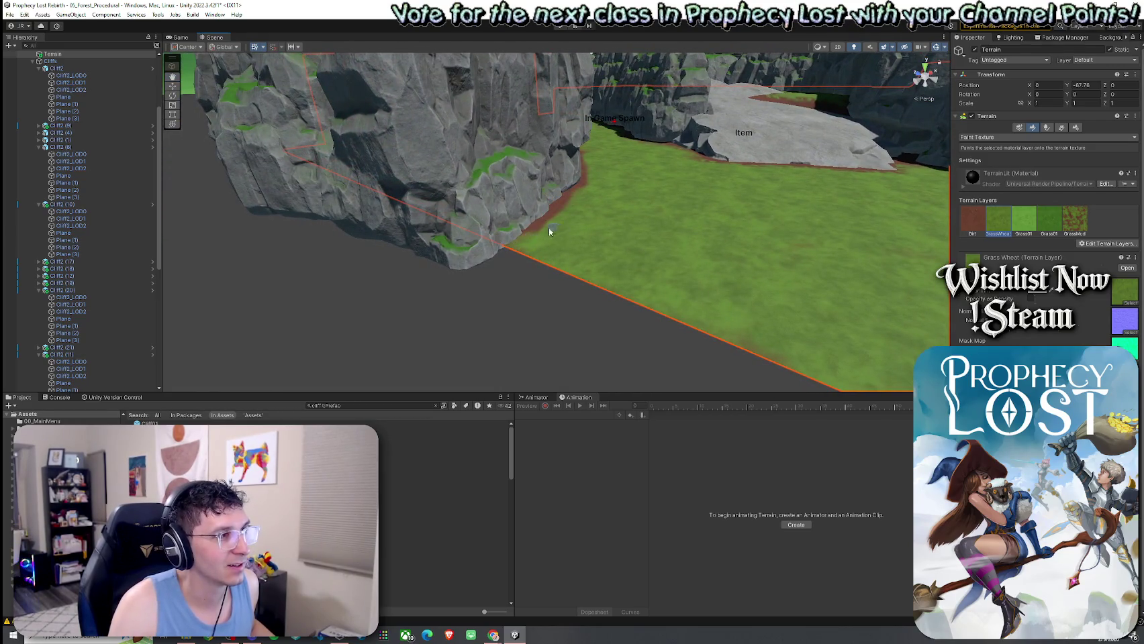
{"action": "mouse_move", "coordinate": [587, 243]}
{"action": "left_mouse_down"}
{"action": "mouse_move", "coordinate": [454, 222]}
{"action": "mouse_move", "coordinate": [470, 221]}
{"action": "left_mouse_up"}
{"action": "left_click", "coordinate": [1074, 220]}
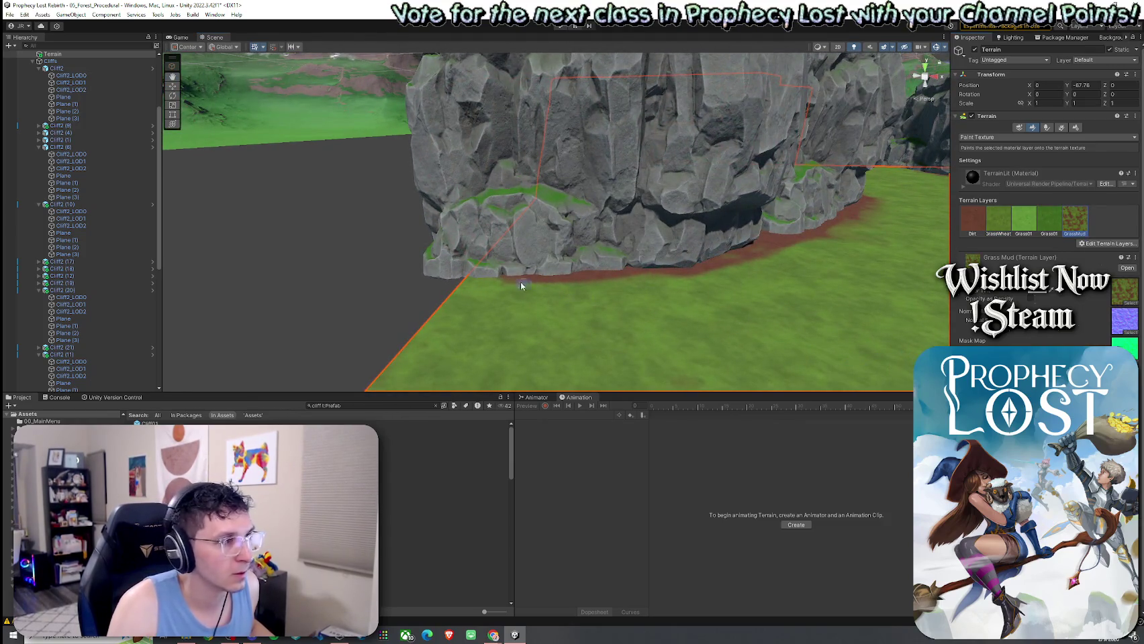
{"action": "mouse_move", "coordinate": [535, 284]}
{"action": "left_mouse_down"}
{"action": "mouse_move", "coordinate": [594, 283]}
{"action": "mouse_move", "coordinate": [493, 307]}
{"action": "mouse_move", "coordinate": [556, 355]}
{"action": "mouse_move", "coordinate": [540, 381]}
{"action": "mouse_move", "coordinate": [462, 339]}
{"action": "mouse_move", "coordinate": [493, 291]}
{"action": "left_mouse_up"}
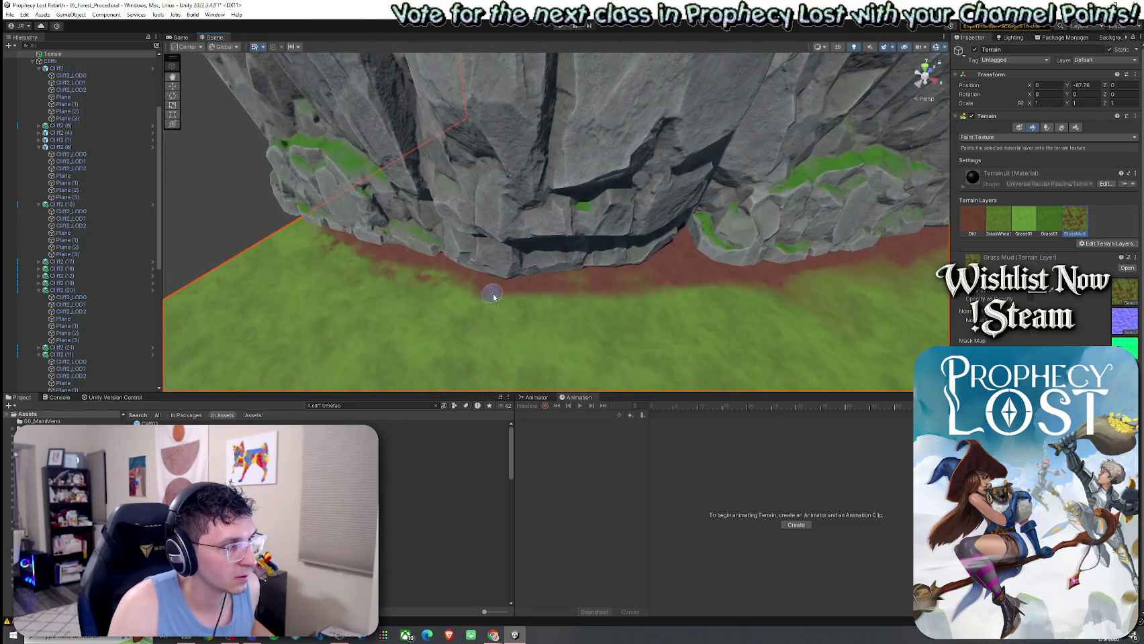
{"action": "mouse_move", "coordinate": [737, 292]}
{"action": "left_mouse_down"}
{"action": "mouse_move", "coordinate": [678, 289]}
{"action": "mouse_move", "coordinate": [624, 316]}
{"action": "mouse_move", "coordinate": [798, 332]}
{"action": "mouse_move", "coordinate": [456, 319]}
{"action": "mouse_move", "coordinate": [523, 355]}
{"action": "mouse_move", "coordinate": [736, 420]}
{"action": "mouse_move", "coordinate": [750, 458]}
{"action": "mouse_move", "coordinate": [672, 356]}
{"action": "mouse_move", "coordinate": [531, 317]}
{"action": "left_mouse_up"}
Zoom in and brush GrassWheat over two stretches of the dirt strip
{"action": "scroll", "coordinate": [534, 322], "scroll_direction": "up", "scroll_amount": 5}
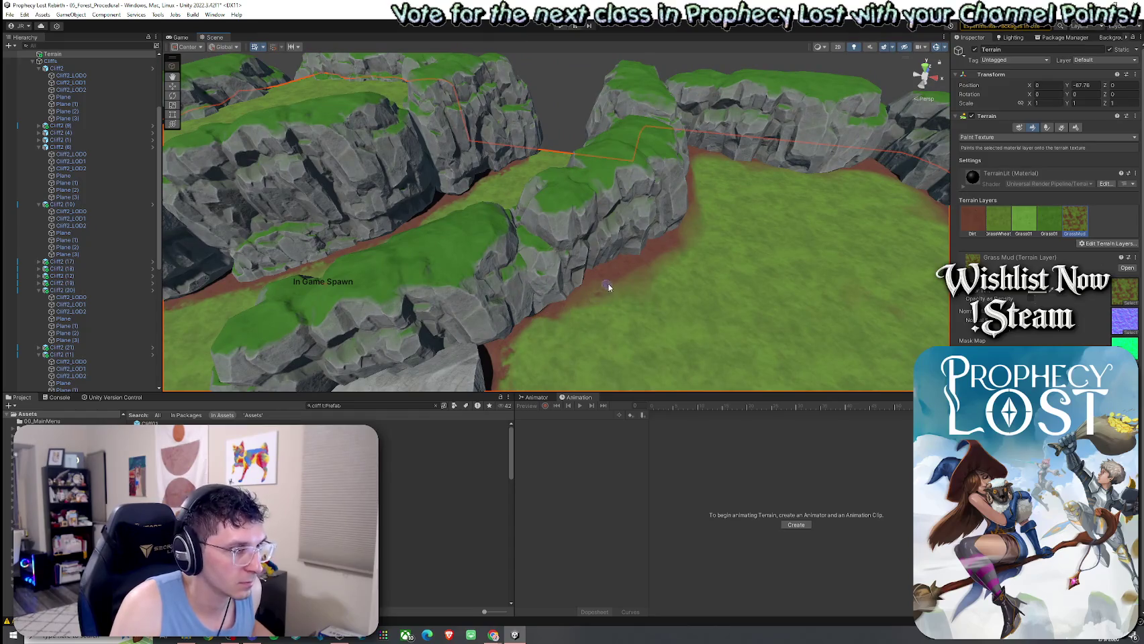
{"action": "scroll", "coordinate": [657, 276], "scroll_direction": "up", "scroll_amount": 6}
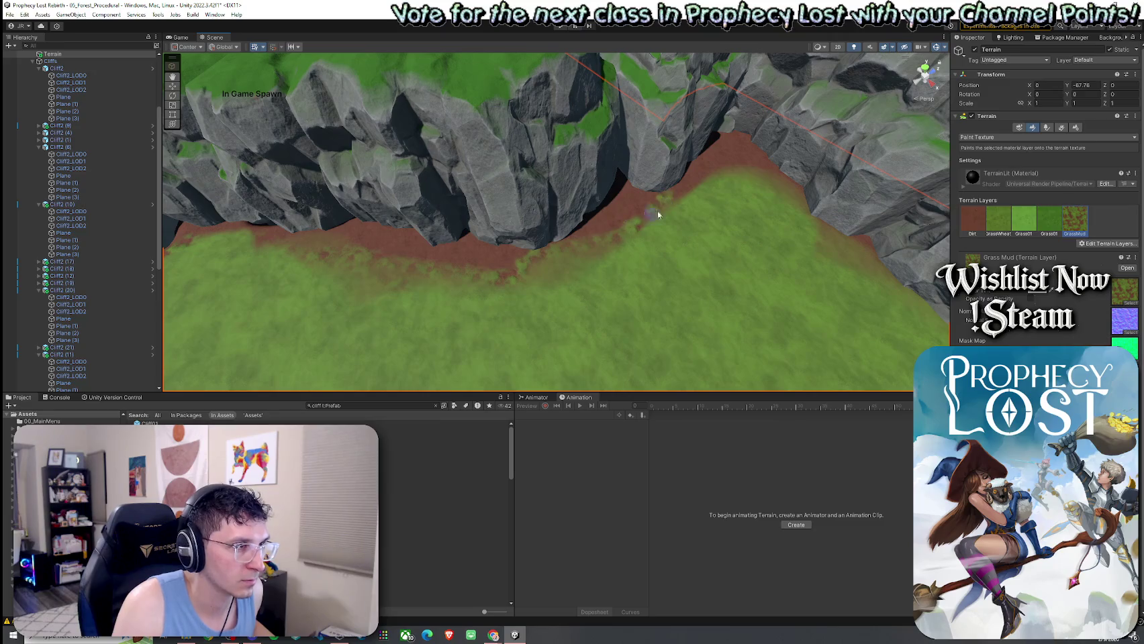
{"action": "left_click", "coordinate": [1002, 212]}
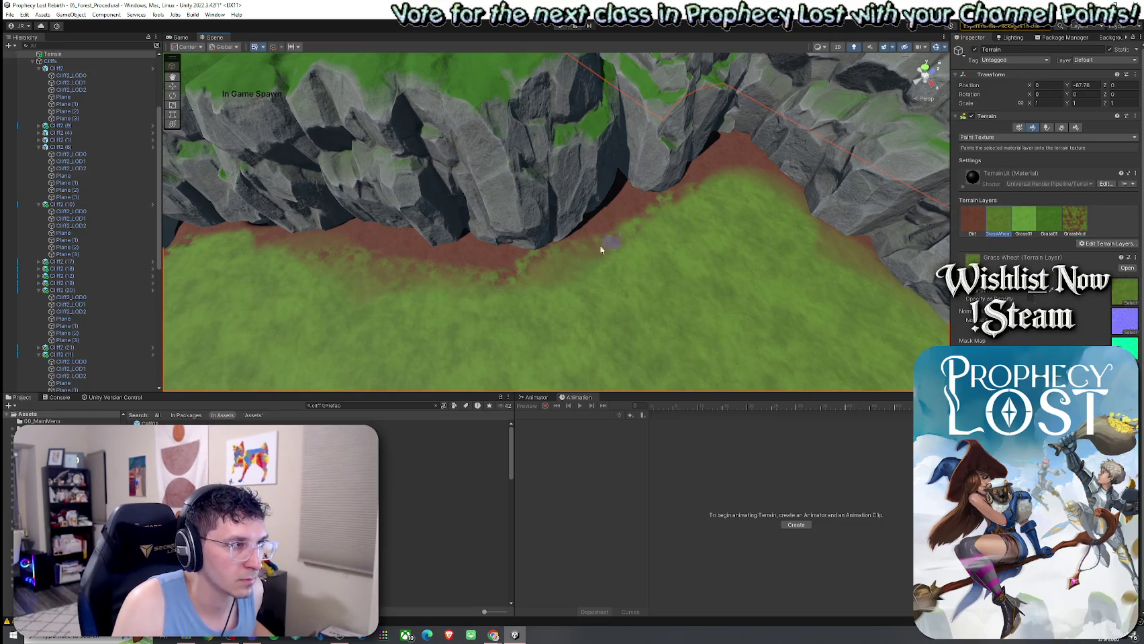
{"action": "mouse_move", "coordinate": [686, 198]}
{"action": "left_mouse_down"}
{"action": "mouse_move", "coordinate": [704, 180]}
{"action": "mouse_move", "coordinate": [685, 158]}
{"action": "mouse_move", "coordinate": [595, 142]}
{"action": "left_mouse_up"}
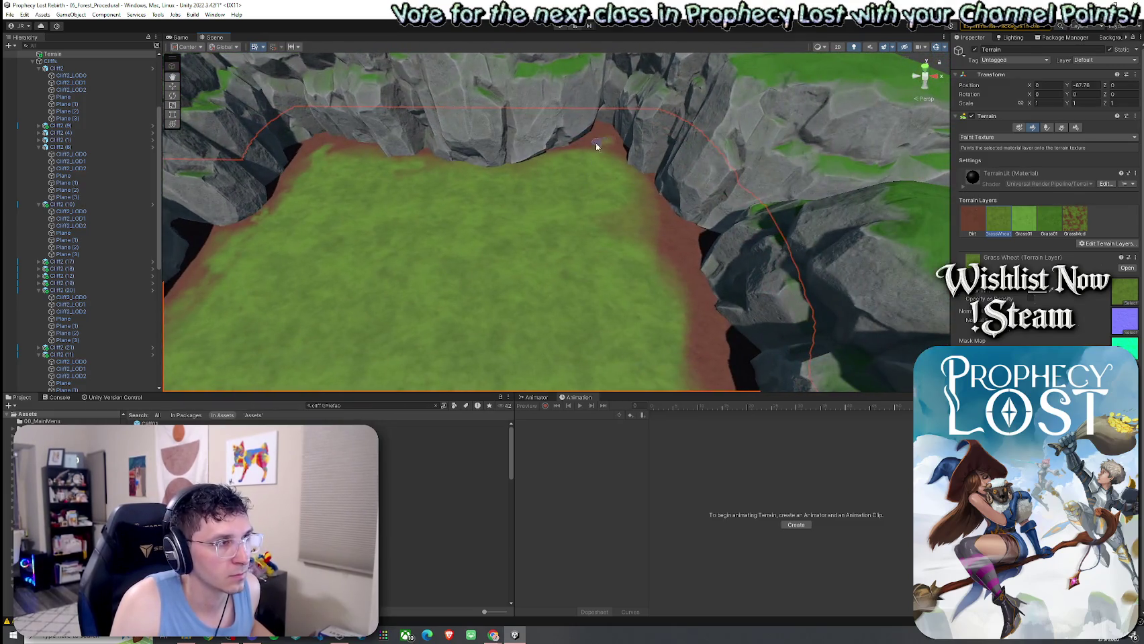
{"action": "mouse_move", "coordinate": [658, 235]}
{"action": "left_mouse_down"}
{"action": "mouse_move", "coordinate": [659, 276]}
{"action": "mouse_move", "coordinate": [616, 258]}
{"action": "mouse_move", "coordinate": [395, 252]}
{"action": "mouse_move", "coordinate": [403, 173]}
{"action": "mouse_move", "coordinate": [443, 103]}
{"action": "mouse_move", "coordinate": [174, 119]}
{"action": "mouse_move", "coordinate": [583, 135]}
{"action": "mouse_move", "coordinate": [609, 98]}
{"action": "mouse_move", "coordinate": [478, 174]}
{"action": "mouse_move", "coordinate": [682, 235]}
{"action": "mouse_move", "coordinate": [579, 275]}
{"action": "mouse_move", "coordinate": [734, 220]}
{"action": "left_mouse_up"}
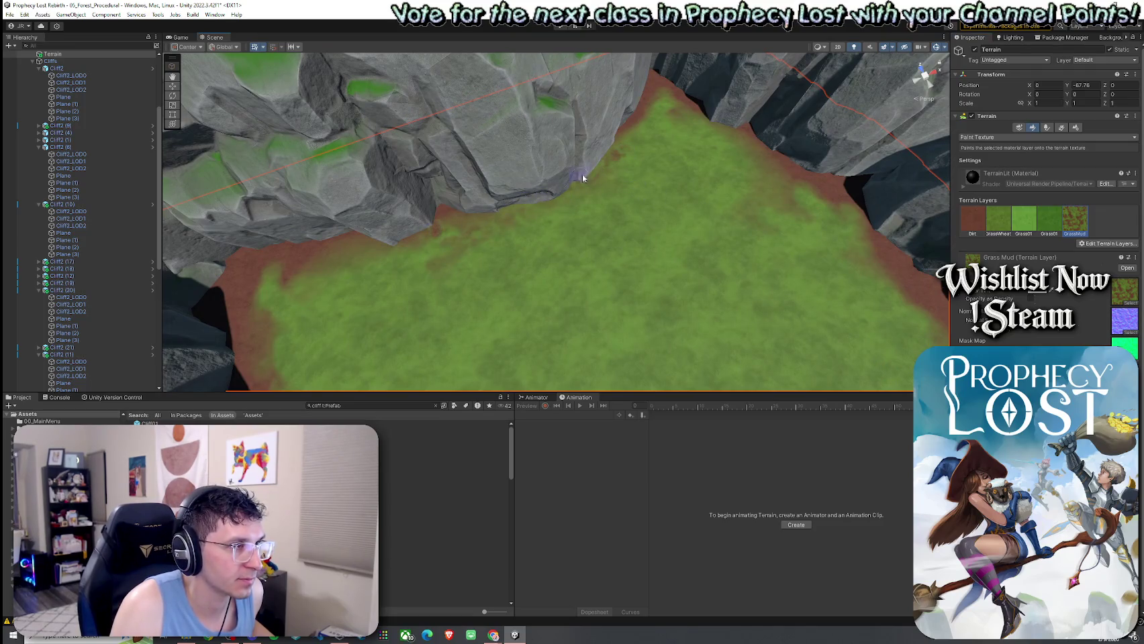
Select GrassMud and paint a grass-mud streak along the cliff edge
{"action": "left_click", "coordinate": [972, 220]}
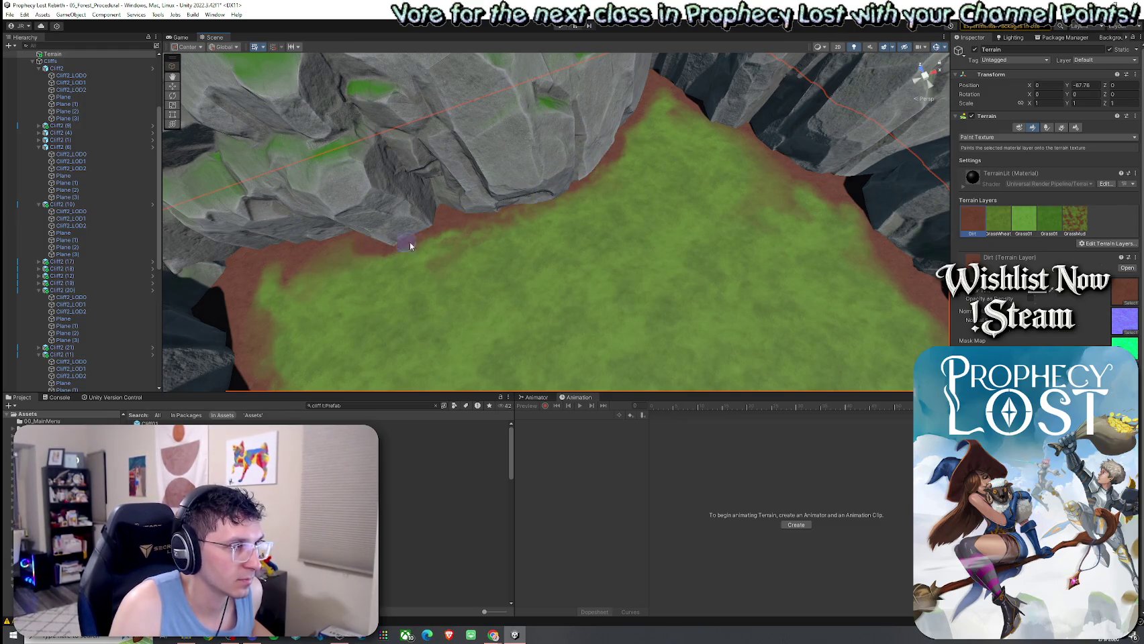
{"action": "left_click", "coordinate": [1074, 228]}
{"action": "left_click_drag", "start_coordinate": [422, 255], "coordinate": [494, 243]}
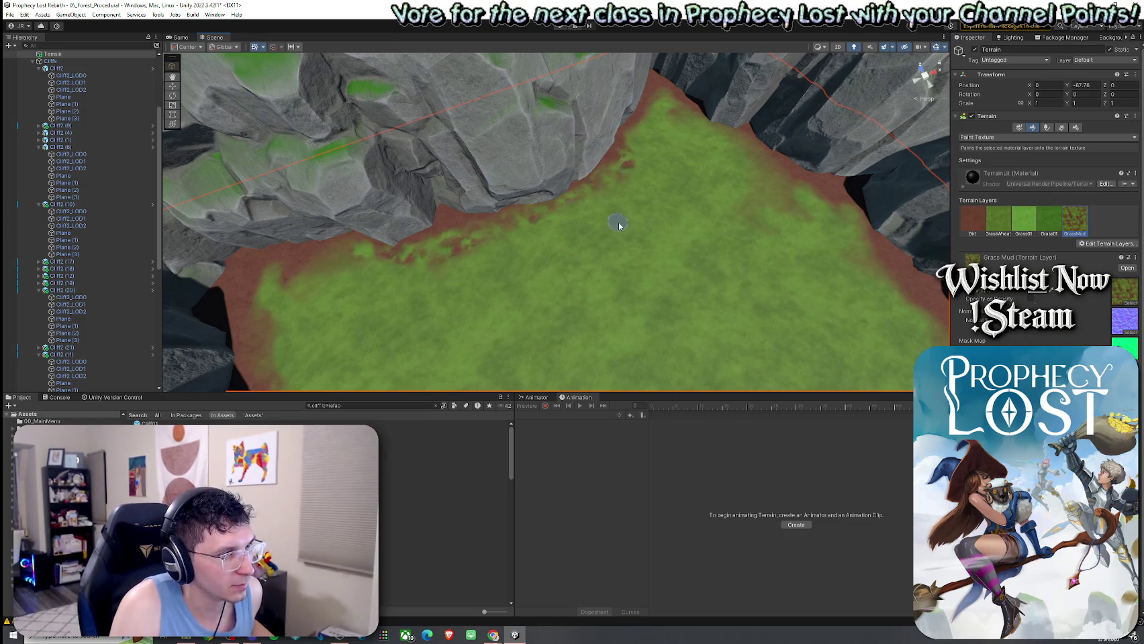
Orbit to the curved dirt edge by the cliffs and blend grass-mud along it
{"action": "left_click", "coordinate": [972, 220]}
{"action": "left_click", "coordinate": [988, 228]}
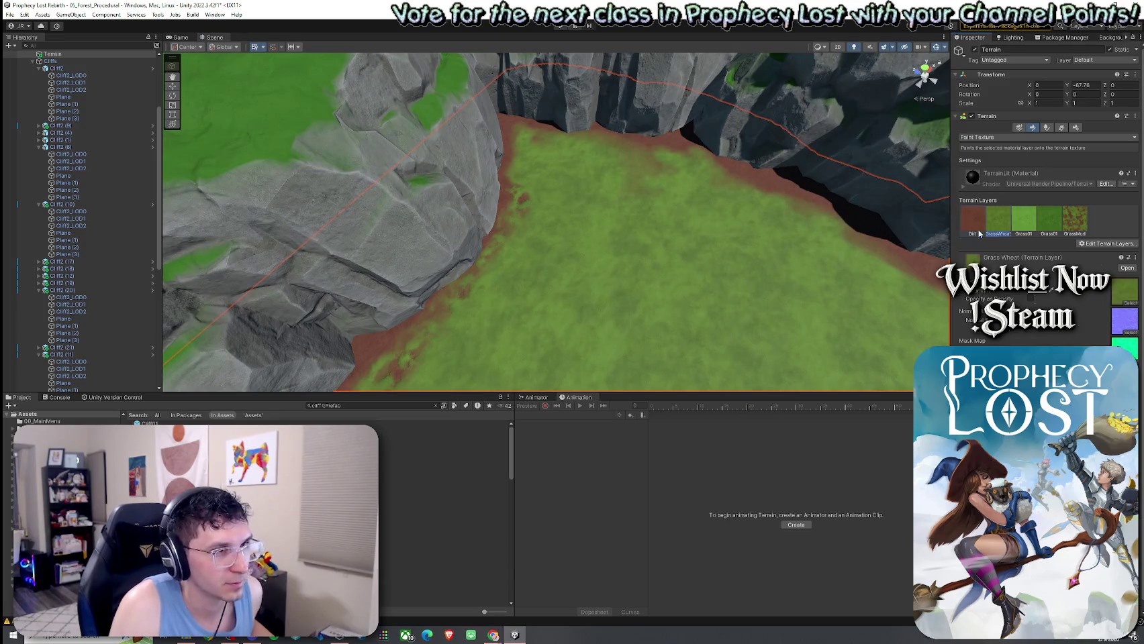
{"action": "mouse_move", "coordinate": [509, 241]}
{"action": "left_mouse_down"}
{"action": "mouse_move", "coordinate": [553, 256]}
{"action": "mouse_move", "coordinate": [688, 232]}
{"action": "left_mouse_up"}
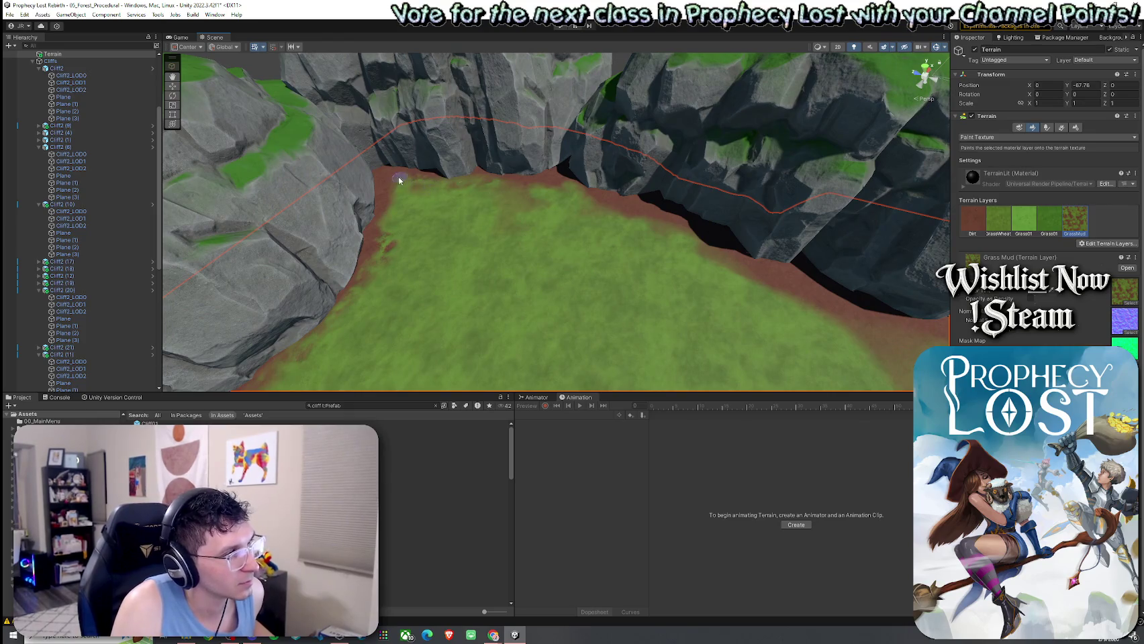
{"action": "mouse_move", "coordinate": [664, 227]}
{"action": "left_mouse_down"}
{"action": "mouse_move", "coordinate": [745, 256]}
{"action": "mouse_move", "coordinate": [747, 224]}
{"action": "mouse_move", "coordinate": [607, 232]}
{"action": "mouse_move", "coordinate": [659, 221]}
{"action": "mouse_move", "coordinate": [544, 207]}
{"action": "mouse_move", "coordinate": [690, 215]}
{"action": "left_mouse_up"}
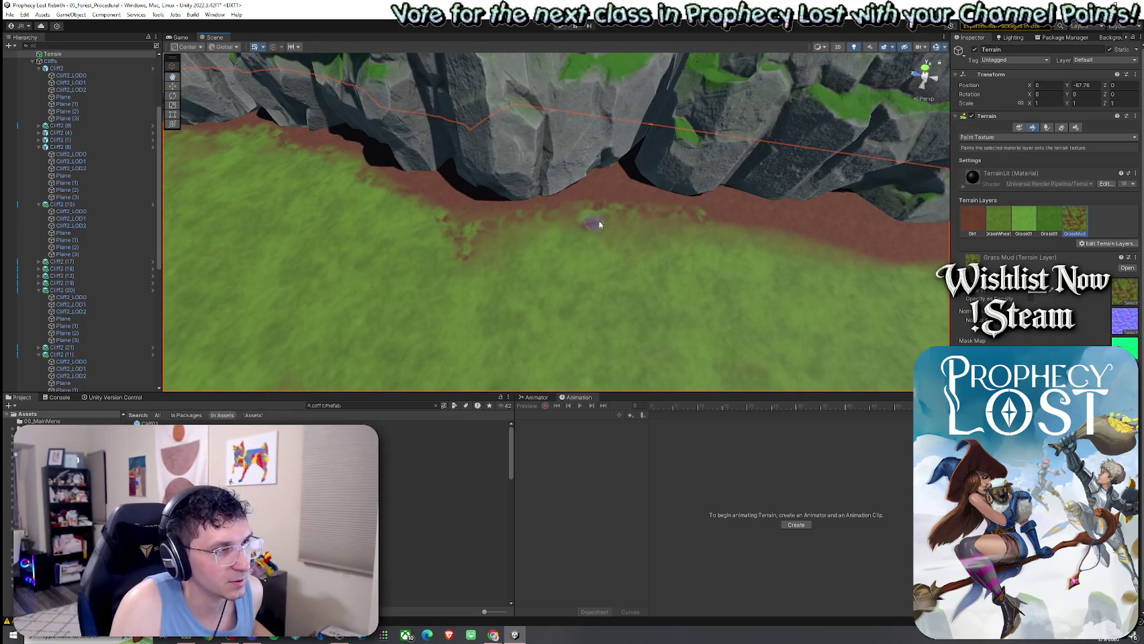
{"action": "left_click_drag", "start_coordinate": [618, 228], "coordinate": [617, 214]}
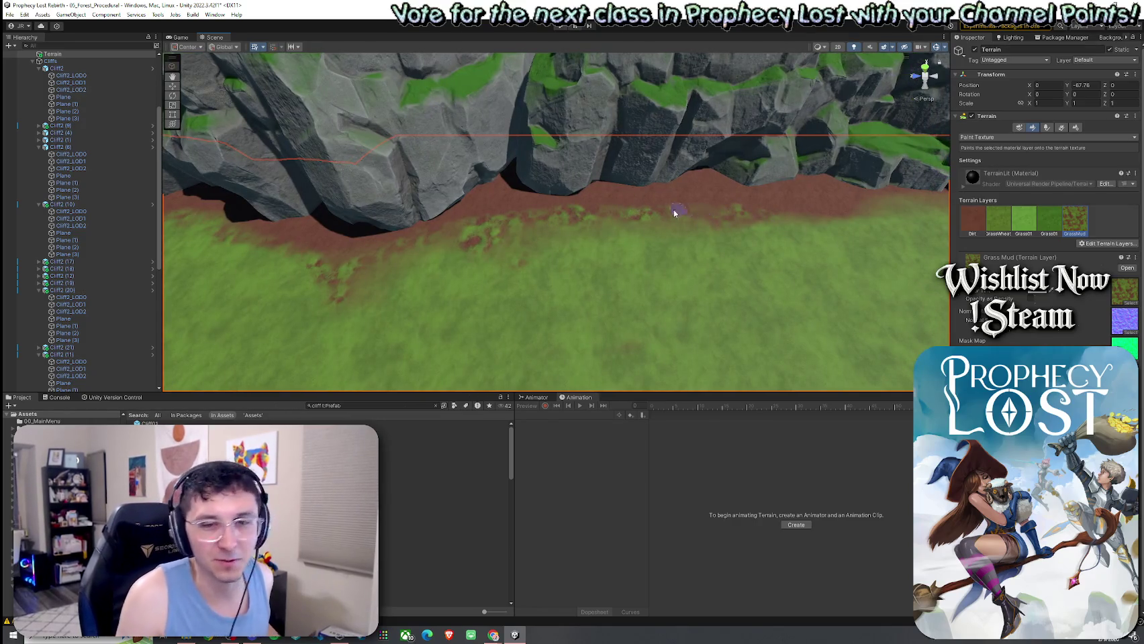
{"action": "left_click_drag", "start_coordinate": [576, 246], "coordinate": [517, 273]}
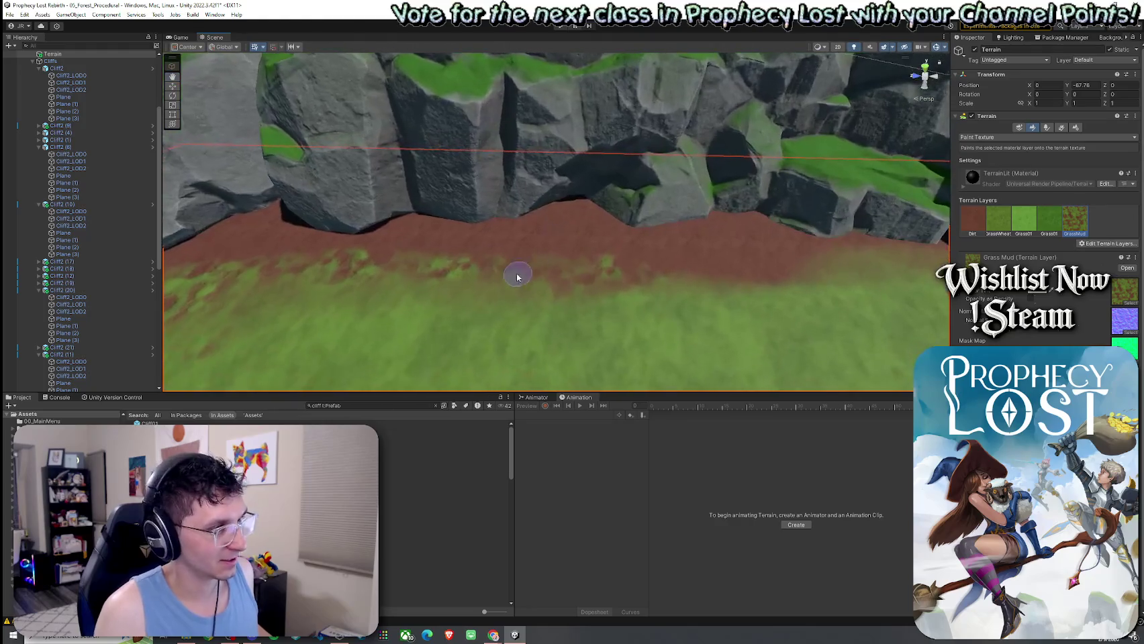
{"action": "mouse_move", "coordinate": [646, 284]}
{"action": "left_mouse_down"}
{"action": "mouse_move", "coordinate": [601, 301]}
{"action": "mouse_move", "coordinate": [695, 327]}
{"action": "mouse_move", "coordinate": [591, 266]}
{"action": "left_mouse_up"}
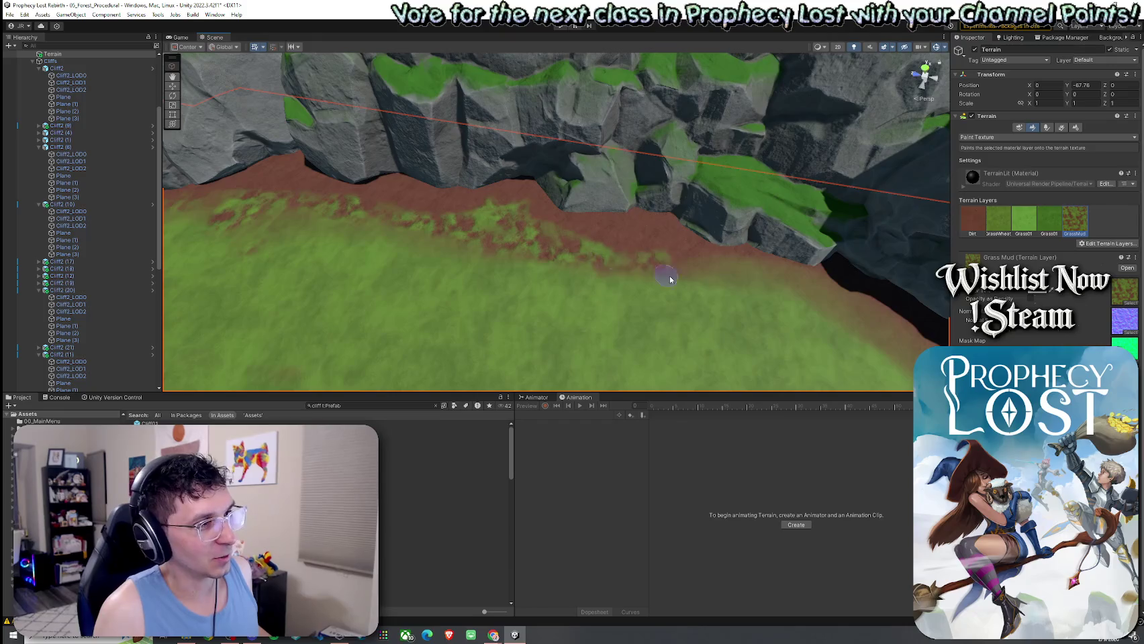
{"action": "mouse_move", "coordinate": [664, 270]}
{"action": "left_mouse_down"}
{"action": "mouse_move", "coordinate": [664, 248]}
{"action": "mouse_move", "coordinate": [561, 228]}
{"action": "left_mouse_up"}
{"action": "left_click_drag", "start_coordinate": [484, 228], "coordinate": [425, 241]}
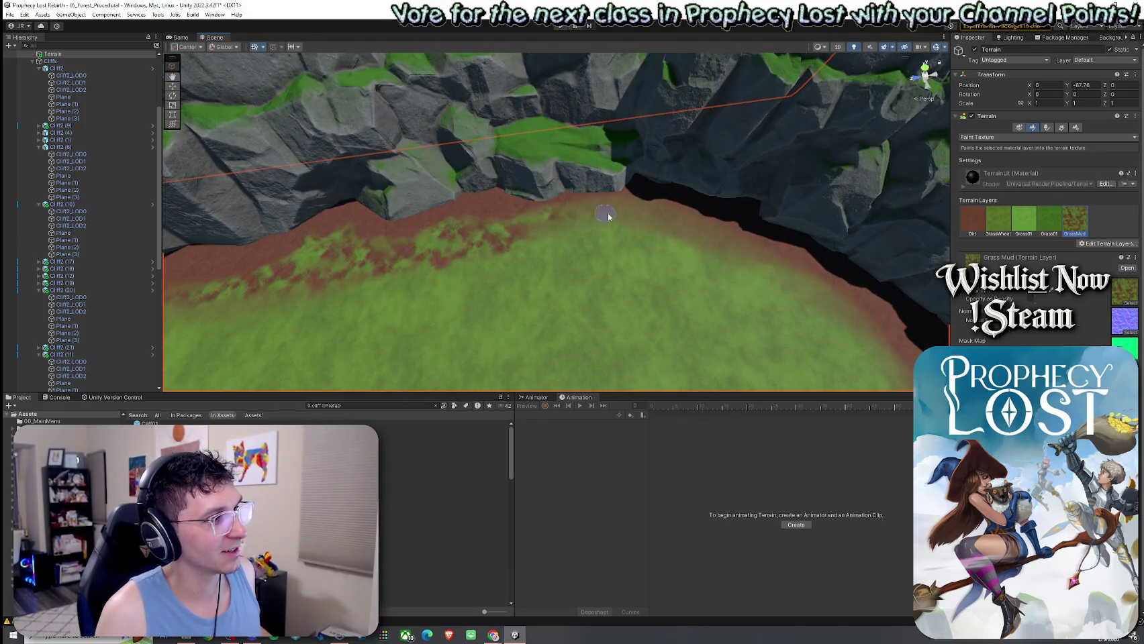
{"action": "left_click_drag", "start_coordinate": [676, 224], "coordinate": [753, 247]}
From a raised angle, dab grass-mud specks along the dirt border, ending on GrassWheat
{"action": "mouse_move", "coordinate": [687, 227]}
{"action": "left_mouse_down"}
{"action": "mouse_move", "coordinate": [761, 243]}
{"action": "mouse_move", "coordinate": [631, 225]}
{"action": "left_mouse_up"}
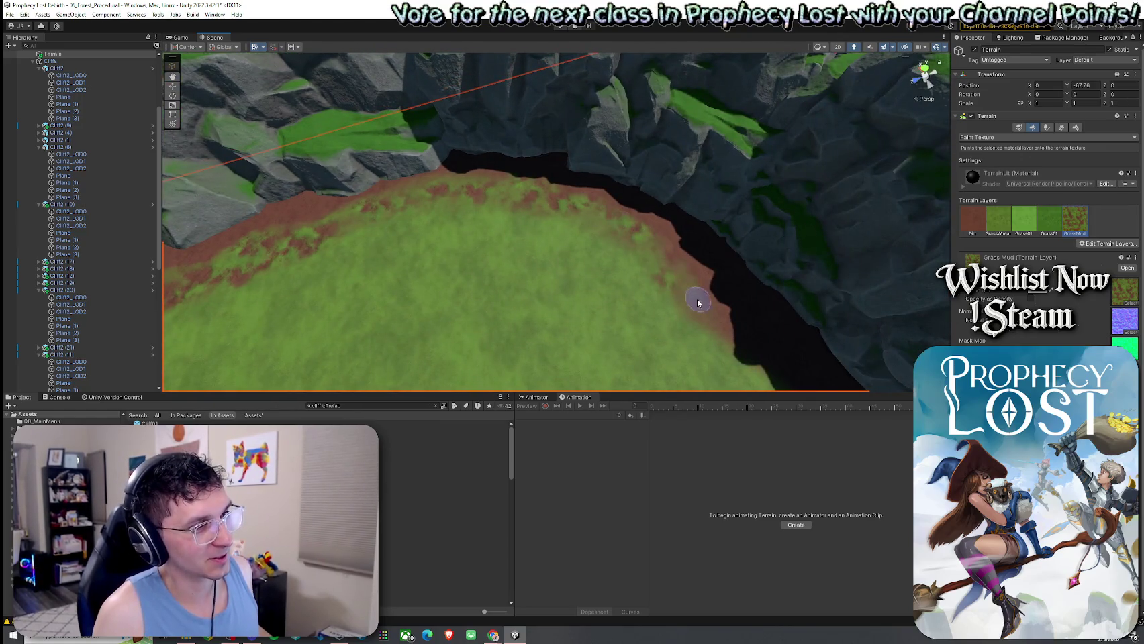
{"action": "left_click_drag", "start_coordinate": [746, 337], "coordinate": [695, 276]}
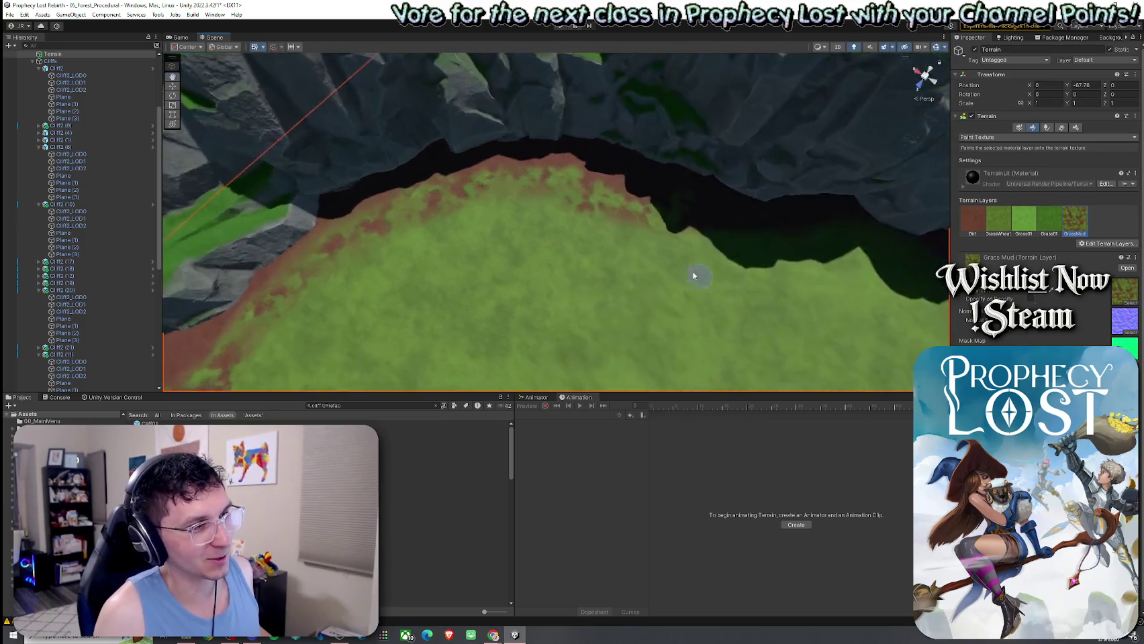
{"action": "mouse_move", "coordinate": [832, 210]}
{"action": "left_mouse_down"}
{"action": "mouse_move", "coordinate": [917, 176]}
{"action": "mouse_move", "coordinate": [633, 174]}
{"action": "left_mouse_up"}
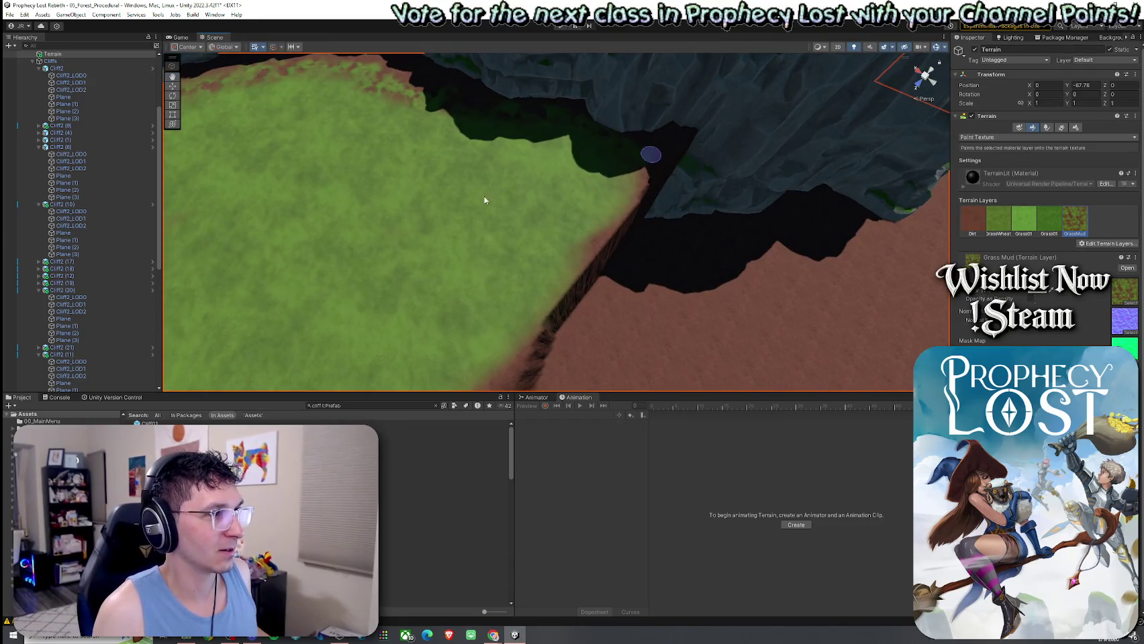
{"action": "left_click_drag", "start_coordinate": [532, 188], "coordinate": [374, 144]}
{"action": "mouse_move", "coordinate": [368, 130]}
{"action": "left_mouse_down"}
{"action": "mouse_move", "coordinate": [380, 166]}
{"action": "mouse_move", "coordinate": [450, 201]}
{"action": "mouse_move", "coordinate": [548, 319]}
{"action": "left_mouse_up"}
{"action": "mouse_move", "coordinate": [615, 197]}
{"action": "left_mouse_down"}
{"action": "mouse_move", "coordinate": [506, 222]}
{"action": "mouse_move", "coordinate": [609, 321]}
{"action": "left_mouse_up"}
{"action": "mouse_move", "coordinate": [474, 281]}
{"action": "left_mouse_down"}
{"action": "mouse_move", "coordinate": [523, 280]}
{"action": "mouse_move", "coordinate": [459, 281]}
{"action": "mouse_move", "coordinate": [505, 292]}
{"action": "mouse_move", "coordinate": [519, 325]}
{"action": "mouse_move", "coordinate": [694, 286]}
{"action": "mouse_move", "coordinate": [602, 252]}
{"action": "left_mouse_up"}
{"action": "mouse_move", "coordinate": [745, 235]}
{"action": "left_mouse_down"}
{"action": "mouse_move", "coordinate": [626, 255]}
{"action": "mouse_move", "coordinate": [473, 243]}
{"action": "mouse_move", "coordinate": [386, 254]}
{"action": "mouse_move", "coordinate": [474, 286]}
{"action": "mouse_move", "coordinate": [615, 303]}
{"action": "left_mouse_up"}
{"action": "left_click", "coordinate": [998, 219]}
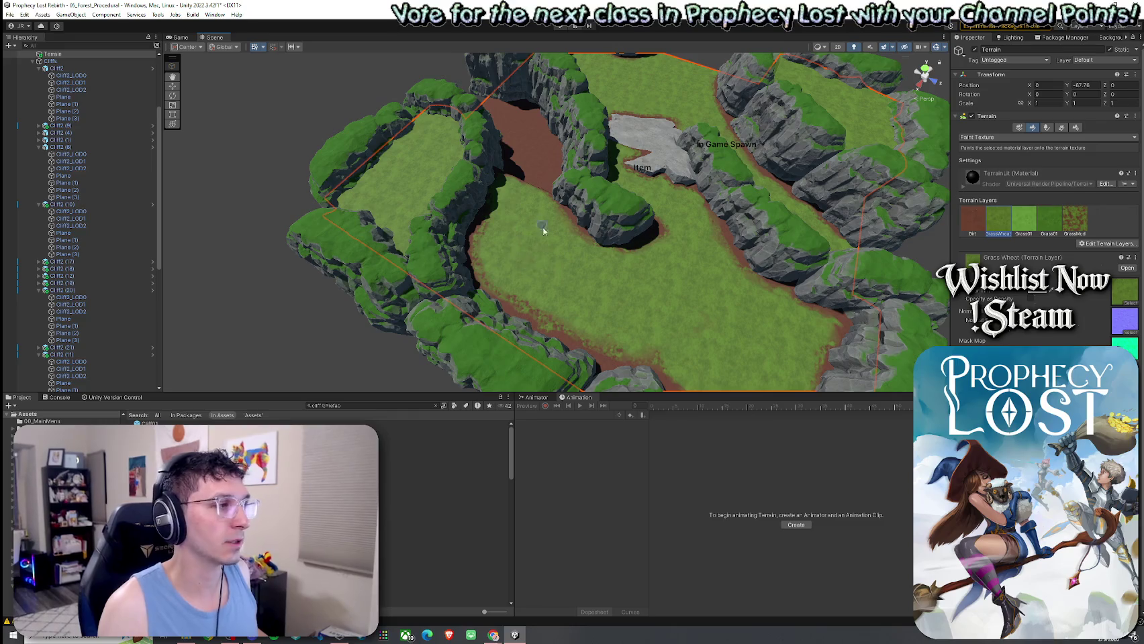
Compare Grass01 and GrassWheat, then paint Grass01 patches on the canyon floor
{"action": "left_click", "coordinate": [1046, 232]}
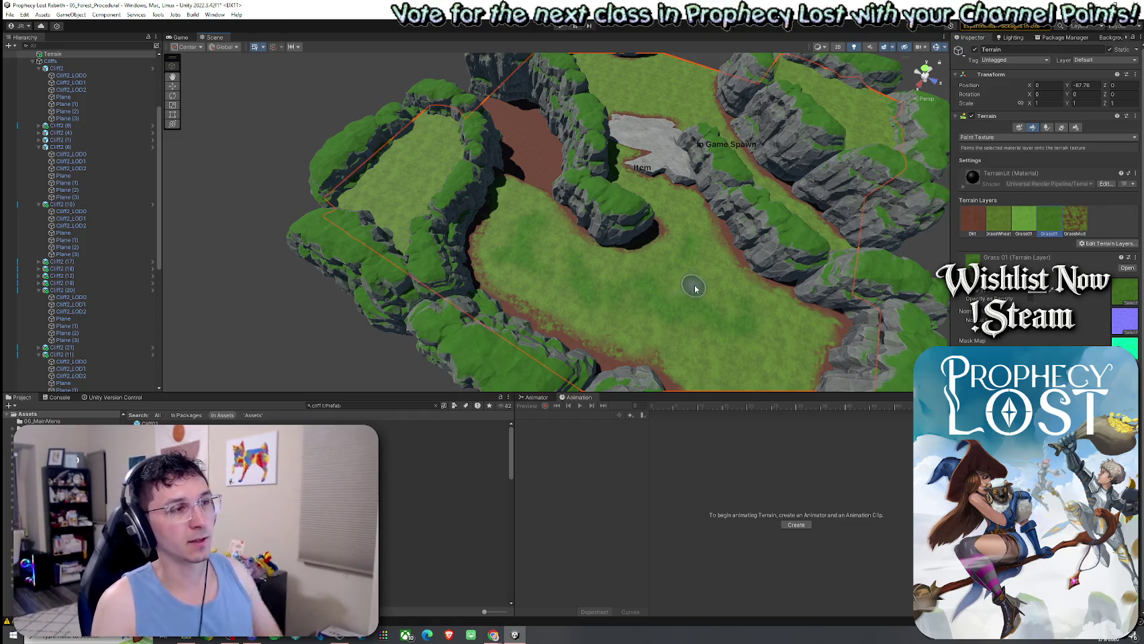
{"action": "left_click", "coordinate": [998, 218]}
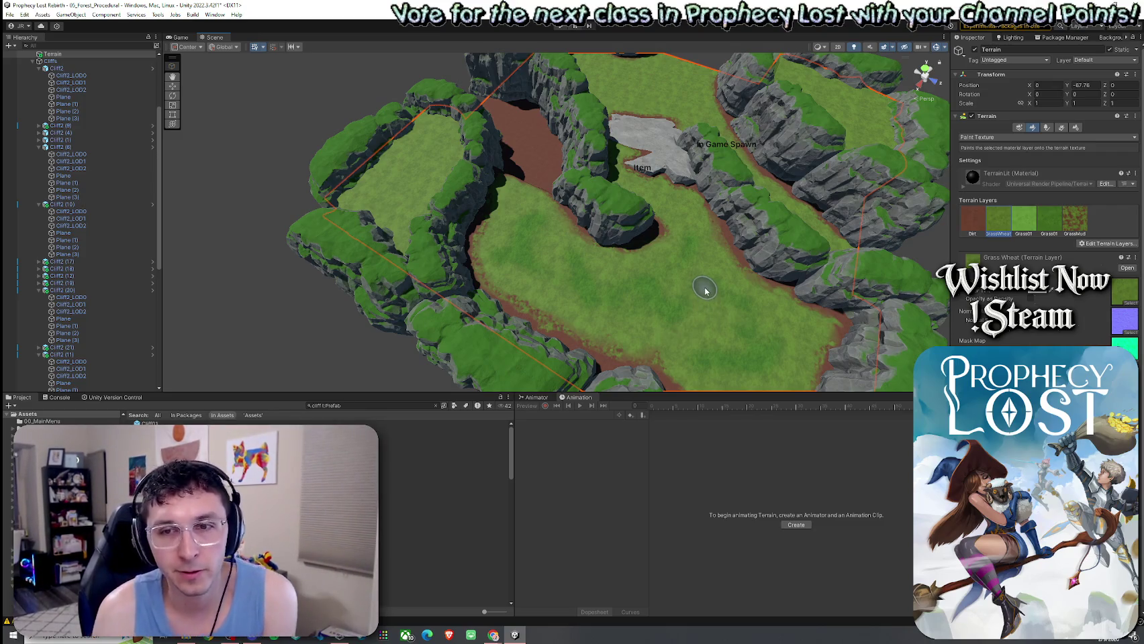
{"action": "left_click", "coordinate": [1031, 223]}
{"action": "mouse_move", "coordinate": [661, 329]}
{"action": "left_mouse_down"}
{"action": "mouse_move", "coordinate": [684, 230]}
{"action": "mouse_move", "coordinate": [637, 316]}
{"action": "left_mouse_up"}
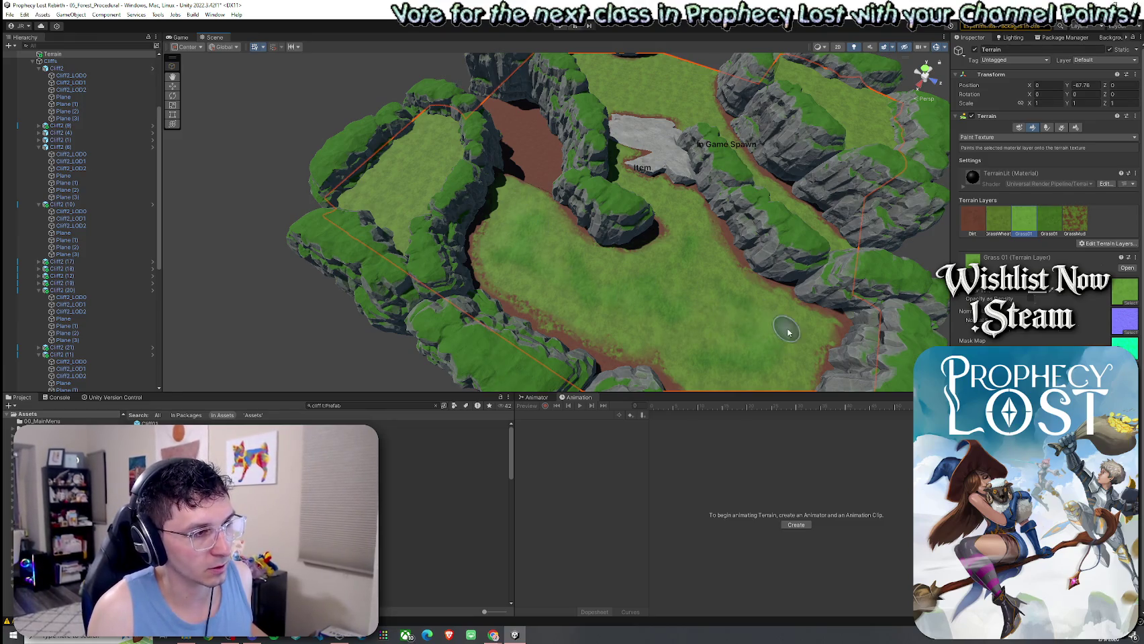
Orbit toward the Item area and settle on Grass01 as the paint layer
{"action": "left_click", "coordinate": [1039, 221]}
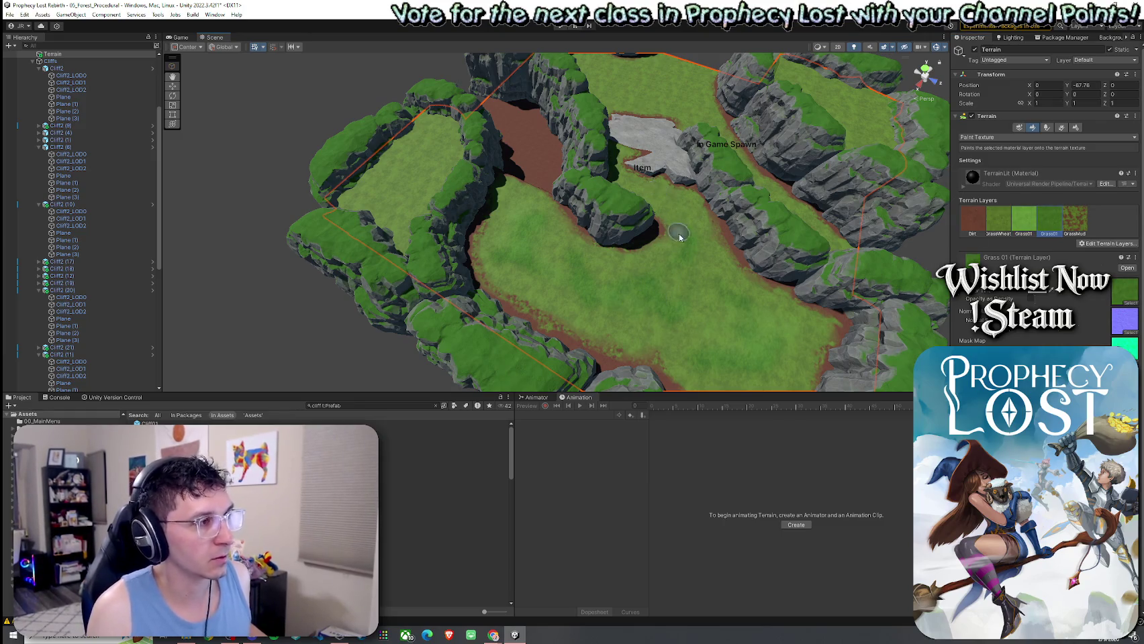
{"action": "mouse_move", "coordinate": [684, 248]}
{"action": "left_mouse_down"}
{"action": "mouse_move", "coordinate": [625, 309]}
{"action": "mouse_move", "coordinate": [639, 222]}
{"action": "left_mouse_up"}
{"action": "left_click", "coordinate": [998, 220]}
{"action": "left_click", "coordinate": [1048, 220]}
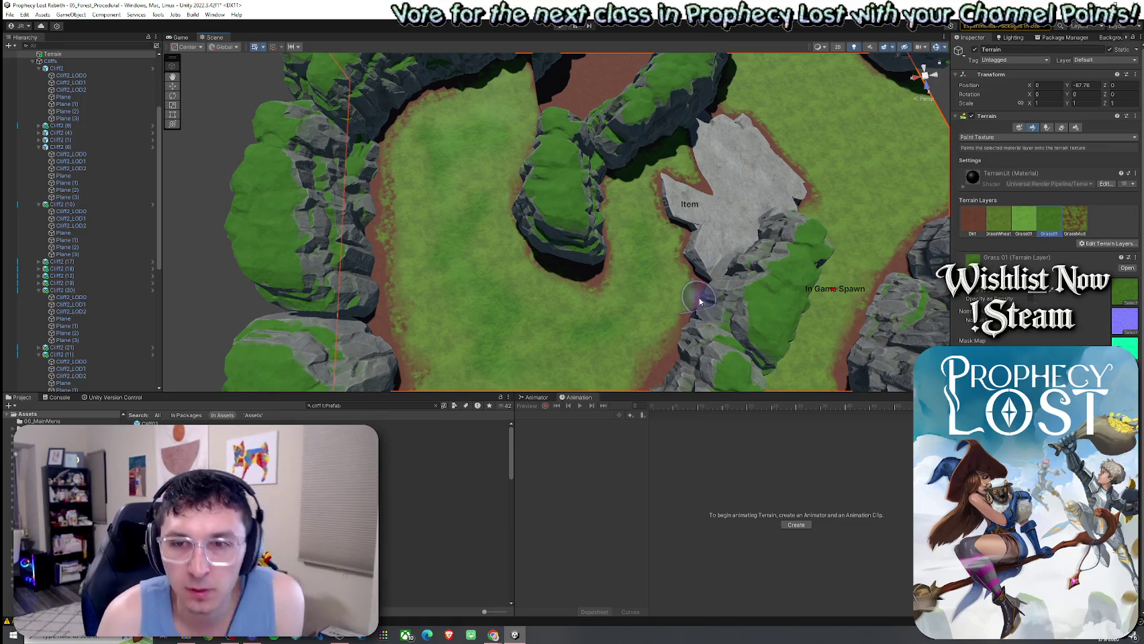
Orbit to the cliffs by In Game Spawn and repaint the floor with the other Grass01 layer
{"action": "left_click_drag", "start_coordinate": [667, 253], "coordinate": [696, 282]}
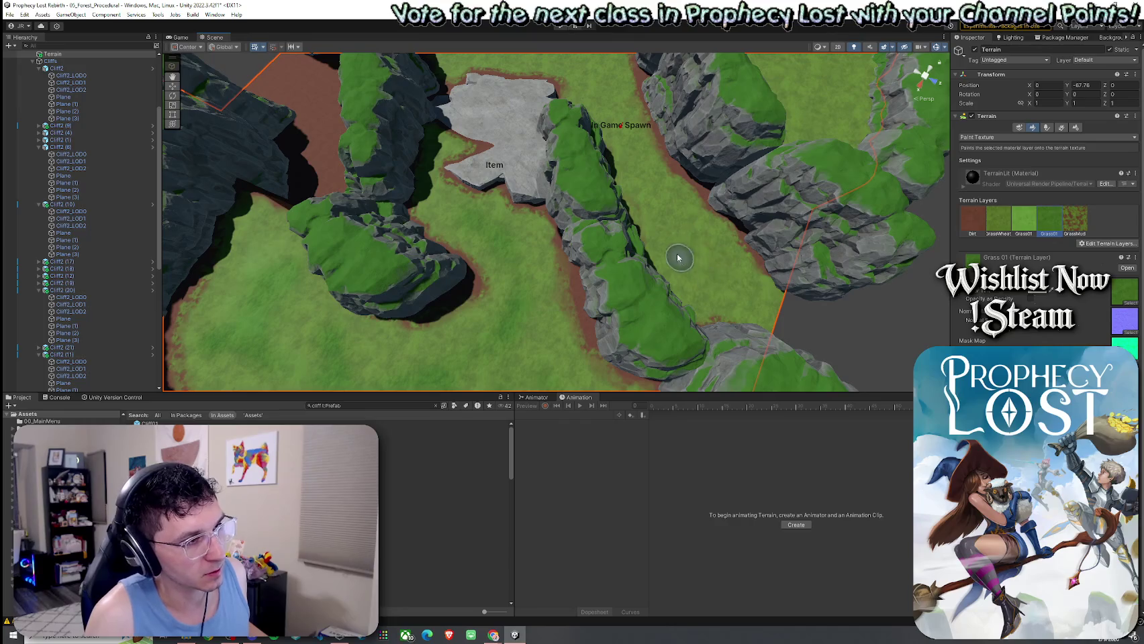
{"action": "left_click_drag", "start_coordinate": [757, 230], "coordinate": [1030, 222]}
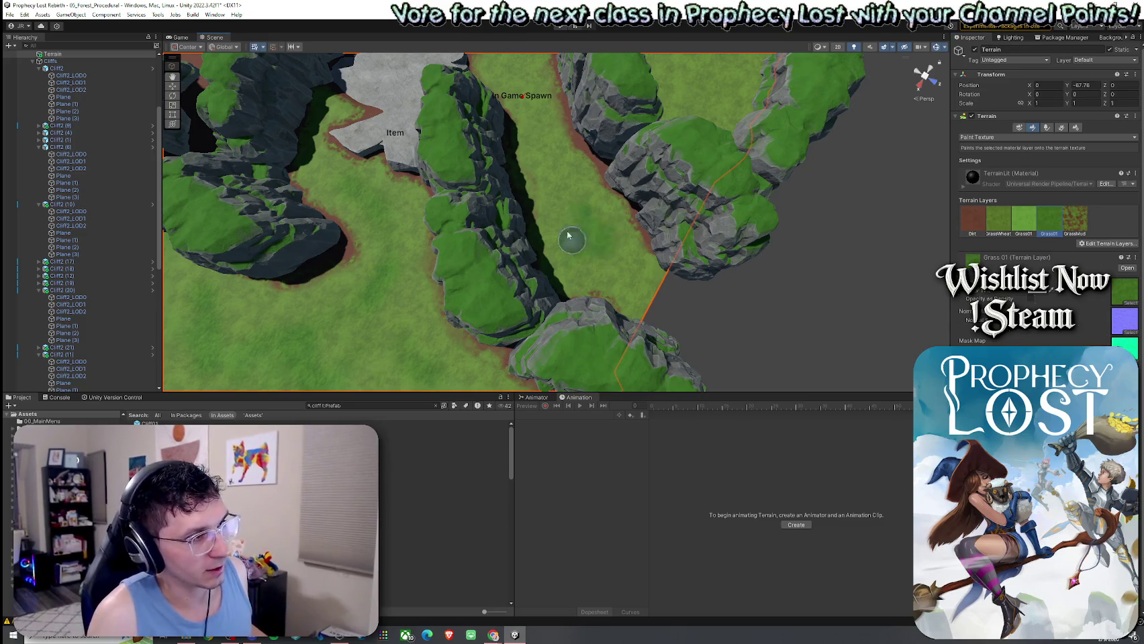
{"action": "mouse_move", "coordinate": [620, 255]}
{"action": "left_mouse_down"}
{"action": "mouse_move", "coordinate": [460, 248]}
{"action": "mouse_move", "coordinate": [501, 263]}
{"action": "left_mouse_up"}
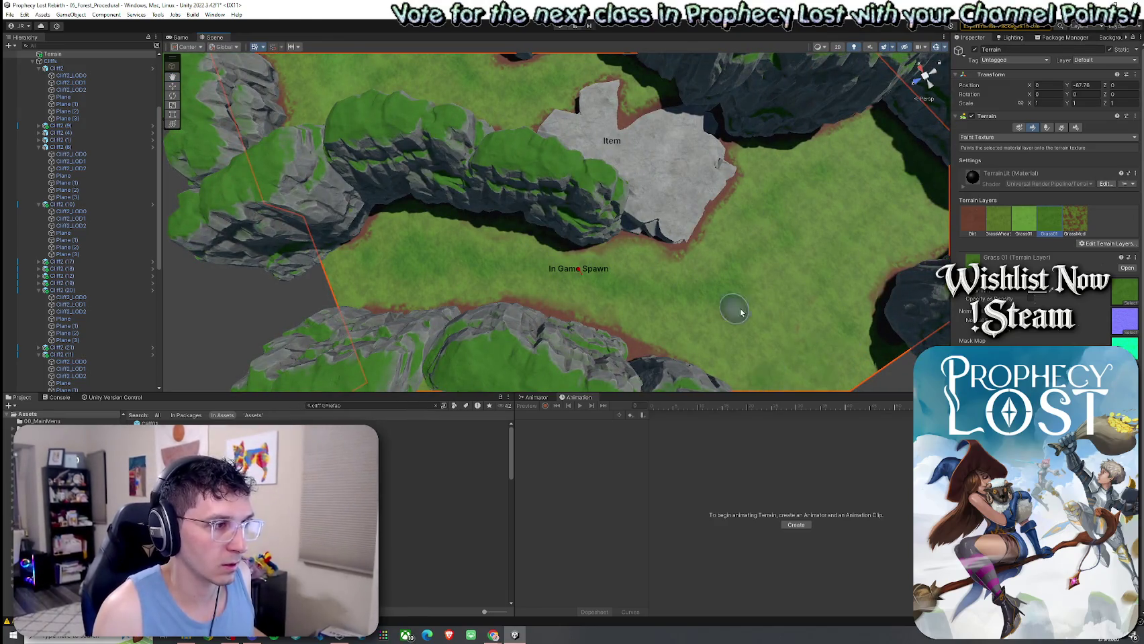
{"action": "left_click", "coordinate": [1013, 225]}
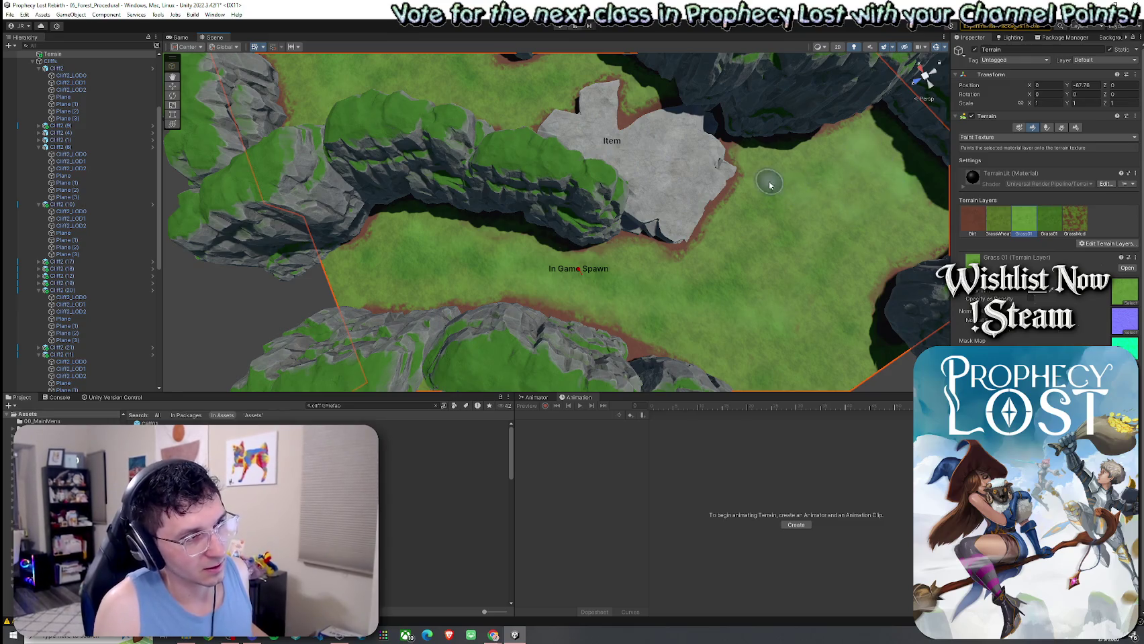
{"action": "left_click_drag", "start_coordinate": [805, 263], "coordinate": [826, 240]}
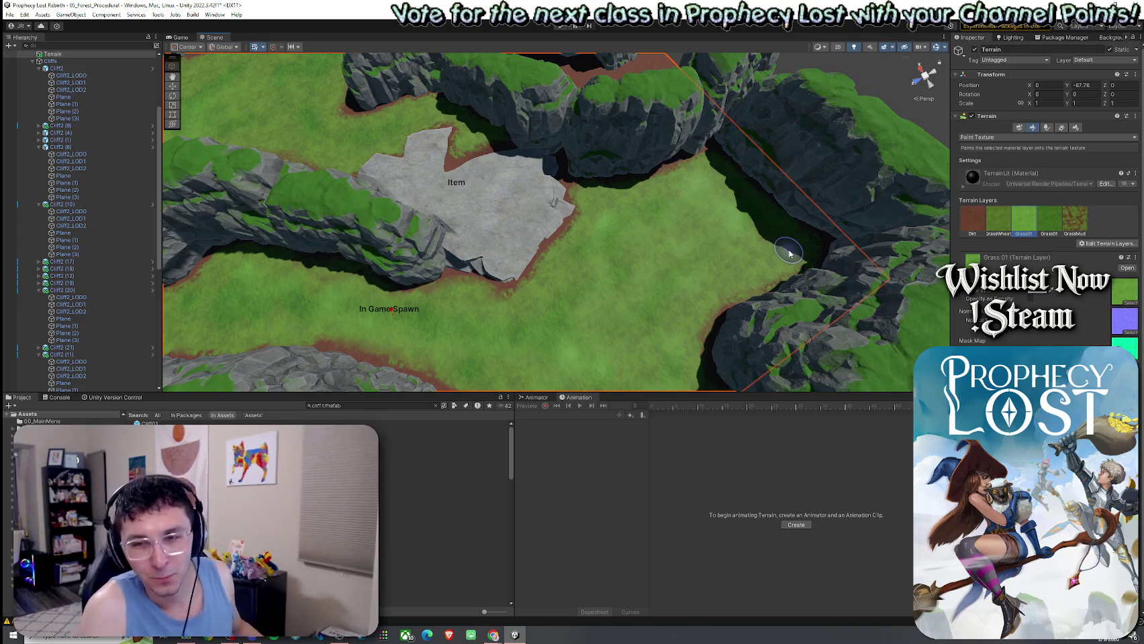
{"action": "scroll", "coordinate": [710, 245], "scroll_direction": "down", "scroll_amount": 3}
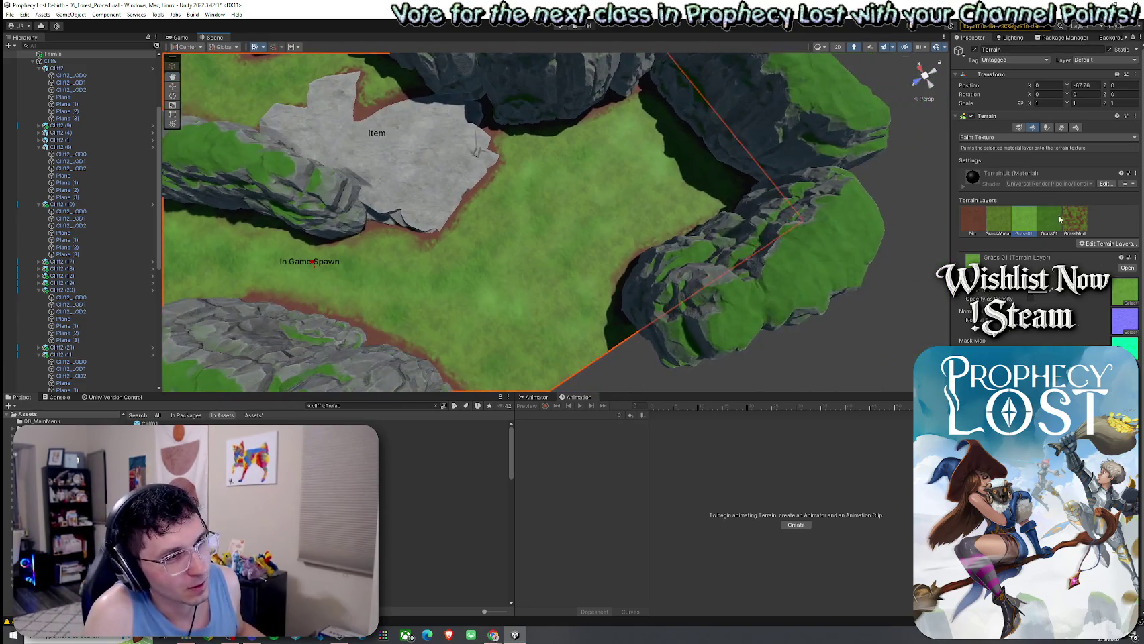
{"action": "left_click", "coordinate": [1060, 219]}
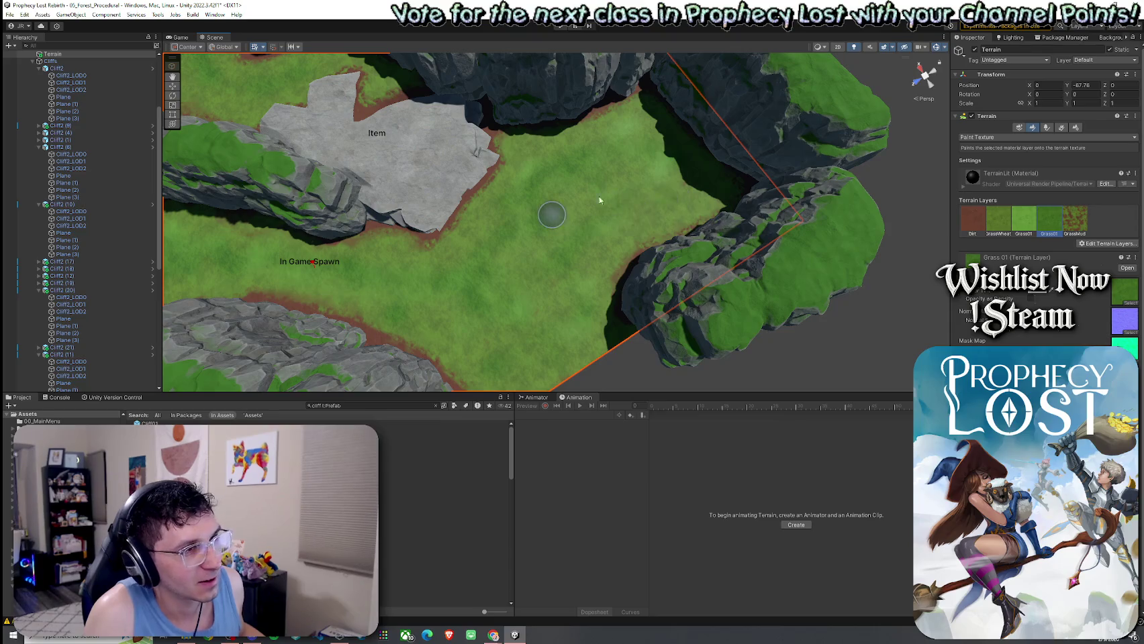
{"action": "mouse_move", "coordinate": [631, 214]}
{"action": "left_mouse_down"}
{"action": "mouse_move", "coordinate": [319, 137]}
{"action": "mouse_move", "coordinate": [732, 176]}
{"action": "left_mouse_up"}
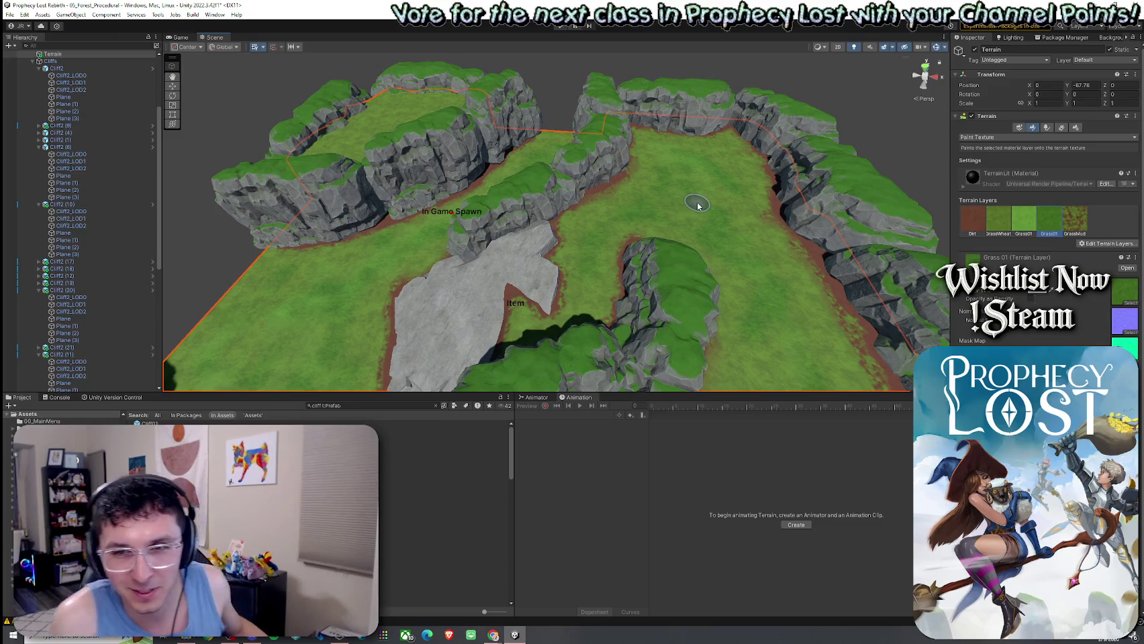
Cycle layers with the comma key to GrassWheat and paint the dirt channel beside the stone platform
{"action": "mouse_move", "coordinate": [658, 230]}
{"action": "left_mouse_down"}
{"action": "mouse_move", "coordinate": [702, 233]}
{"action": "mouse_move", "coordinate": [530, 288]}
{"action": "mouse_move", "coordinate": [577, 290]}
{"action": "left_mouse_up"}
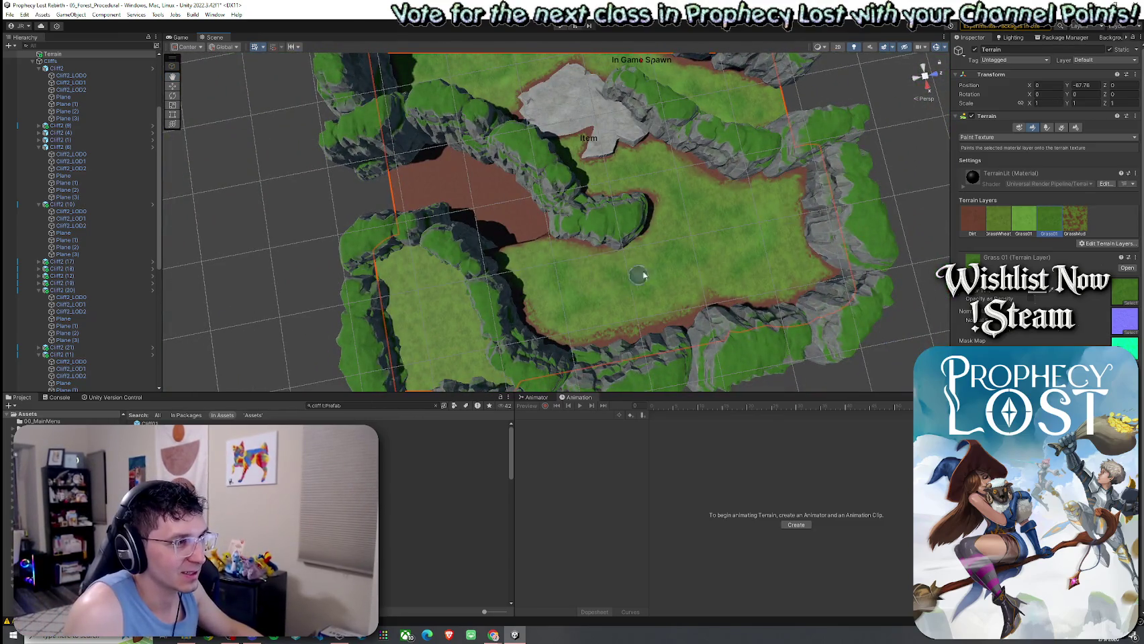
{"action": "key", "text": "comma"}
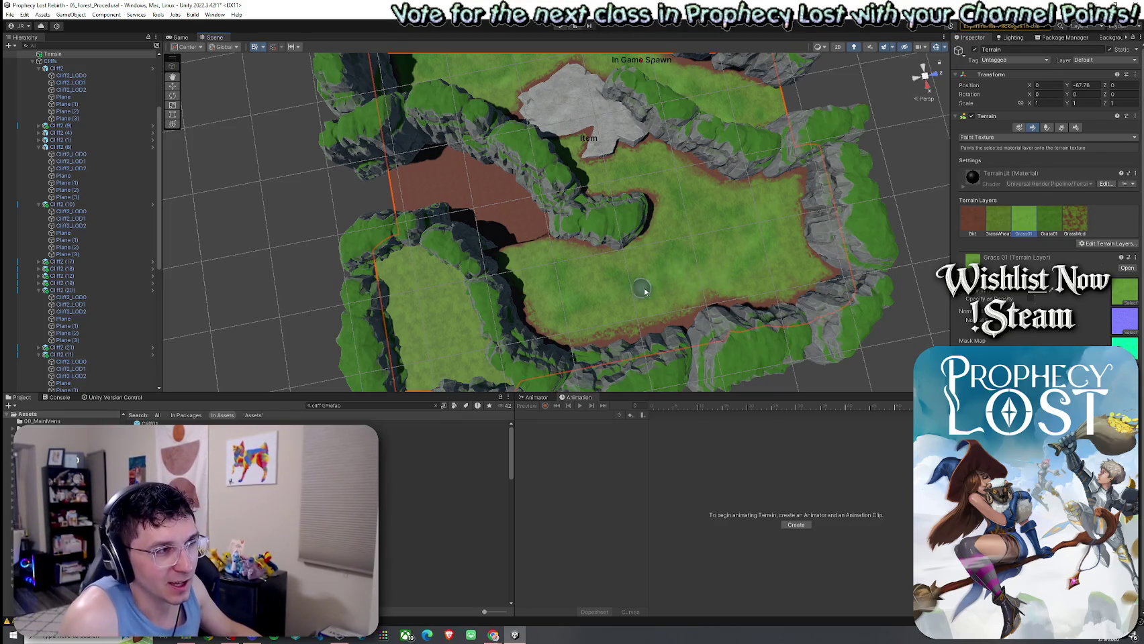
{"action": "left_click_drag", "start_coordinate": [870, 363], "coordinate": [469, 232]}
{"action": "key", "text": "comma"}
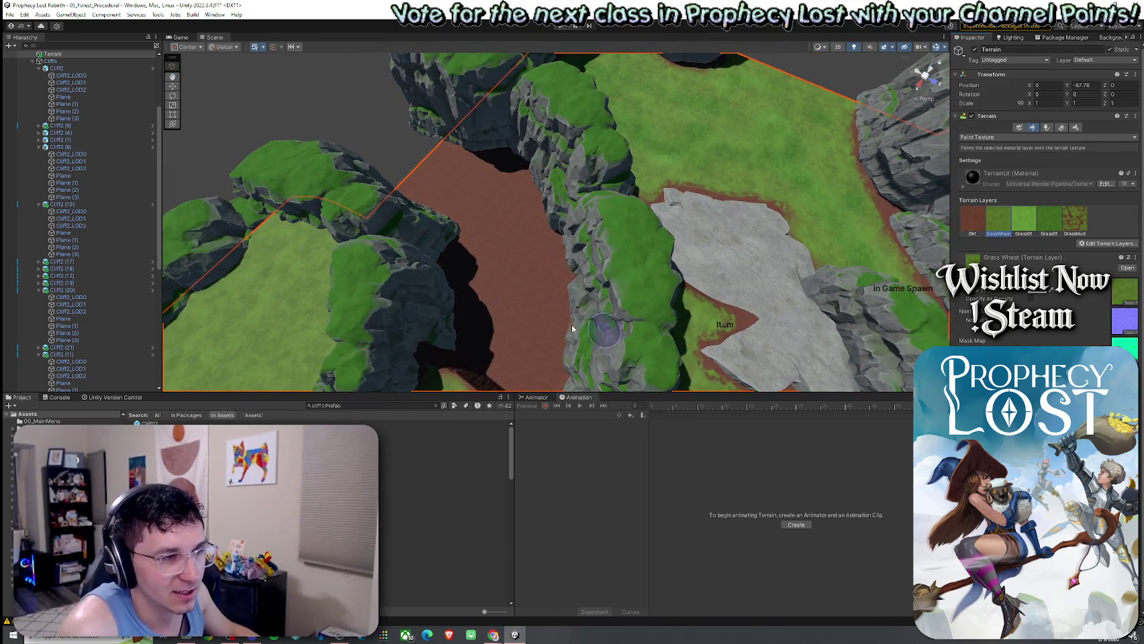
{"action": "mouse_move", "coordinate": [468, 197]}
{"action": "left_mouse_down"}
{"action": "mouse_move", "coordinate": [468, 179]}
{"action": "mouse_move", "coordinate": [409, 185]}
{"action": "mouse_move", "coordinate": [464, 196]}
{"action": "mouse_move", "coordinate": [493, 224]}
{"action": "mouse_move", "coordinate": [485, 265]}
{"action": "mouse_move", "coordinate": [518, 300]}
{"action": "mouse_move", "coordinate": [539, 200]}
{"action": "mouse_move", "coordinate": [529, 123]}
{"action": "mouse_move", "coordinate": [537, 233]}
{"action": "left_mouse_up"}
{"action": "scroll", "coordinate": [535, 274], "scroll_direction": "up", "scroll_amount": 2}
{"action": "scroll", "coordinate": [536, 227], "scroll_direction": "up", "scroll_amount": 4}
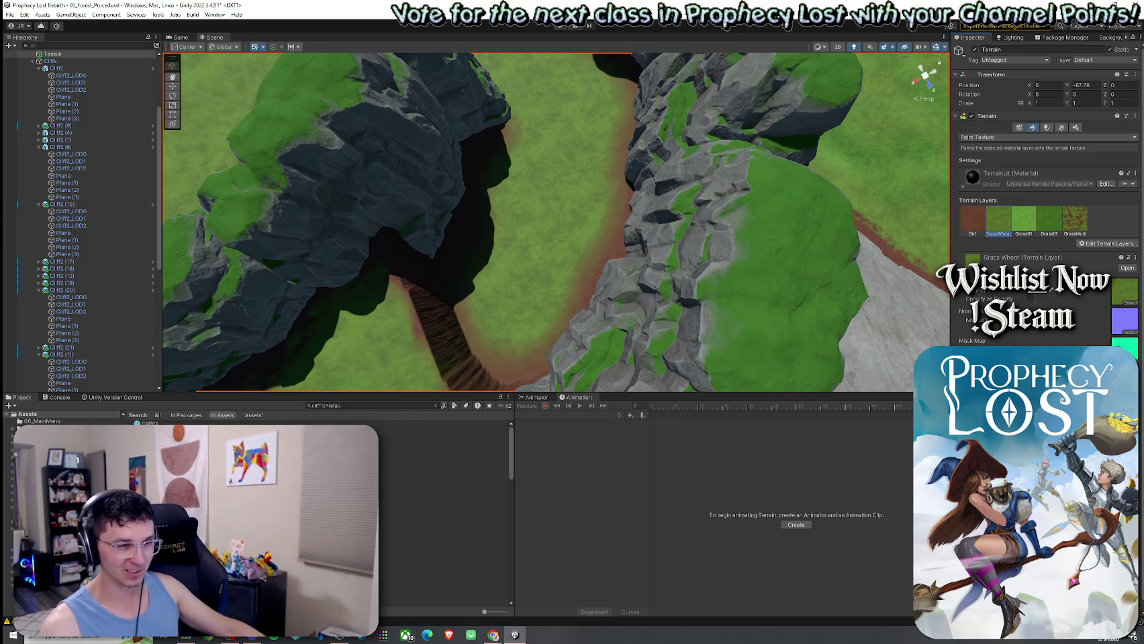
Pick GrassMud, then orbit over the green gorge floor to check its reddish dirt borders
{"action": "left_click", "coordinate": [1074, 221]}
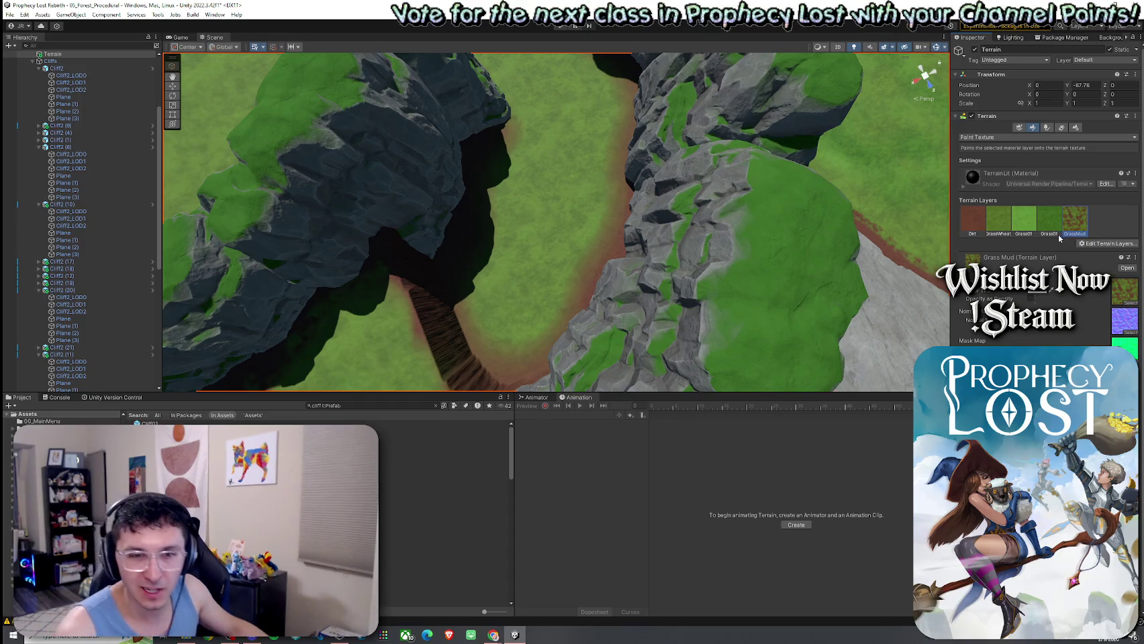
{"action": "left_click_drag", "start_coordinate": [585, 299], "coordinate": [510, 268]}
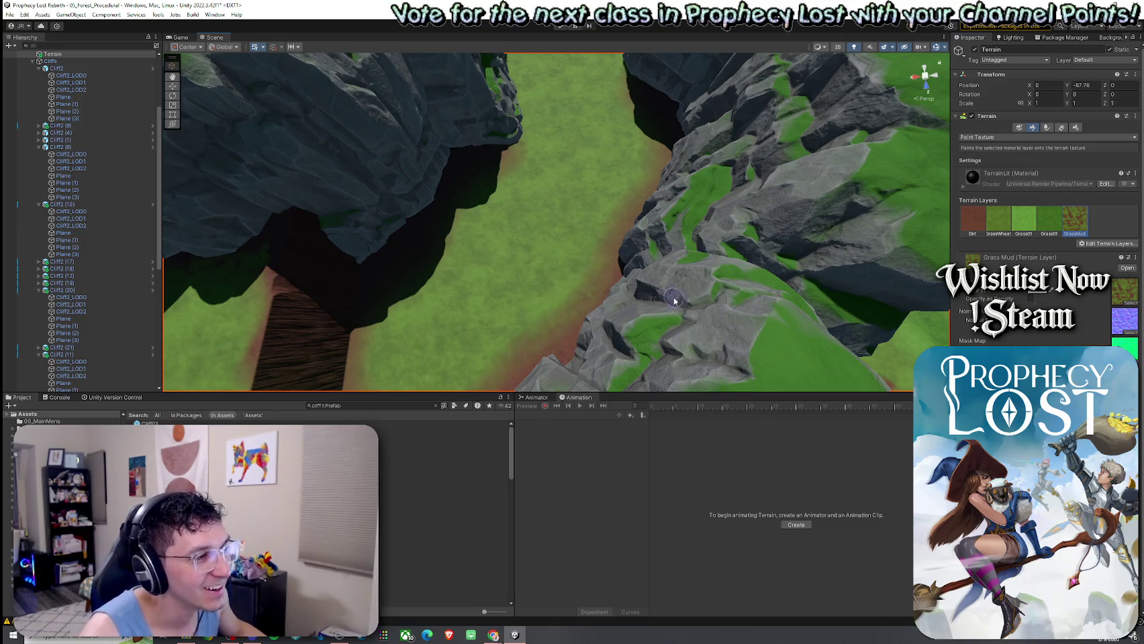
{"action": "left_click_drag", "start_coordinate": [675, 300], "coordinate": [529, 308]}
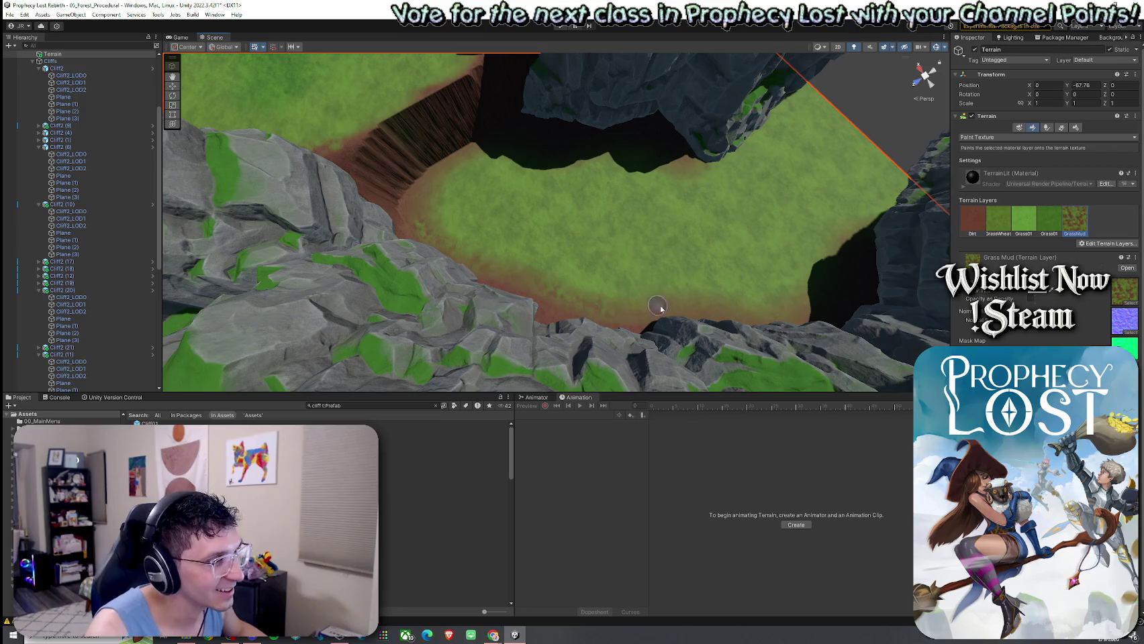
{"action": "left_click_drag", "start_coordinate": [850, 273], "coordinate": [632, 354]}
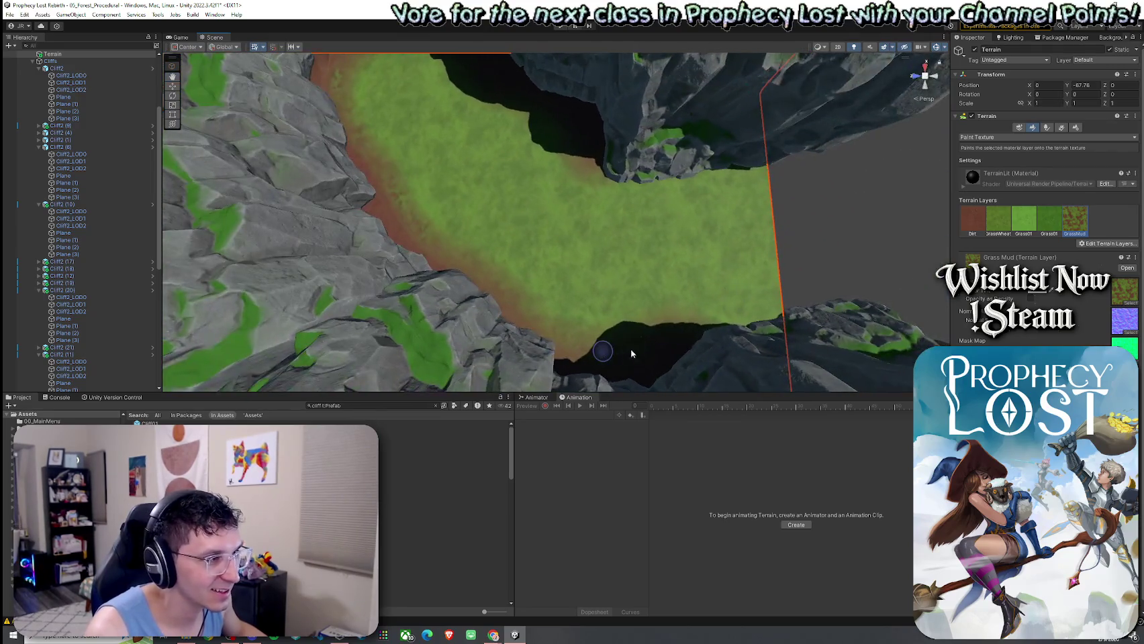
{"action": "left_click_drag", "start_coordinate": [564, 326], "coordinate": [592, 265]}
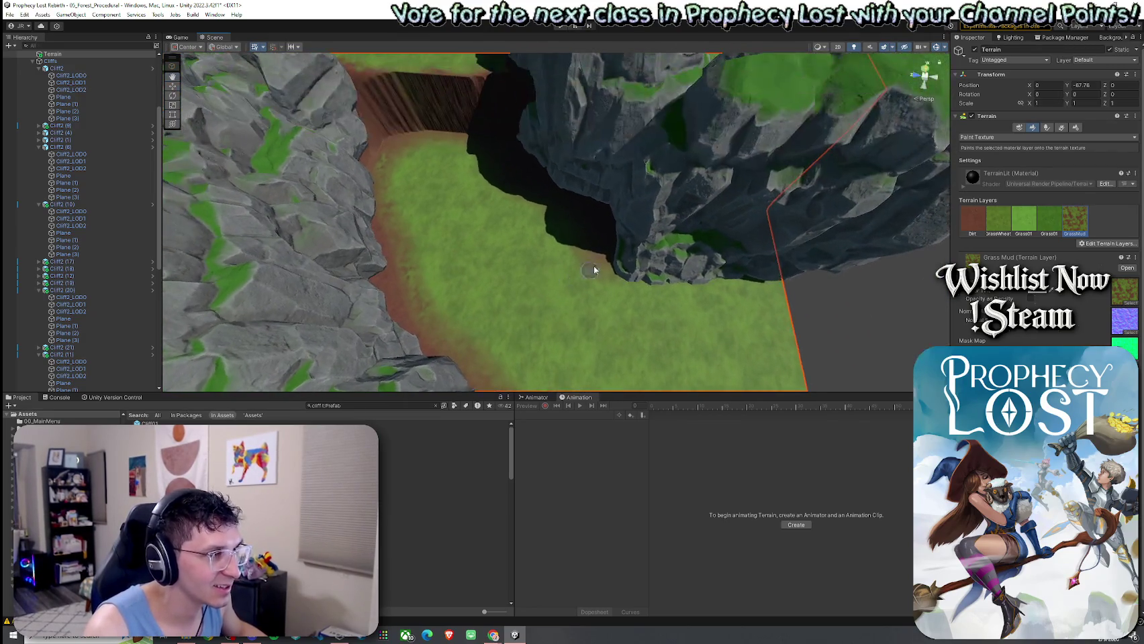
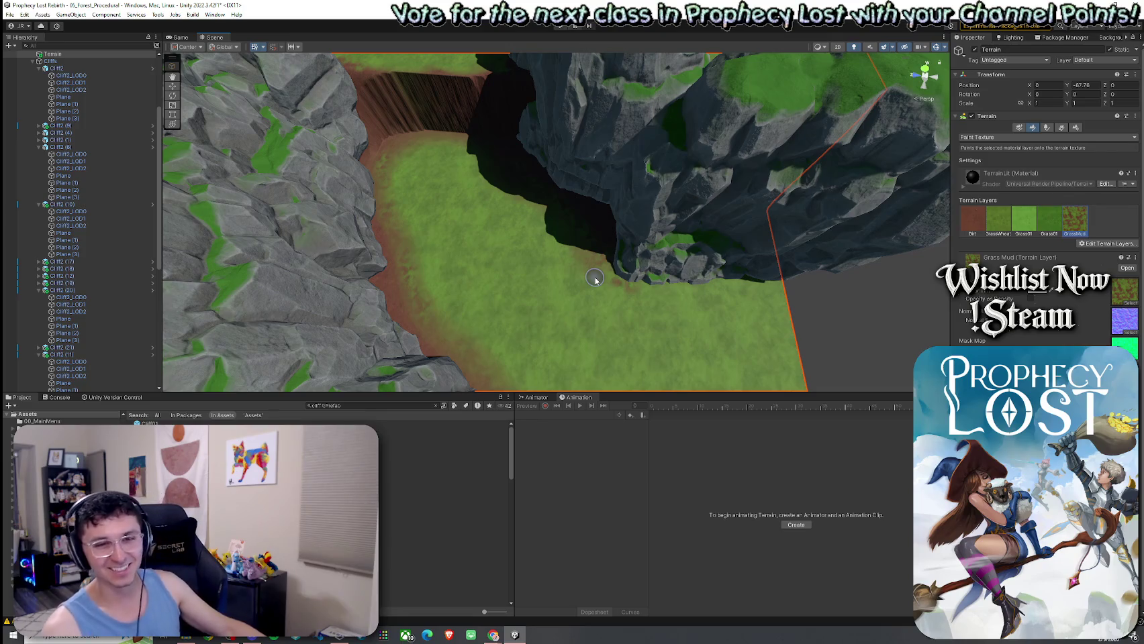
Paint the valley floor between the cliffs with the GrassWheat and Grass01 textures
{"action": "mouse_move", "coordinate": [635, 290]}
{"action": "left_mouse_down"}
{"action": "mouse_move", "coordinate": [508, 248]}
{"action": "mouse_move", "coordinate": [552, 235]}
{"action": "left_mouse_up"}
{"action": "left_click", "coordinate": [996, 228]}
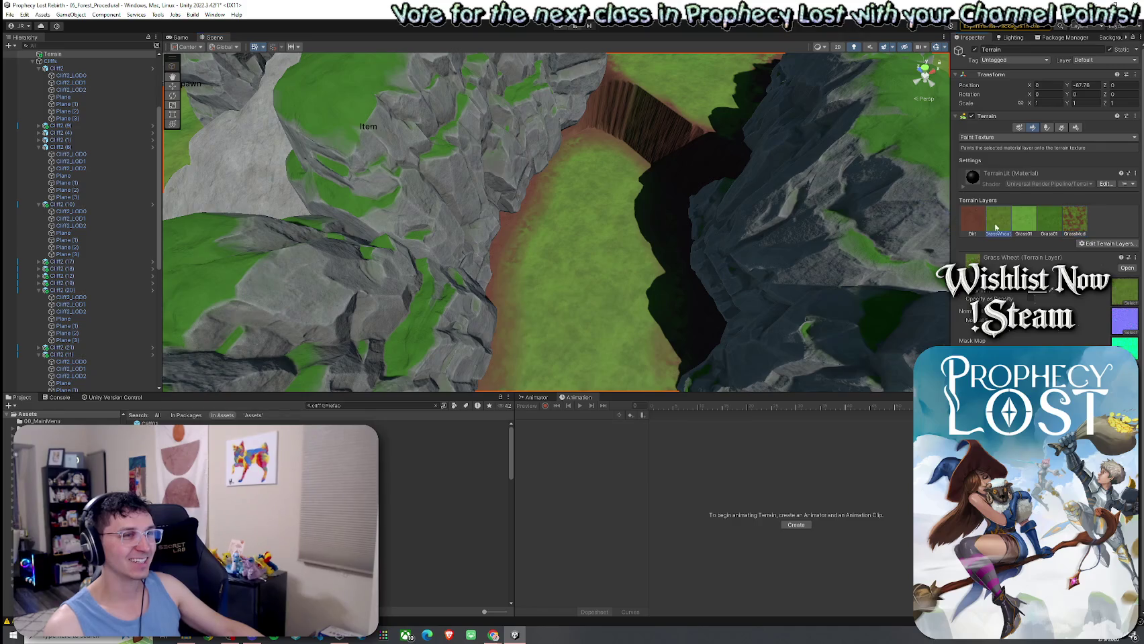
{"action": "left_click", "coordinate": [1050, 219]}
{"action": "left_click_drag", "start_coordinate": [583, 279], "coordinate": [611, 323]}
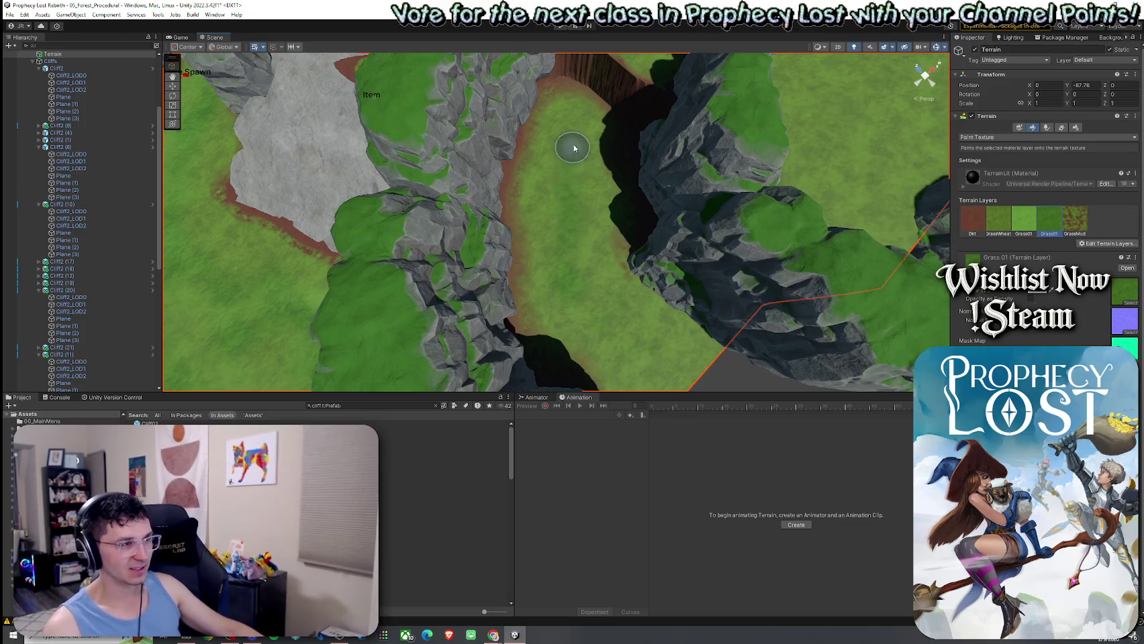
{"action": "left_click_drag", "start_coordinate": [592, 288], "coordinate": [558, 194]}
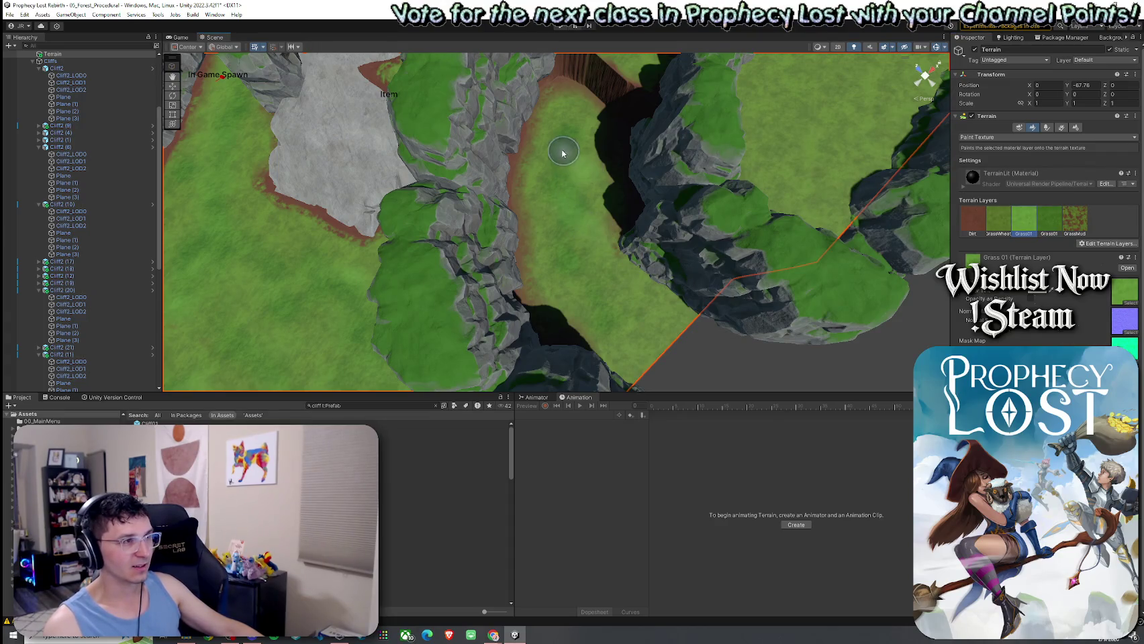
{"action": "mouse_move", "coordinate": [638, 322]}
{"action": "left_mouse_down"}
{"action": "mouse_move", "coordinate": [649, 327]}
{"action": "mouse_move", "coordinate": [638, 179]}
{"action": "mouse_move", "coordinate": [529, 189]}
{"action": "mouse_move", "coordinate": [626, 187]}
{"action": "mouse_move", "coordinate": [727, 281]}
{"action": "left_mouse_up"}
Blend GrassWheat over the grass path and terrain edge near the cliffs
{"action": "key", "text": "comma"}
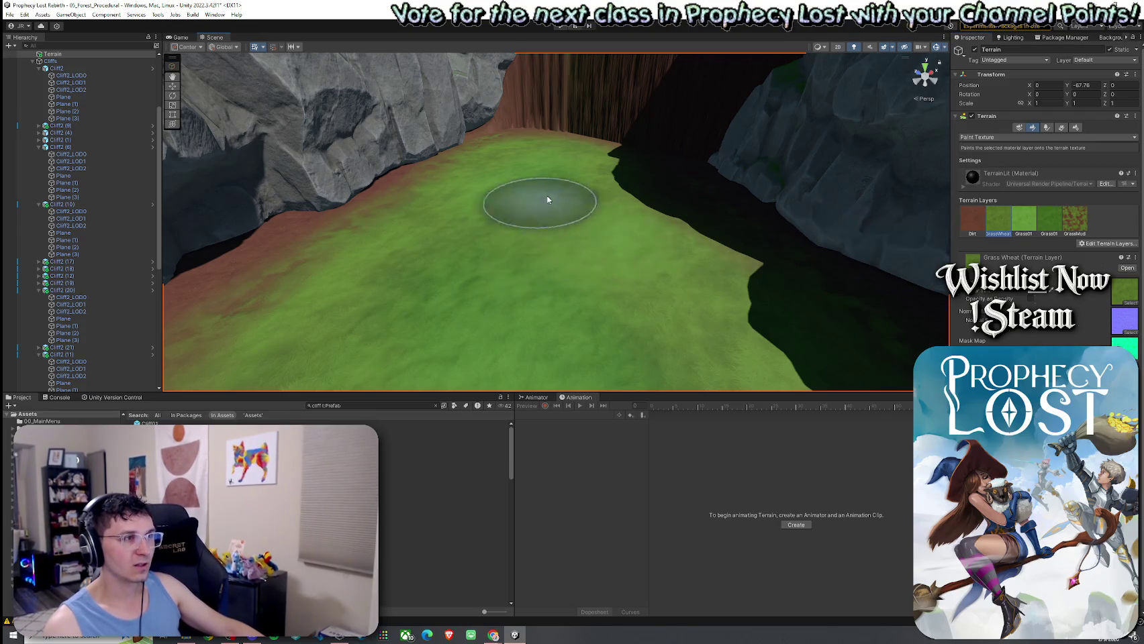
{"action": "mouse_move", "coordinate": [653, 243]}
{"action": "left_mouse_down"}
{"action": "mouse_move", "coordinate": [709, 288]}
{"action": "mouse_move", "coordinate": [626, 300]}
{"action": "mouse_move", "coordinate": [690, 310]}
{"action": "left_mouse_up"}
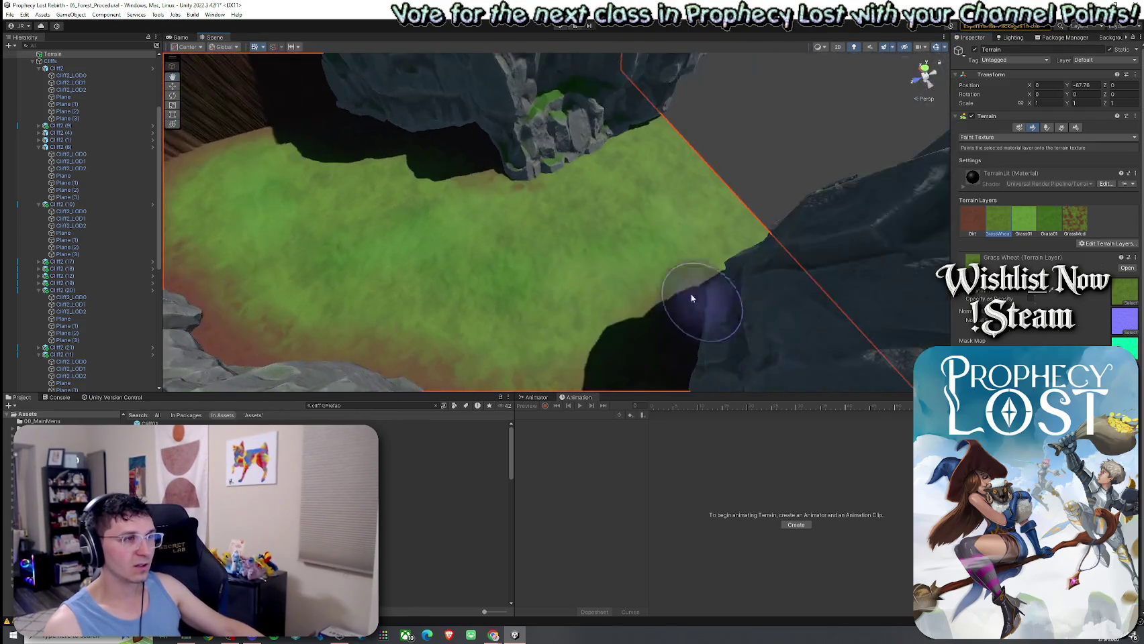
{"action": "mouse_move", "coordinate": [532, 271]}
{"action": "left_mouse_down"}
{"action": "mouse_move", "coordinate": [578, 255]}
{"action": "mouse_move", "coordinate": [511, 266]}
{"action": "mouse_move", "coordinate": [485, 257]}
{"action": "mouse_move", "coordinate": [448, 271]}
{"action": "mouse_move", "coordinate": [513, 237]}
{"action": "mouse_move", "coordinate": [459, 186]}
{"action": "mouse_move", "coordinate": [436, 216]}
{"action": "mouse_move", "coordinate": [490, 225]}
{"action": "left_mouse_up"}
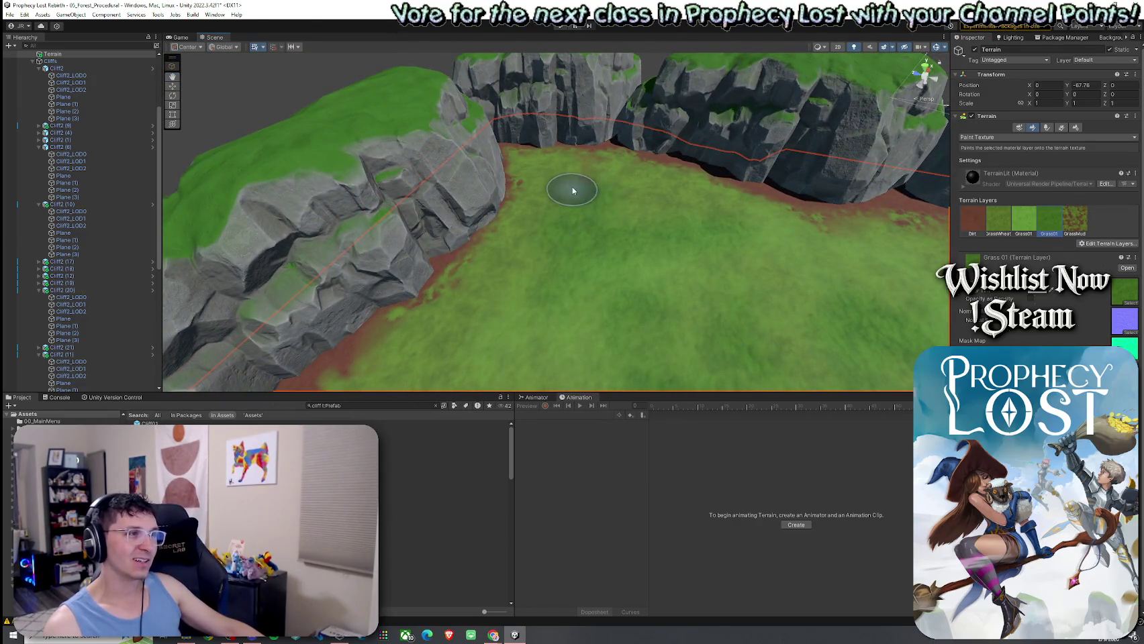
{"action": "mouse_move", "coordinate": [653, 252]}
{"action": "left_mouse_down"}
{"action": "mouse_move", "coordinate": [662, 263]}
{"action": "mouse_move", "coordinate": [602, 256]}
{"action": "mouse_move", "coordinate": [709, 235]}
{"action": "left_mouse_up"}
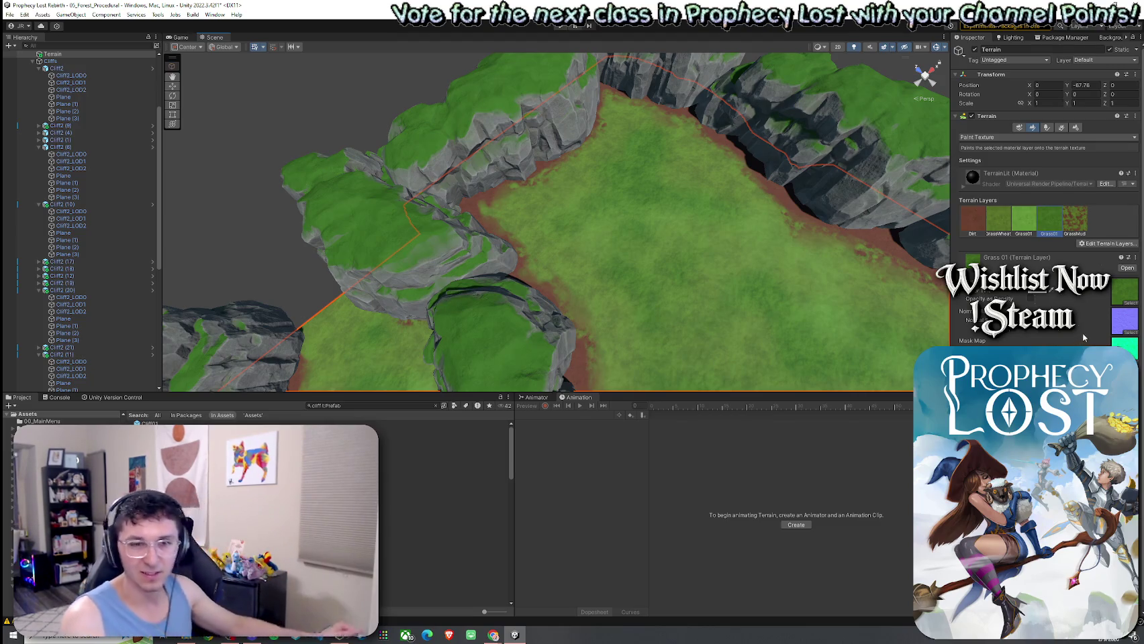
{"action": "left_click", "coordinate": [1001, 221]}
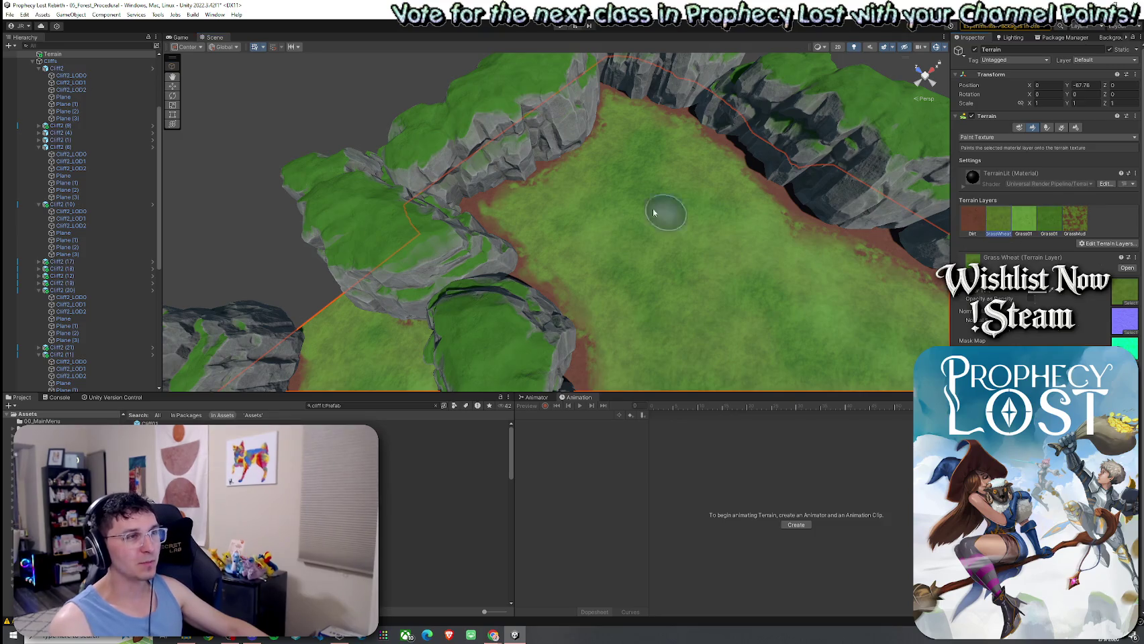
{"action": "mouse_move", "coordinate": [623, 158]}
{"action": "left_mouse_down"}
{"action": "mouse_move", "coordinate": [663, 225]}
{"action": "mouse_move", "coordinate": [766, 236]}
{"action": "left_mouse_up"}
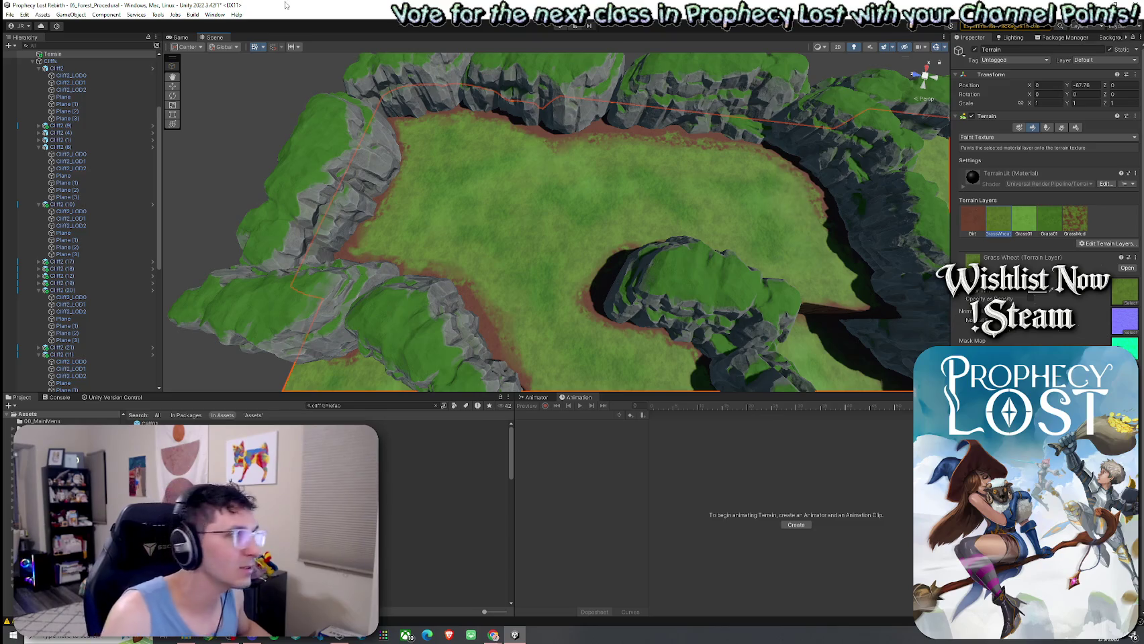
Save the scene via File > Save
{"action": "left_click", "coordinate": [9, 14]}
{"action": "left_click", "coordinate": [27, 58]}
{"action": "mouse_move", "coordinate": [362, 171]}
{"action": "left_mouse_down"}
{"action": "mouse_move", "coordinate": [572, 249]}
{"action": "mouse_move", "coordinate": [582, 230]}
{"action": "mouse_move", "coordinate": [685, 247]}
{"action": "mouse_move", "coordinate": [562, 184]}
{"action": "mouse_move", "coordinate": [523, 204]}
{"action": "mouse_move", "coordinate": [526, 215]}
{"action": "mouse_move", "coordinate": [300, 222]}
{"action": "mouse_move", "coordinate": [360, 223]}
{"action": "left_mouse_up"}
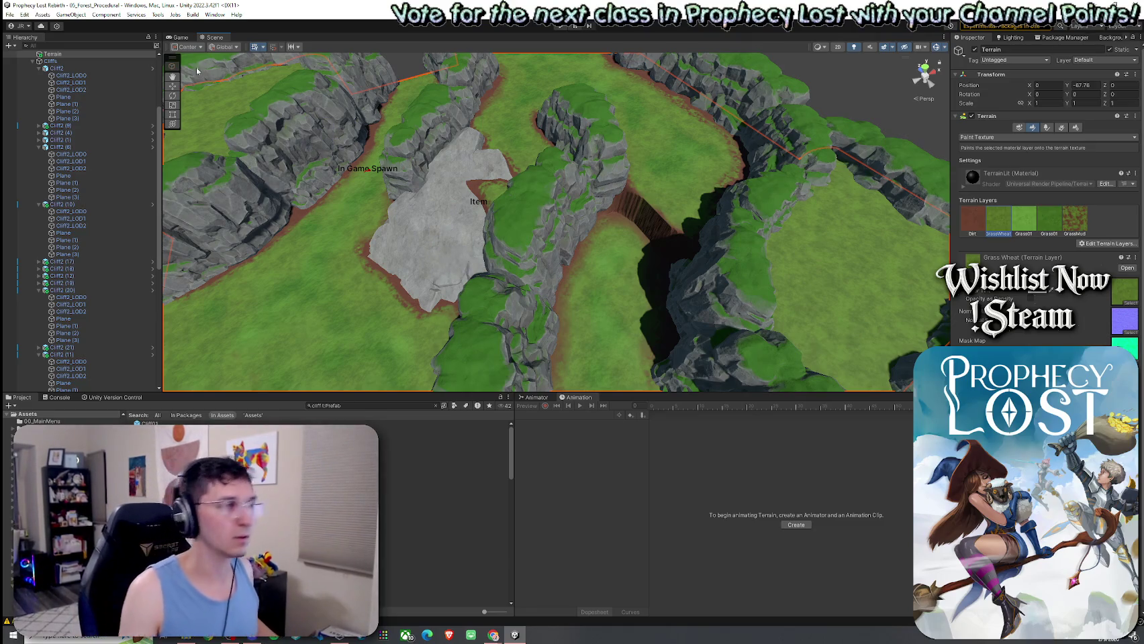
Dismiss the File menu and select the Cliff2 rock
{"action": "left_click", "coordinate": [9, 14]}
{"action": "key", "text": "Escape"}
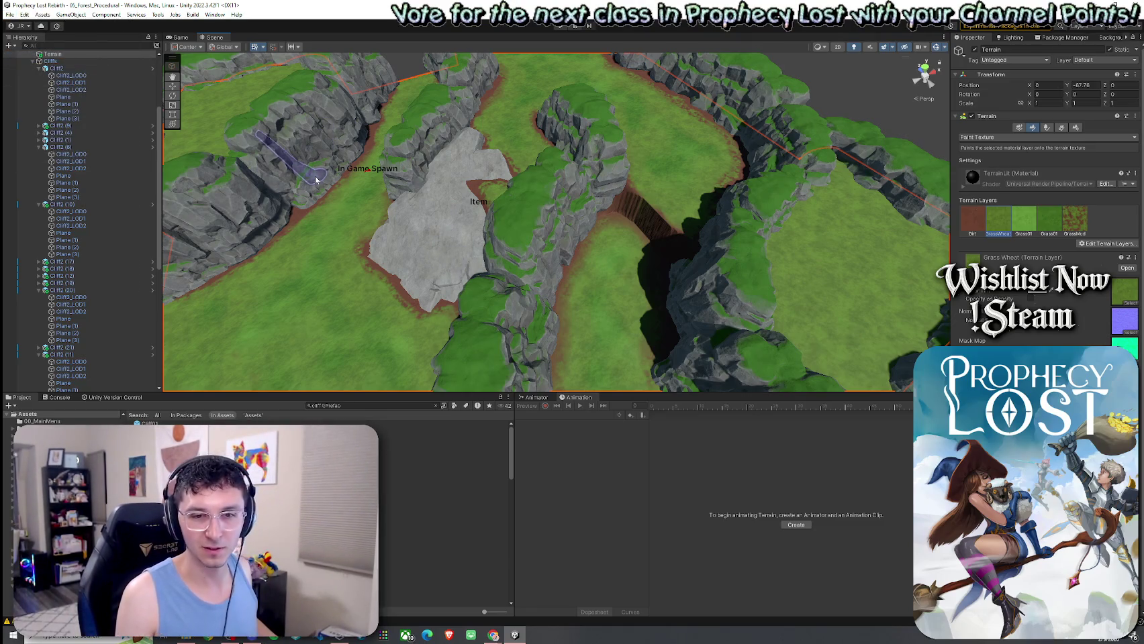
{"action": "mouse_move", "coordinate": [518, 216]}
{"action": "left_mouse_down"}
{"action": "mouse_move", "coordinate": [578, 211]}
{"action": "mouse_move", "coordinate": [518, 216]}
{"action": "left_mouse_up"}
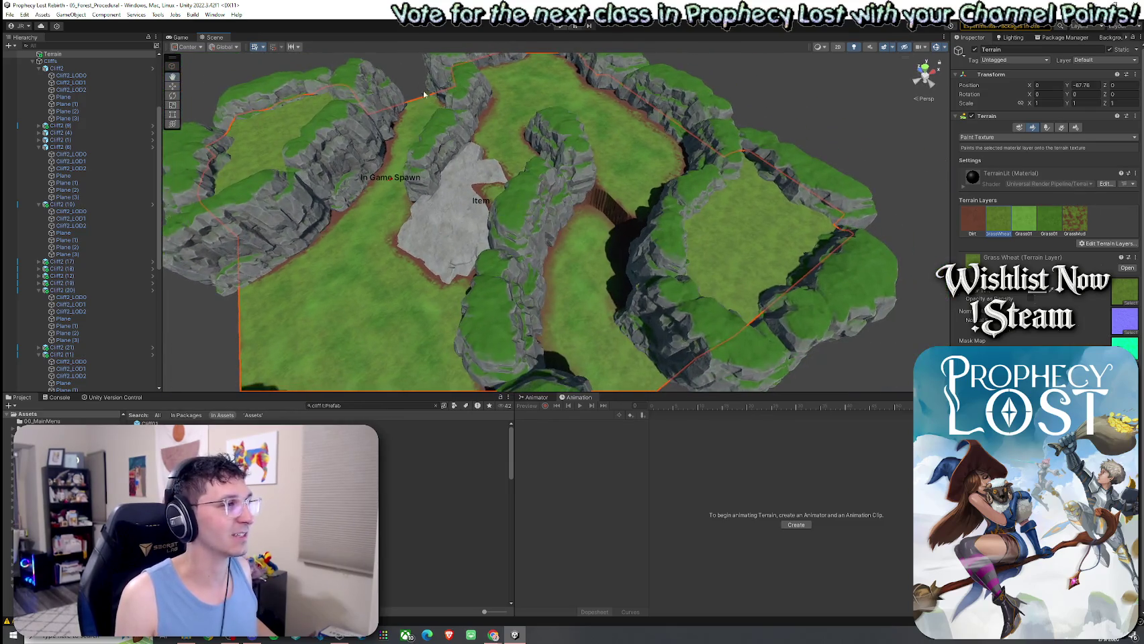
{"action": "left_click", "coordinate": [465, 200]}
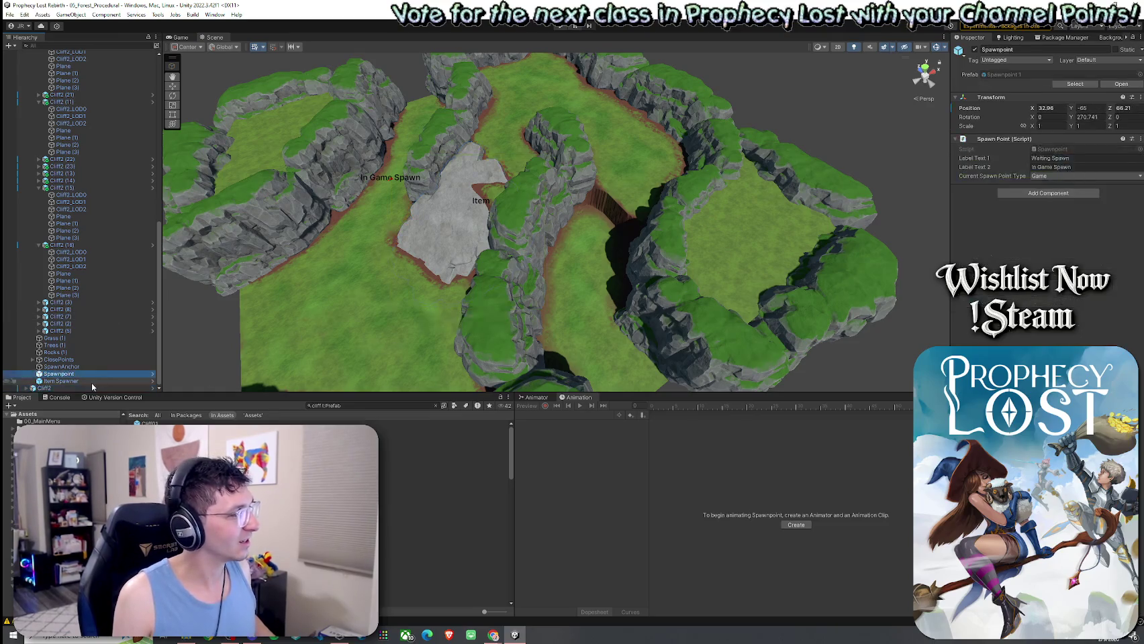
Duplicate Cliff2 and move and rotate the copy to roughly 6.9, -223.7, -19.2
{"action": "key", "text": "ctrl+d"}
{"action": "key", "text": "w"}
{"action": "mouse_move", "coordinate": [459, 256]}
{"action": "left_mouse_down"}
{"action": "mouse_move", "coordinate": [587, 248]}
{"action": "mouse_move", "coordinate": [708, 299]}
{"action": "mouse_move", "coordinate": [581, 252]}
{"action": "mouse_move", "coordinate": [579, 271]}
{"action": "mouse_move", "coordinate": [616, 269]}
{"action": "mouse_move", "coordinate": [579, 256]}
{"action": "mouse_move", "coordinate": [598, 233]}
{"action": "mouse_move", "coordinate": [590, 249]}
{"action": "mouse_move", "coordinate": [708, 266]}
{"action": "mouse_move", "coordinate": [613, 248]}
{"action": "mouse_move", "coordinate": [600, 221]}
{"action": "left_mouse_up"}
{"action": "key", "text": "e"}
{"action": "key", "text": "w"}
{"action": "key", "text": "w"}
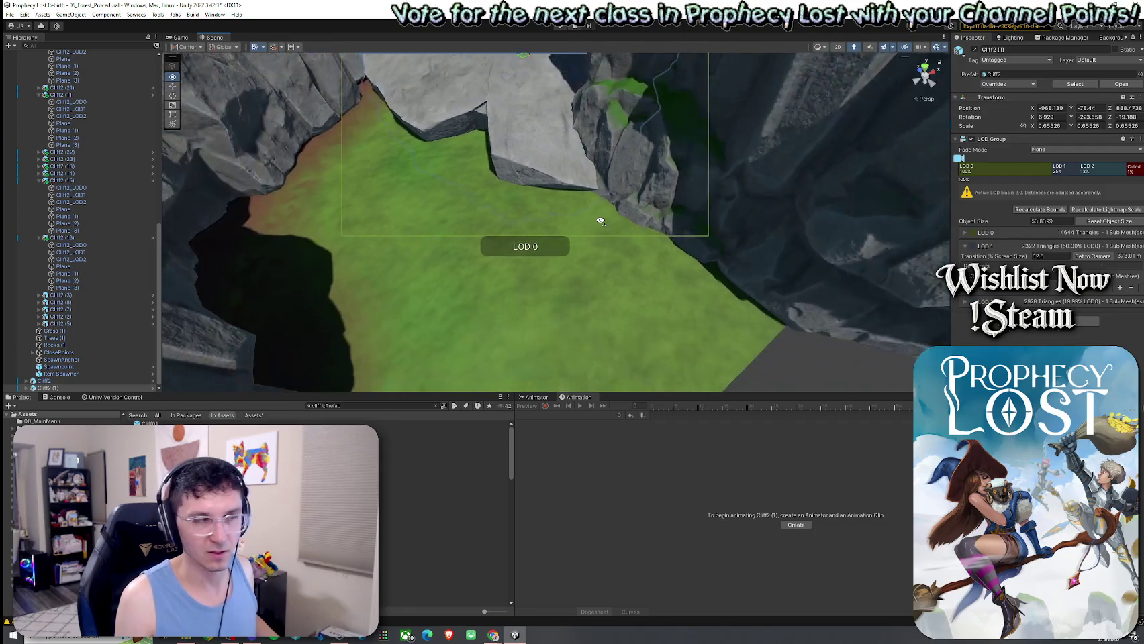
{"action": "left_click", "coordinate": [535, 245]}
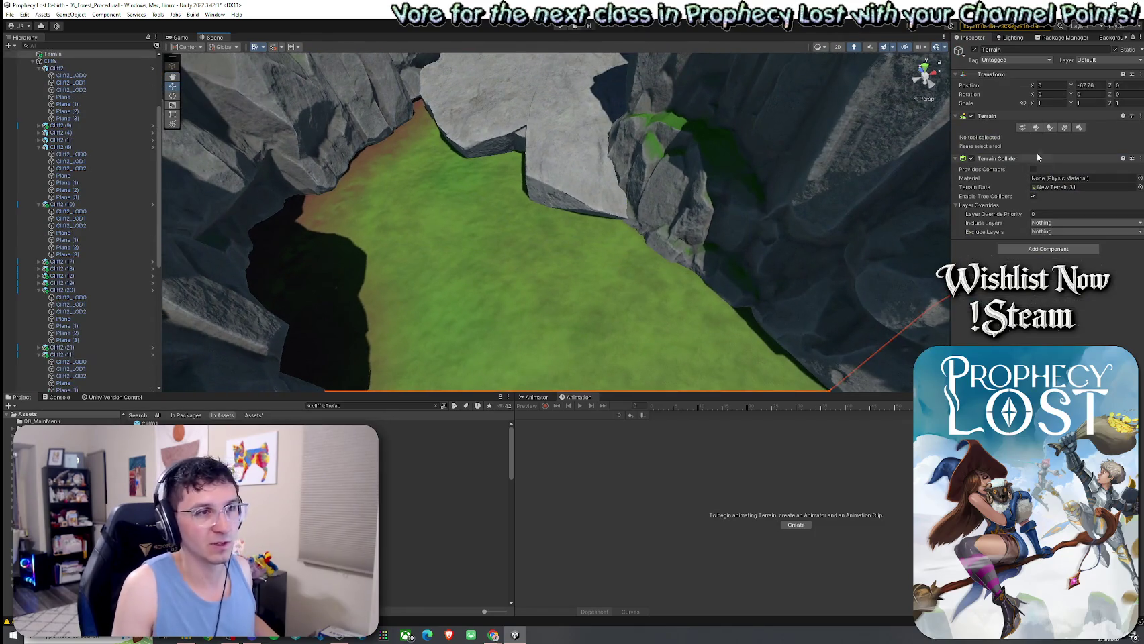
Choose the Raise or Lower Terrain sculpting tool for the terrain
{"action": "left_click", "coordinate": [1036, 128]}
{"action": "left_click", "coordinate": [1004, 137]}
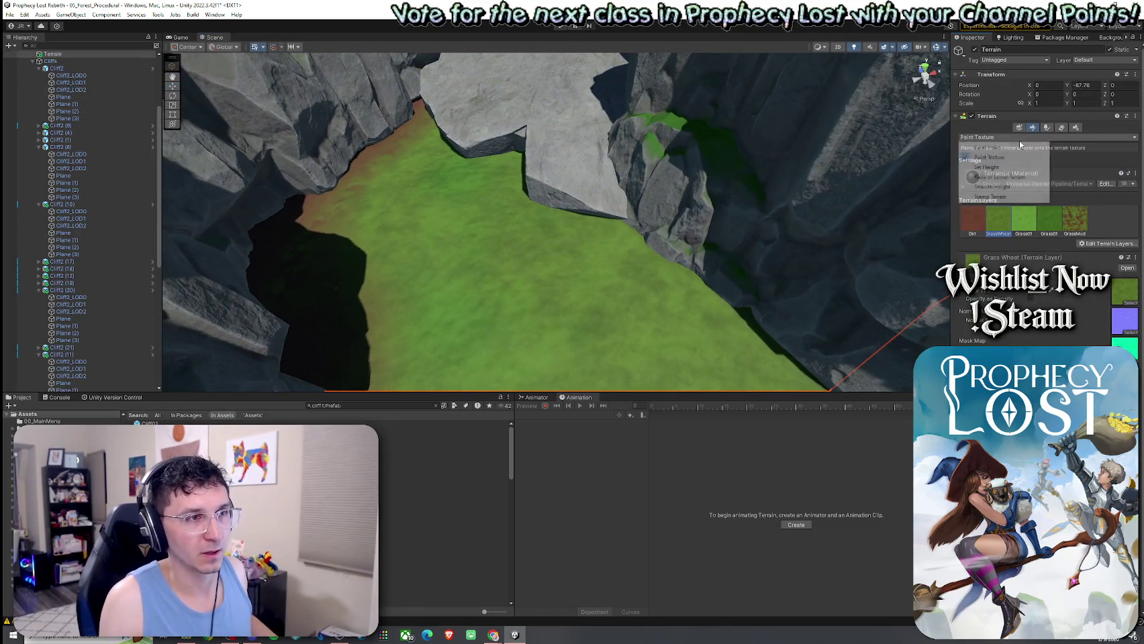
{"action": "left_click", "coordinate": [1009, 177]}
{"action": "scroll", "coordinate": [549, 195], "scroll_direction": "down", "scroll_amount": 3}
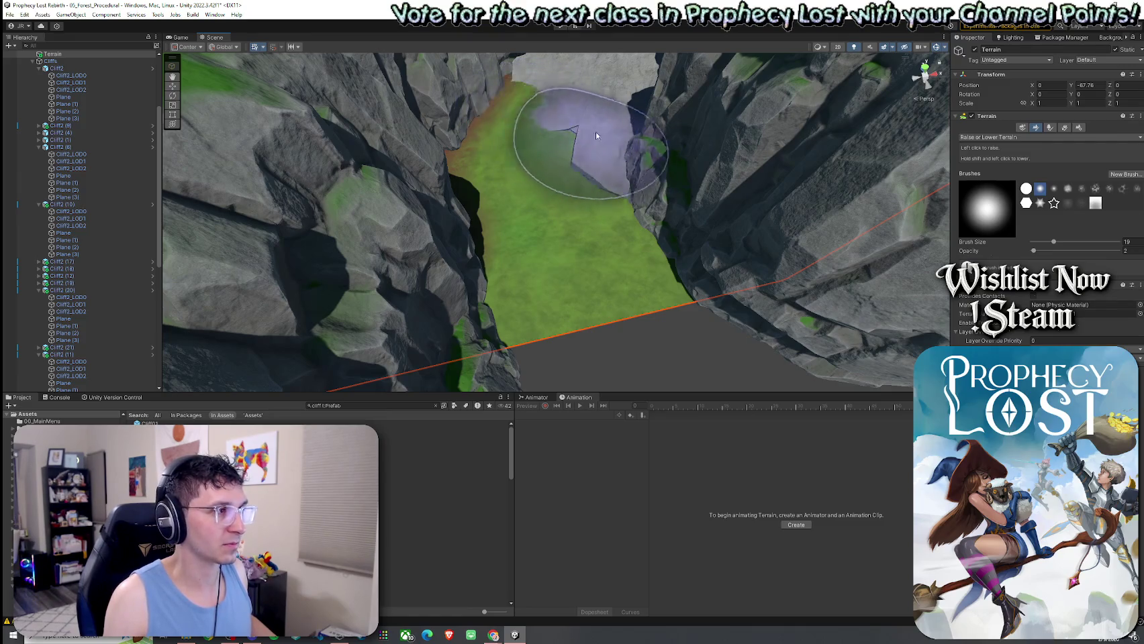
{"action": "mouse_move", "coordinate": [600, 166]}
{"action": "left_mouse_down"}
{"action": "mouse_move", "coordinate": [541, 208]}
{"action": "mouse_move", "coordinate": [798, 107]}
{"action": "mouse_move", "coordinate": [725, 141]}
{"action": "left_mouse_up"}
Flatten the grassy valley floor with Set Height at -87.78
{"action": "left_click", "coordinate": [1007, 137]}
{"action": "left_click", "coordinate": [993, 166]}
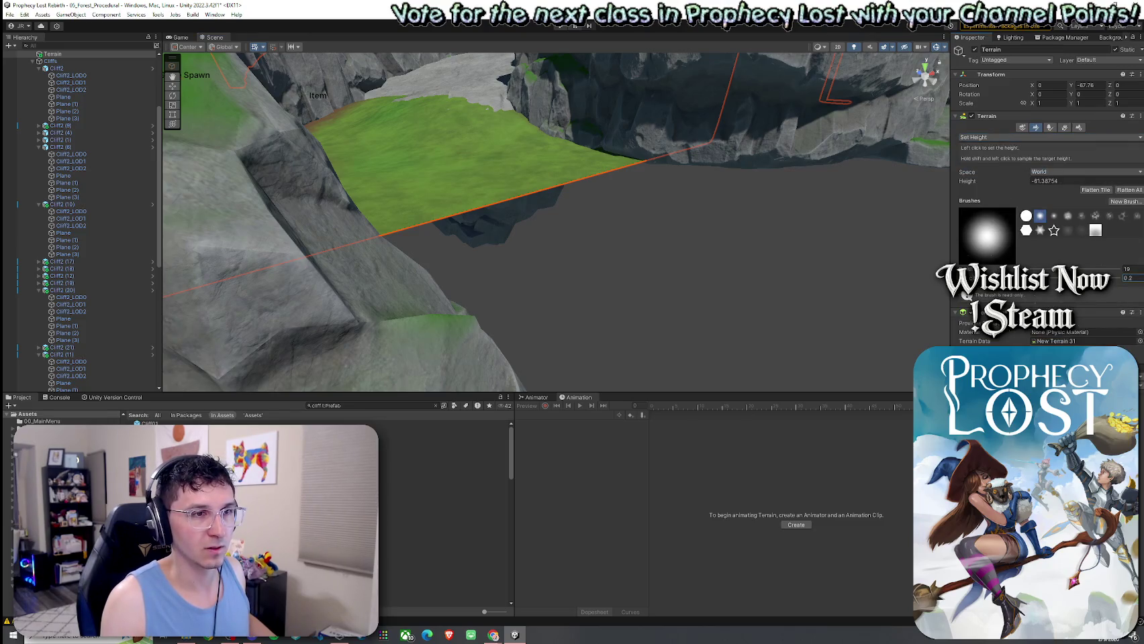
{"action": "mouse_move", "coordinate": [658, 221]}
{"action": "left_mouse_down"}
{"action": "mouse_move", "coordinate": [595, 251]}
{"action": "mouse_move", "coordinate": [527, 254]}
{"action": "left_mouse_up"}
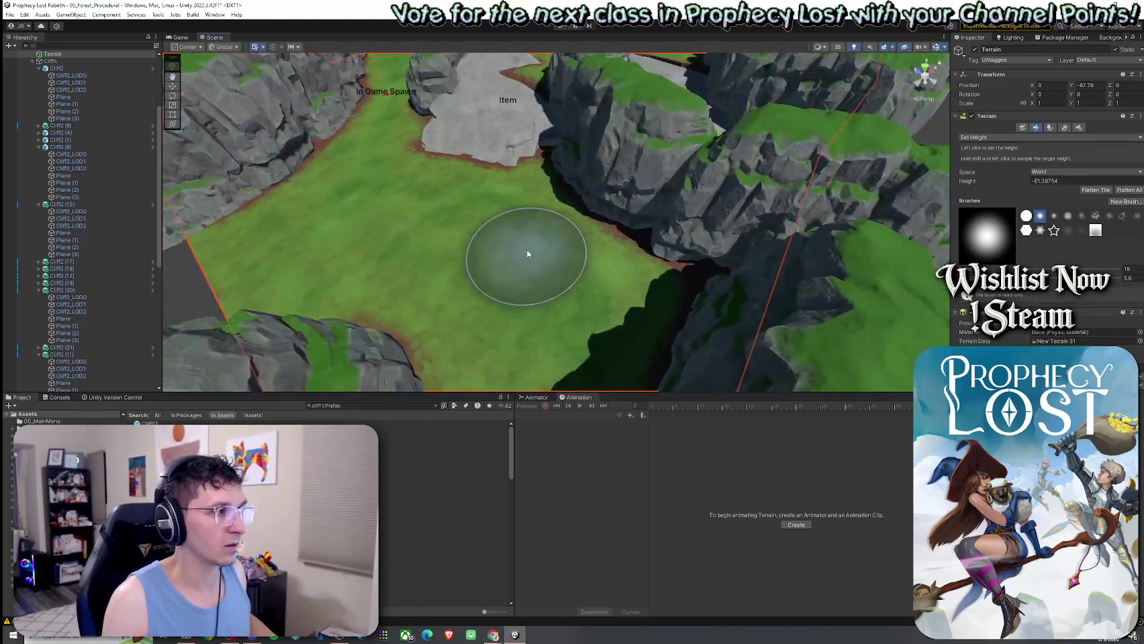
{"action": "mouse_move", "coordinate": [770, 197]}
{"action": "left_mouse_down"}
{"action": "mouse_move", "coordinate": [778, 223]}
{"action": "mouse_move", "coordinate": [839, 161]}
{"action": "left_mouse_up"}
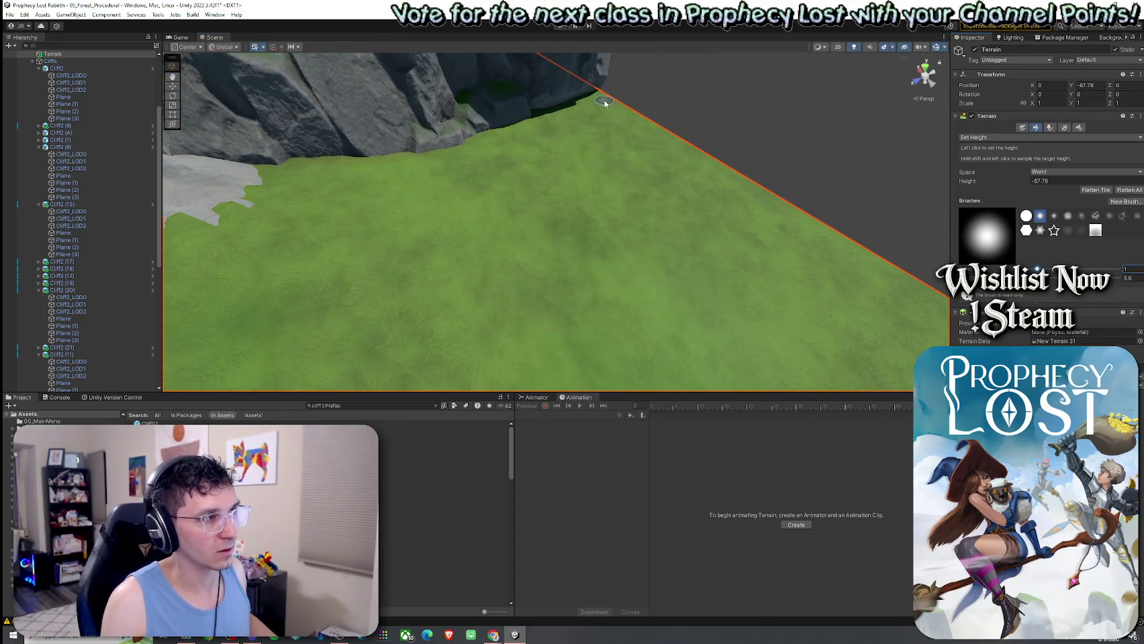
{"action": "mouse_move", "coordinate": [673, 143]}
{"action": "left_mouse_down"}
{"action": "mouse_move", "coordinate": [798, 198]}
{"action": "mouse_move", "coordinate": [719, 222]}
{"action": "mouse_move", "coordinate": [581, 191]}
{"action": "mouse_move", "coordinate": [524, 224]}
{"action": "left_mouse_up"}
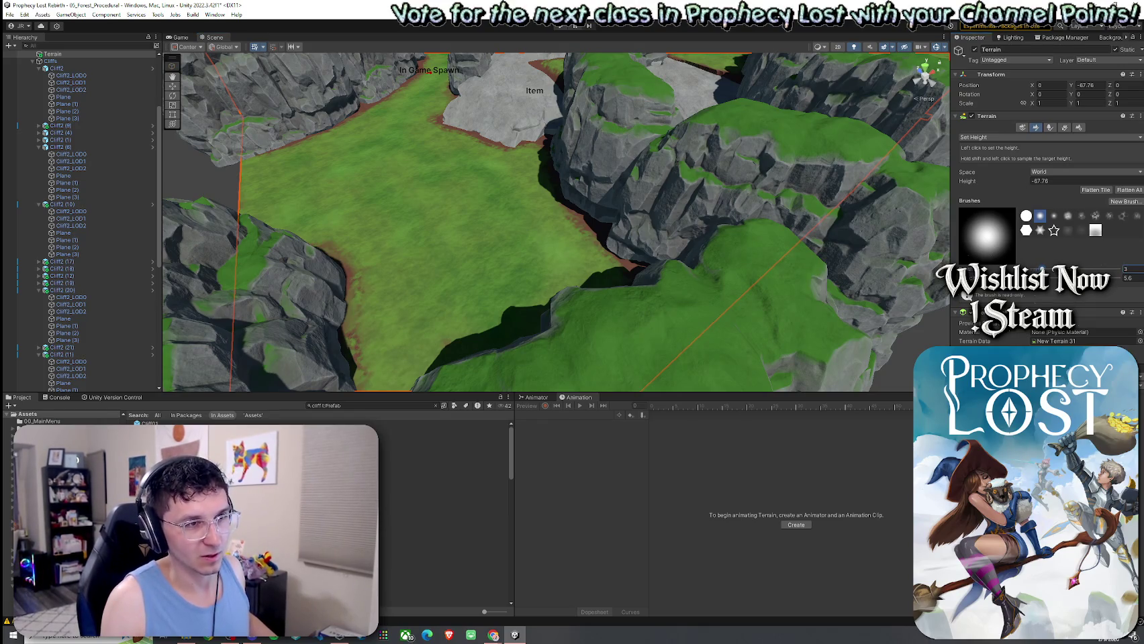
{"action": "mouse_move", "coordinate": [646, 197]}
{"action": "left_mouse_down"}
{"action": "mouse_move", "coordinate": [684, 159]}
{"action": "mouse_move", "coordinate": [643, 187]}
{"action": "mouse_move", "coordinate": [426, 229]}
{"action": "left_mouse_up"}
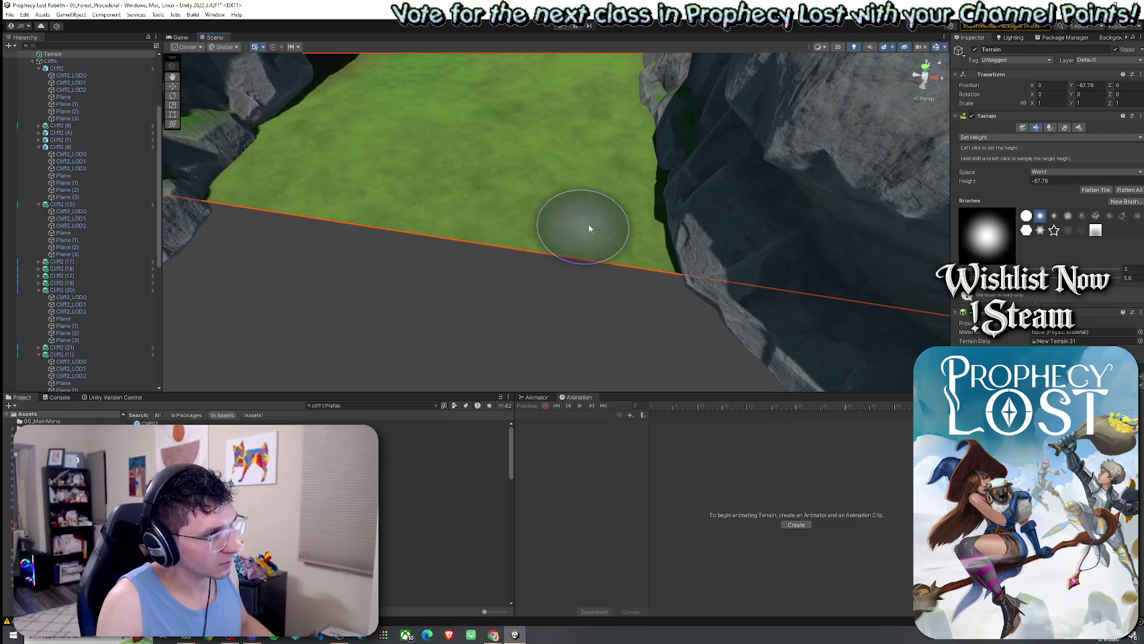
{"action": "mouse_move", "coordinate": [715, 250]}
{"action": "left_mouse_down"}
{"action": "mouse_move", "coordinate": [544, 204]}
{"action": "mouse_move", "coordinate": [620, 246]}
{"action": "left_mouse_up"}
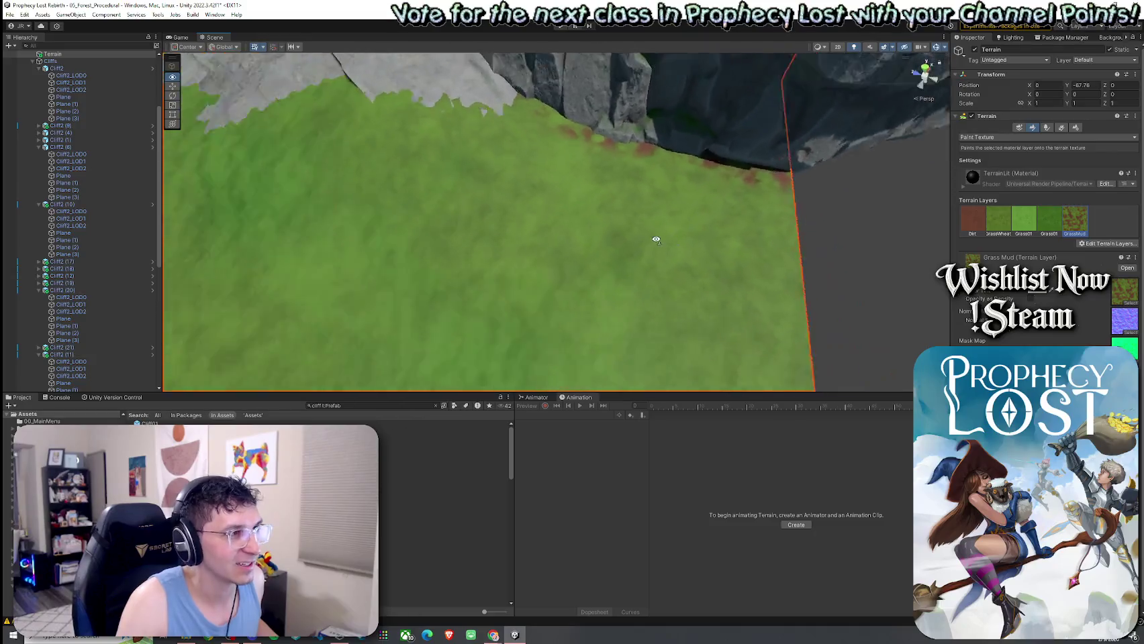
Cover the reddish canyon-floor patches with the GrassWheat texture
{"action": "left_click", "coordinate": [975, 225]}
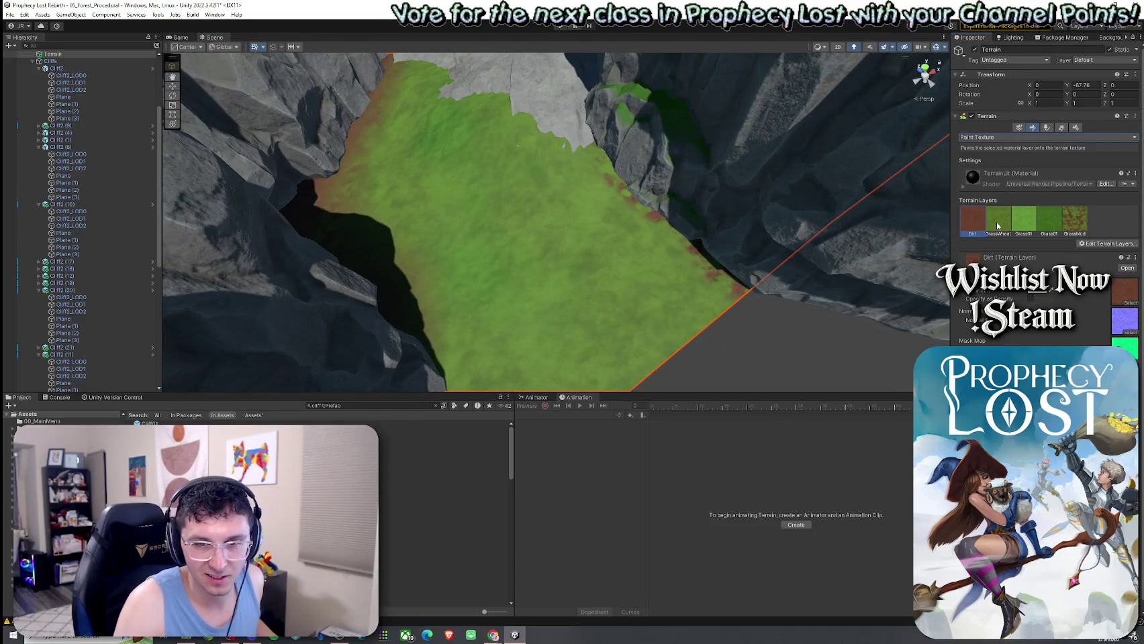
{"action": "left_click", "coordinate": [998, 226]}
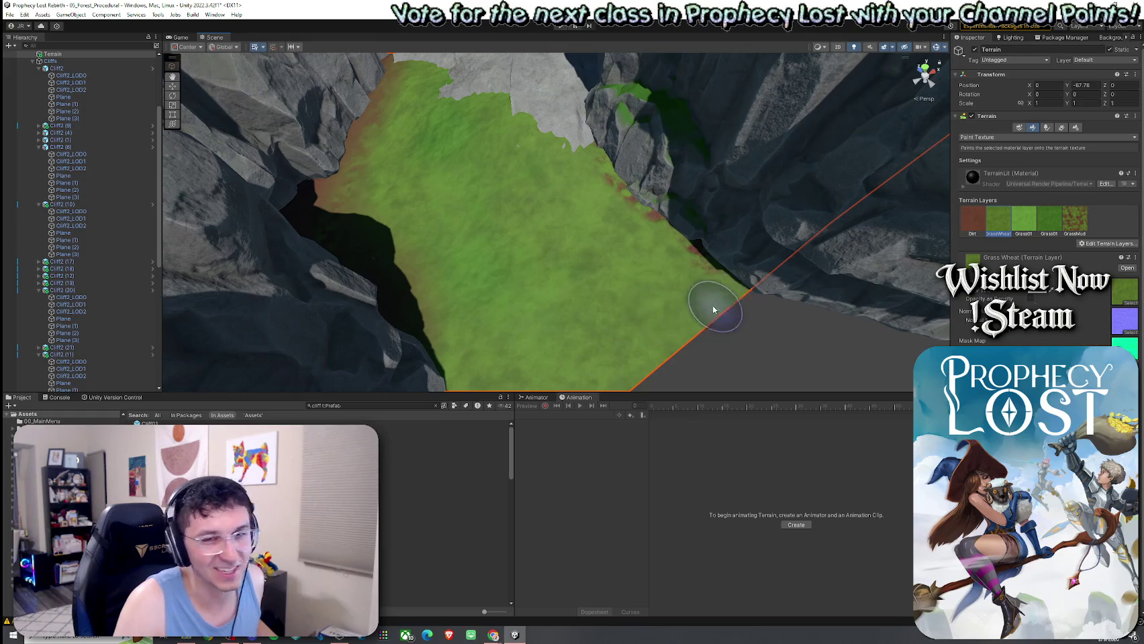
{"action": "left_click_drag", "start_coordinate": [676, 286], "coordinate": [678, 314]}
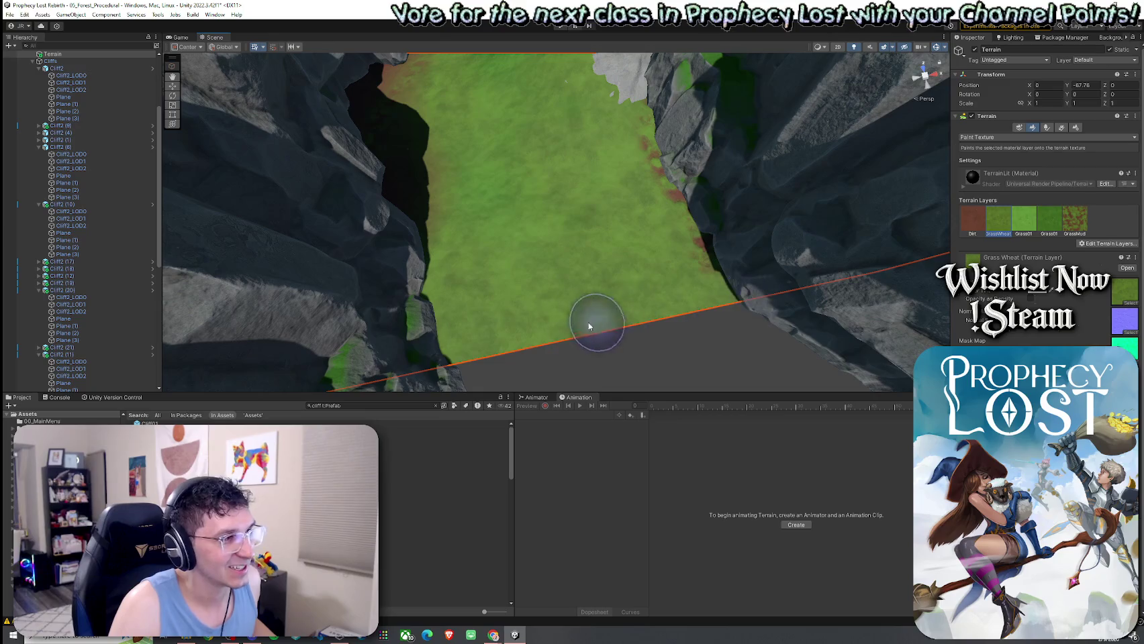
{"action": "mouse_move", "coordinate": [511, 335]}
{"action": "left_mouse_down"}
{"action": "mouse_move", "coordinate": [532, 117]}
{"action": "mouse_move", "coordinate": [539, 185]}
{"action": "mouse_move", "coordinate": [817, 191]}
{"action": "left_mouse_up"}
{"action": "left_click", "coordinate": [1007, 137]}
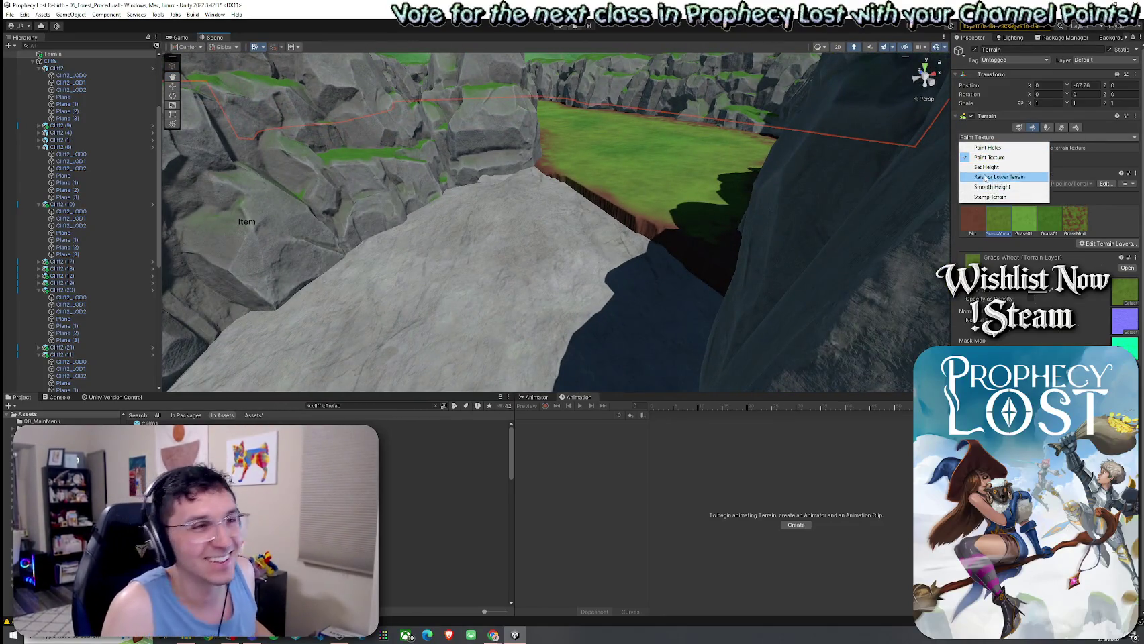
{"action": "left_click", "coordinate": [986, 137]}
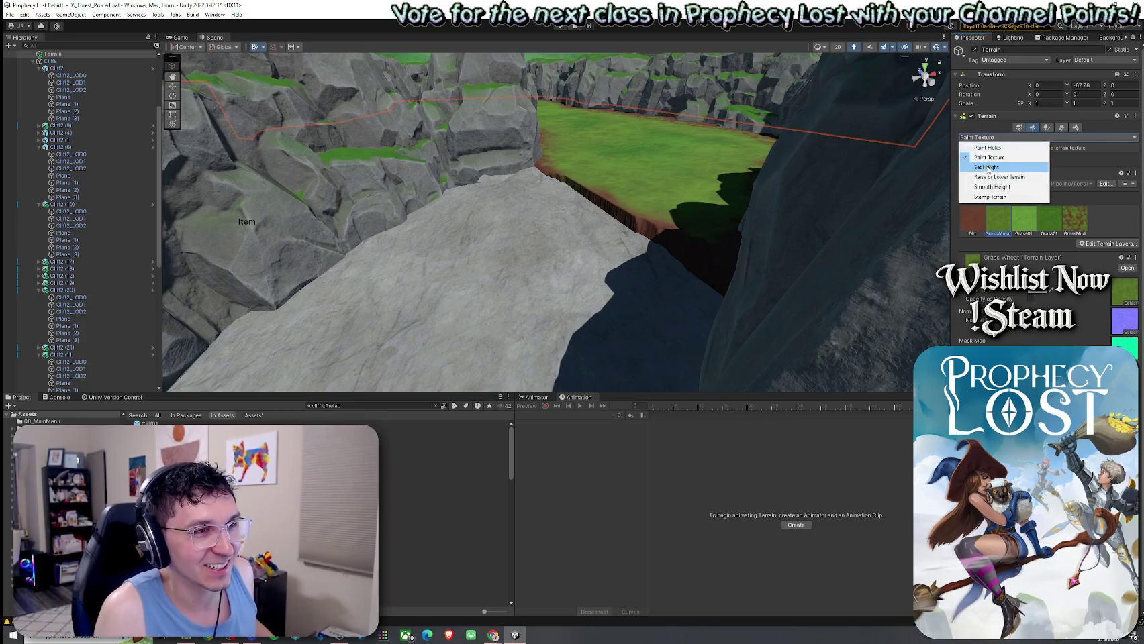
Smooth the rock plateau's edges with Smooth Height, brush size 4, opacity 100
{"action": "left_click", "coordinate": [997, 188]}
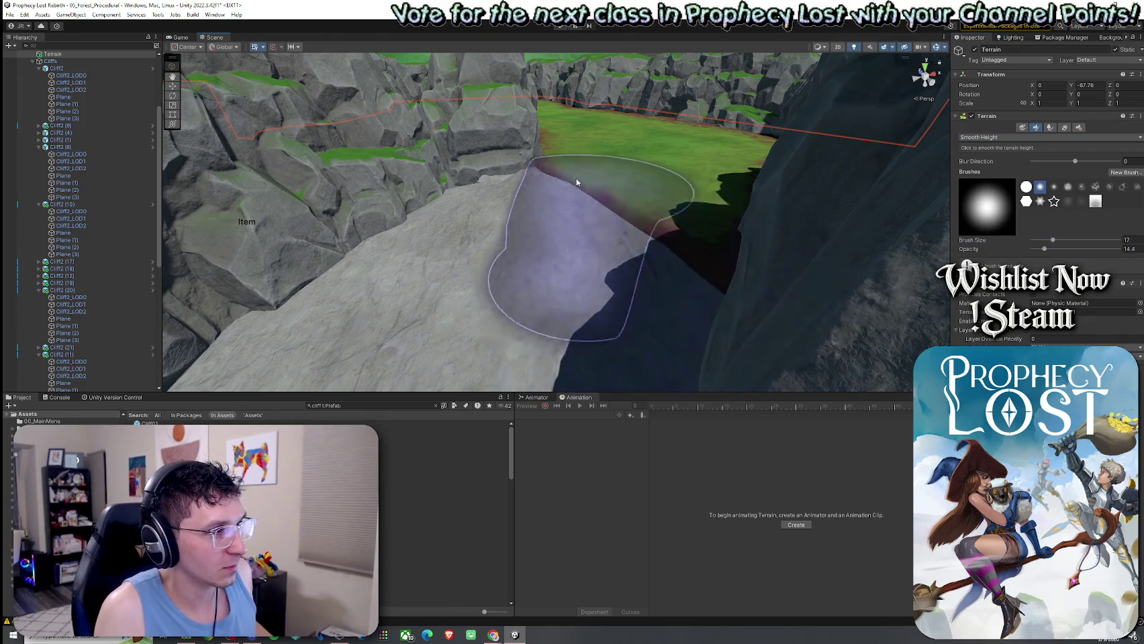
{"action": "mouse_move", "coordinate": [687, 238]}
{"action": "left_mouse_down"}
{"action": "mouse_move", "coordinate": [616, 201]}
{"action": "mouse_move", "coordinate": [524, 184]}
{"action": "mouse_move", "coordinate": [772, 249]}
{"action": "left_mouse_up"}
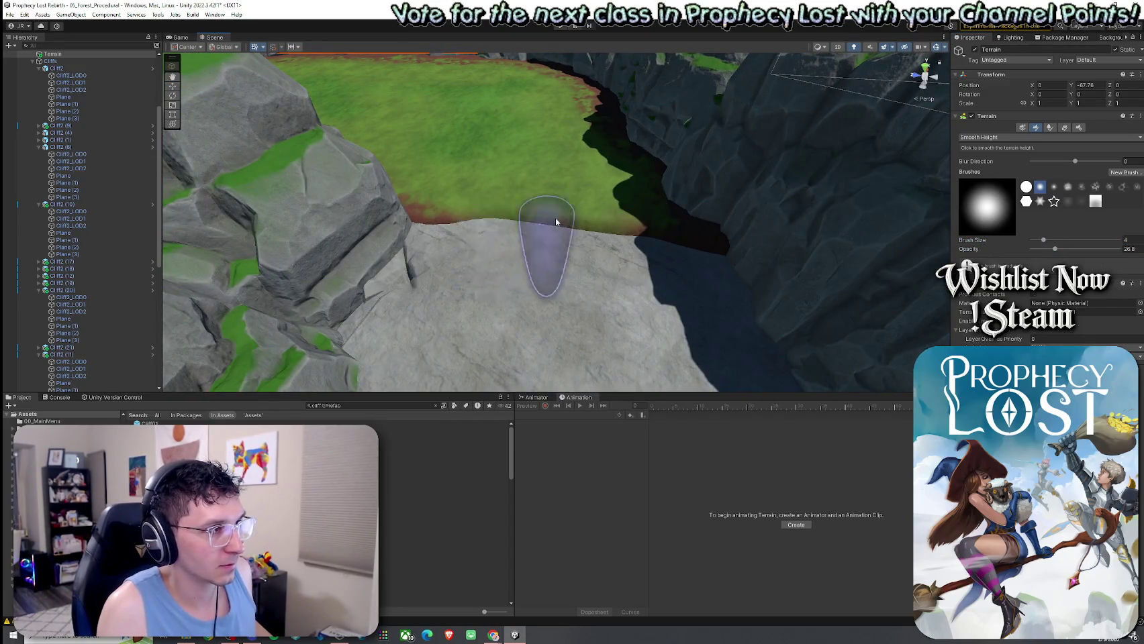
{"action": "mouse_move", "coordinate": [734, 219]}
{"action": "left_mouse_down"}
{"action": "mouse_move", "coordinate": [789, 222]}
{"action": "mouse_move", "coordinate": [866, 167]}
{"action": "left_mouse_up"}
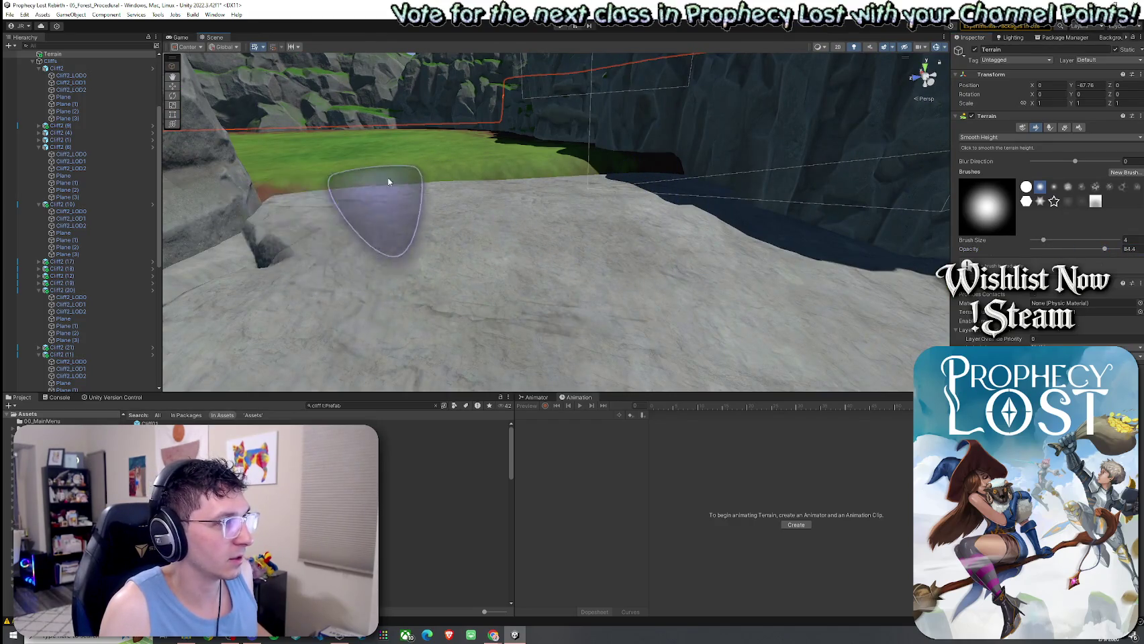
{"action": "mouse_move", "coordinate": [595, 192]}
{"action": "left_mouse_down"}
{"action": "mouse_move", "coordinate": [825, 153]}
{"action": "mouse_move", "coordinate": [591, 255]}
{"action": "left_mouse_up"}
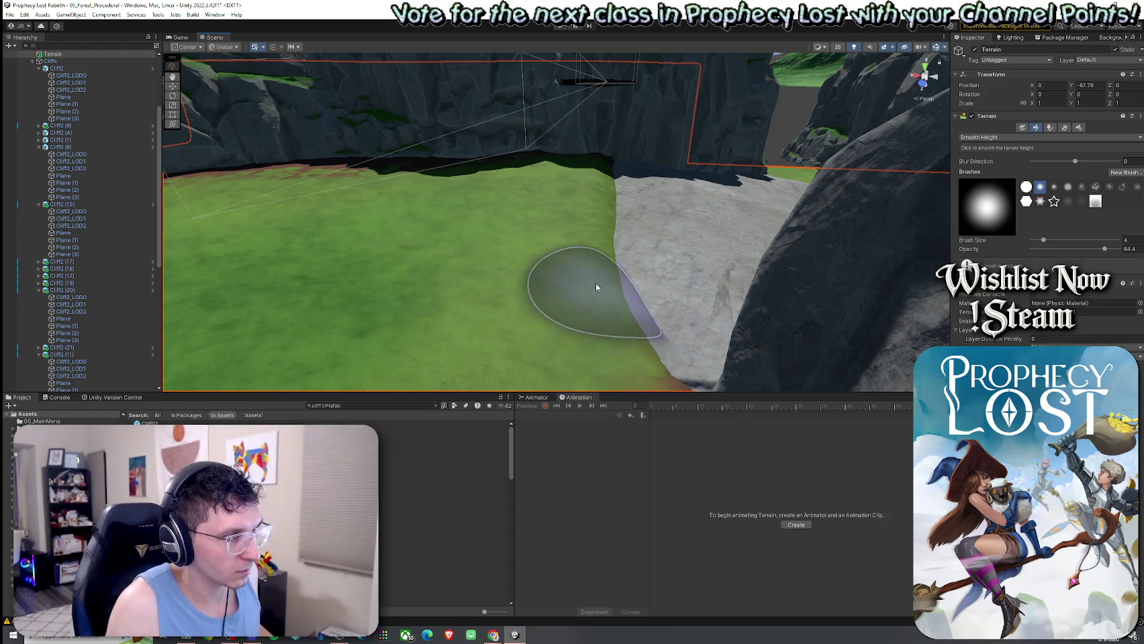
{"action": "left_click_drag", "start_coordinate": [568, 203], "coordinate": [600, 219]}
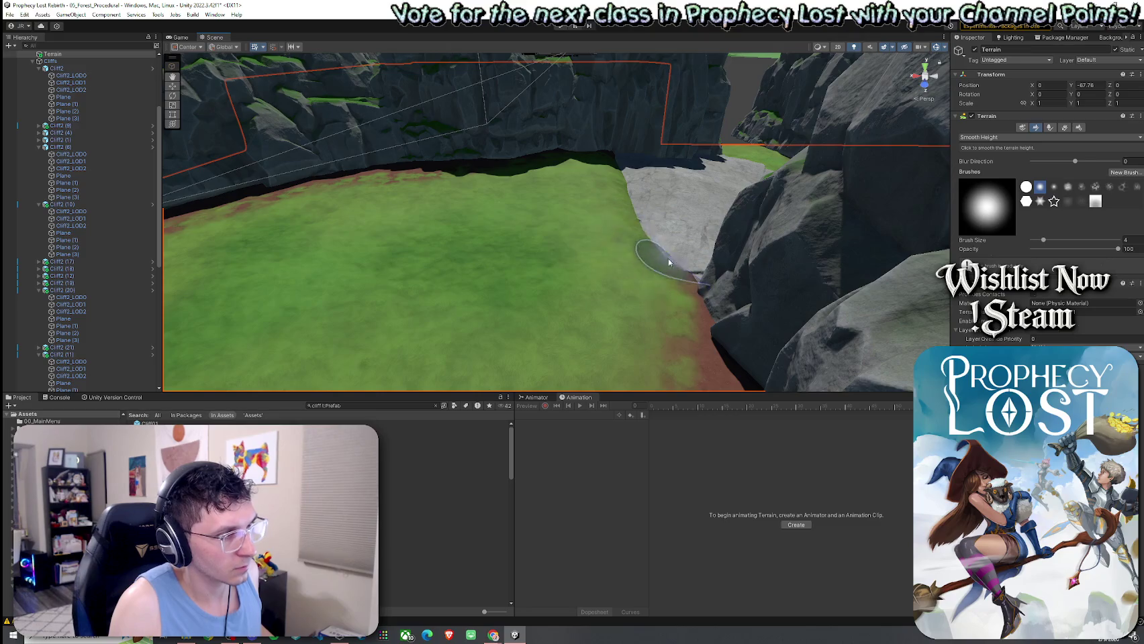
{"action": "mouse_move", "coordinate": [623, 189]}
{"action": "left_mouse_down"}
{"action": "mouse_move", "coordinate": [176, 149]}
{"action": "mouse_move", "coordinate": [350, 222]}
{"action": "mouse_move", "coordinate": [281, 243]}
{"action": "mouse_move", "coordinate": [383, 237]}
{"action": "mouse_move", "coordinate": [529, 187]}
{"action": "left_mouse_up"}
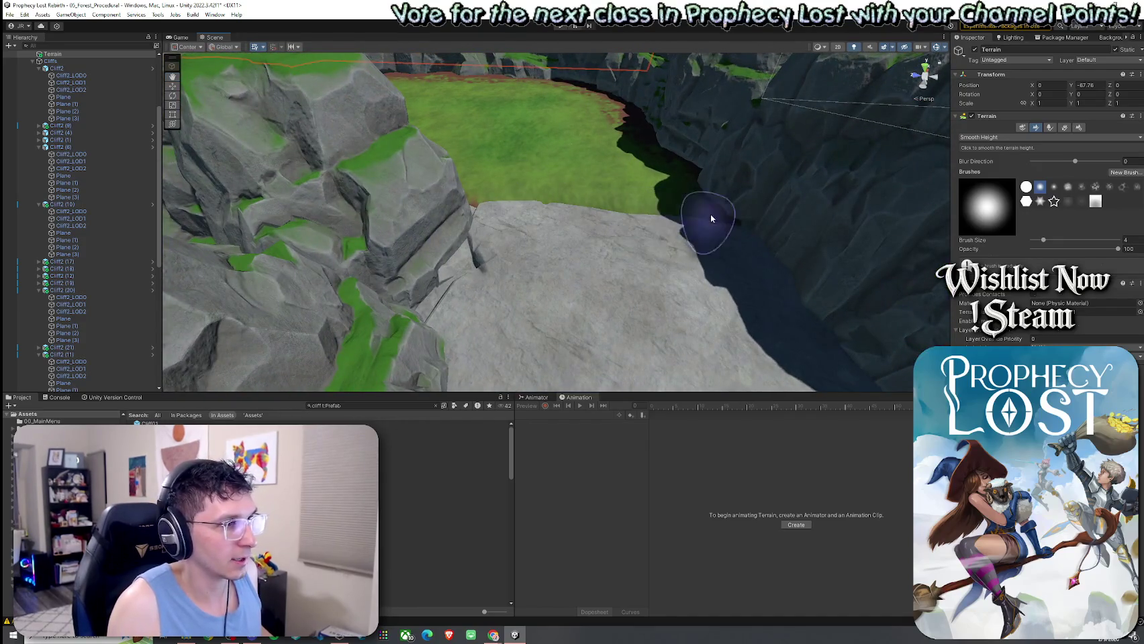
{"action": "left_click", "coordinate": [993, 137]}
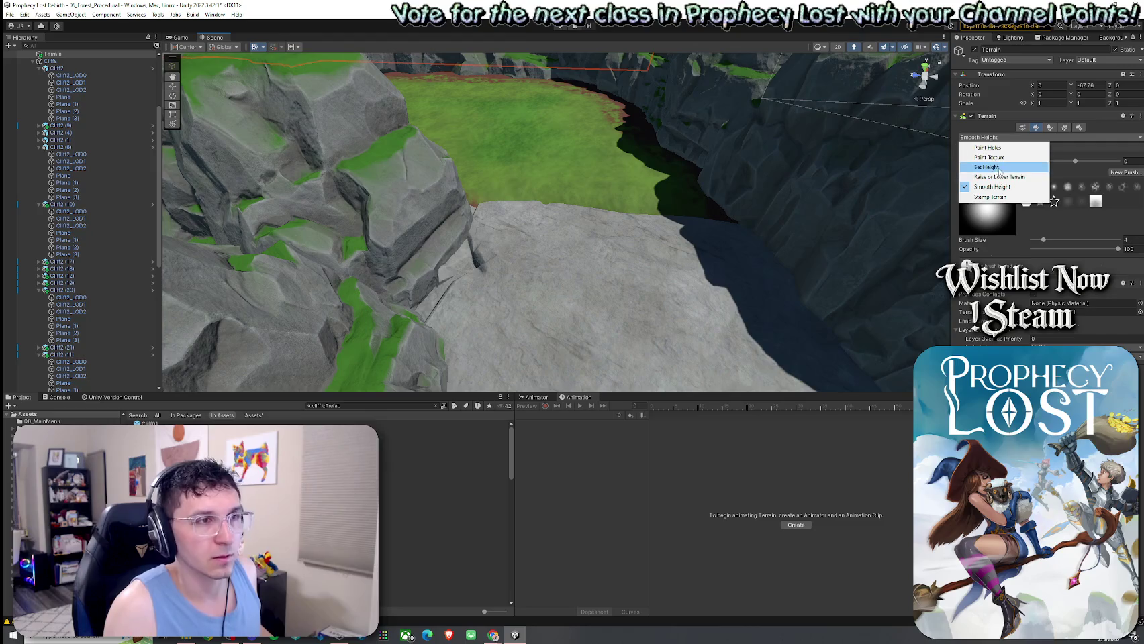
Lower the far edge of the rock plateau beside the cliff, then smooth it
{"action": "left_click", "coordinate": [999, 177]}
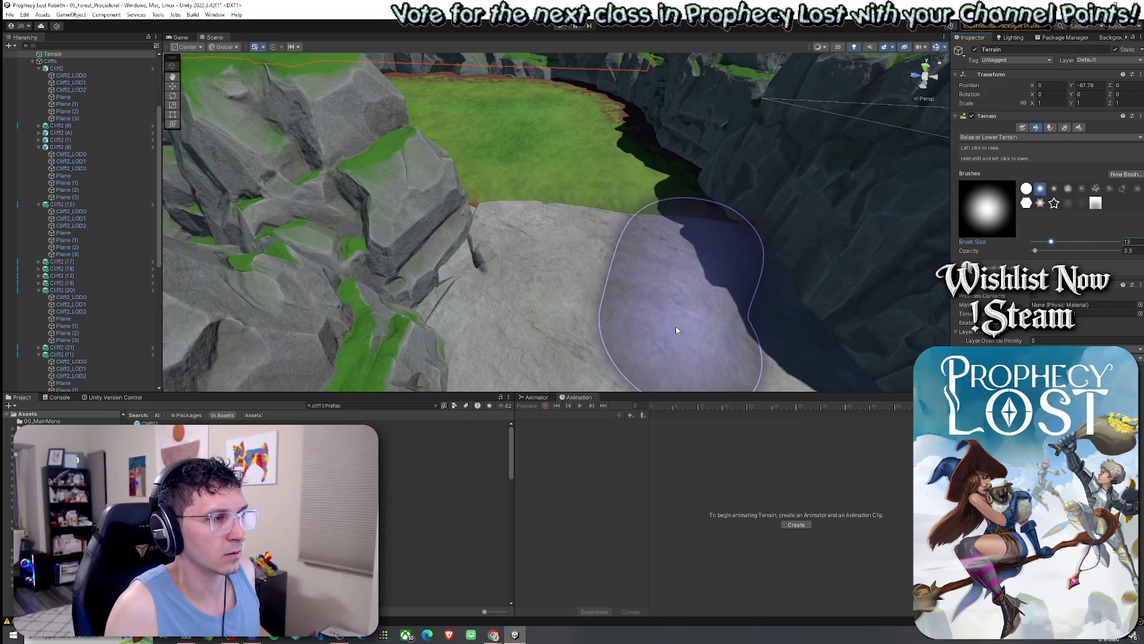
{"action": "mouse_move", "coordinate": [582, 325]}
{"action": "left_mouse_down", "text": "shift"}
{"action": "mouse_move", "coordinate": [503, 326]}
{"action": "mouse_move", "coordinate": [573, 327]}
{"action": "left_mouse_up", "text": "shift"}
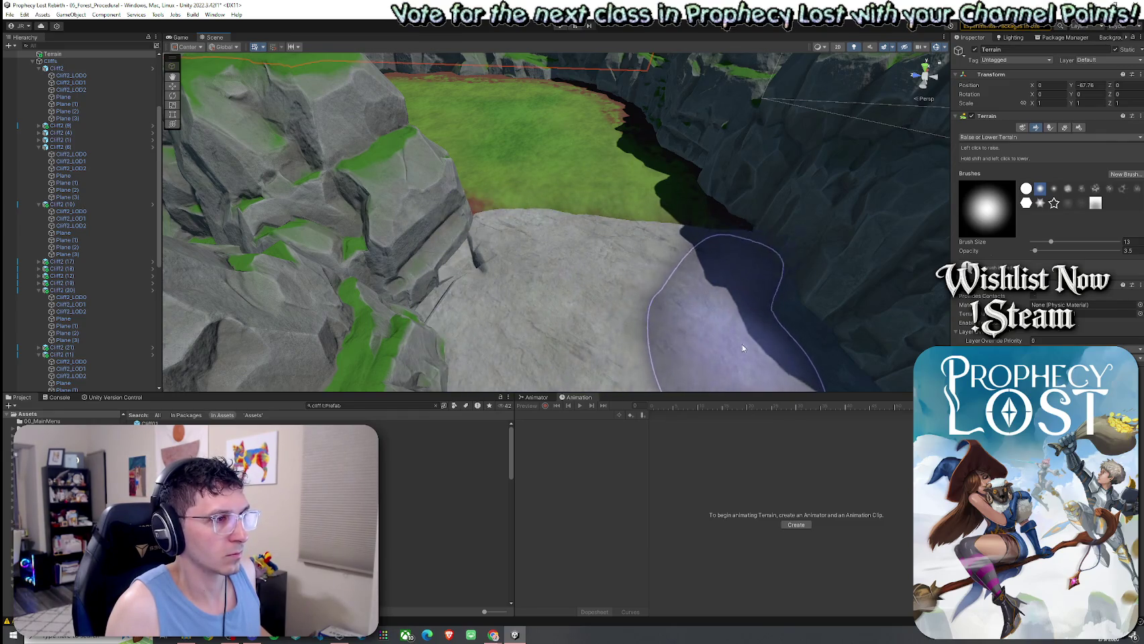
{"action": "left_click_drag", "start_coordinate": [607, 329], "coordinate": [806, 255], "text": "alt"}
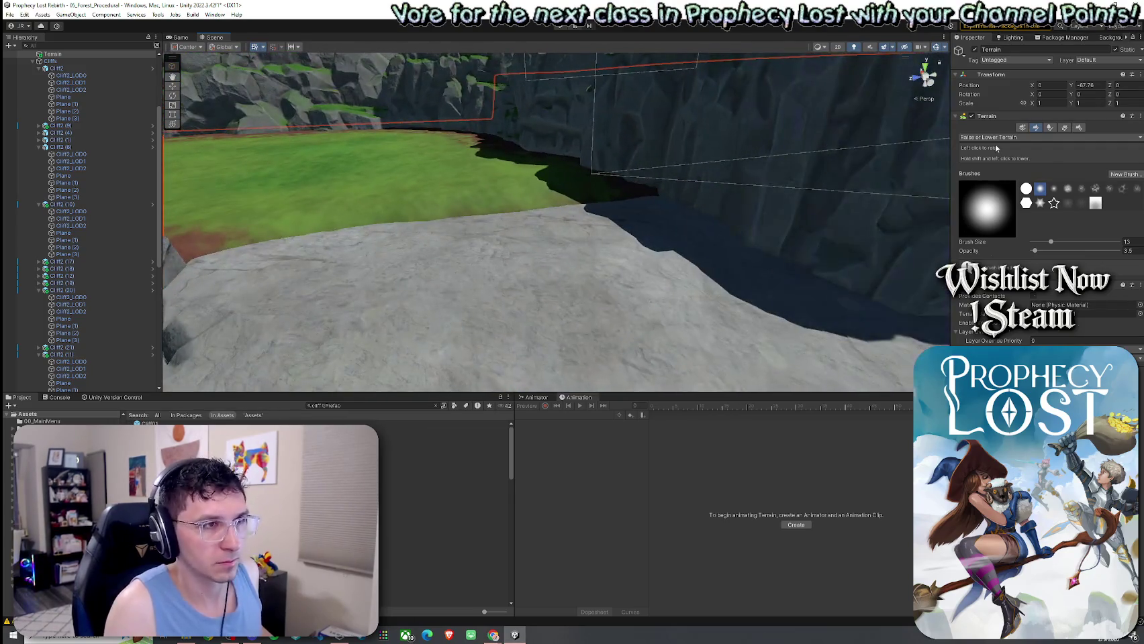
{"action": "left_click", "coordinate": [1009, 190]}
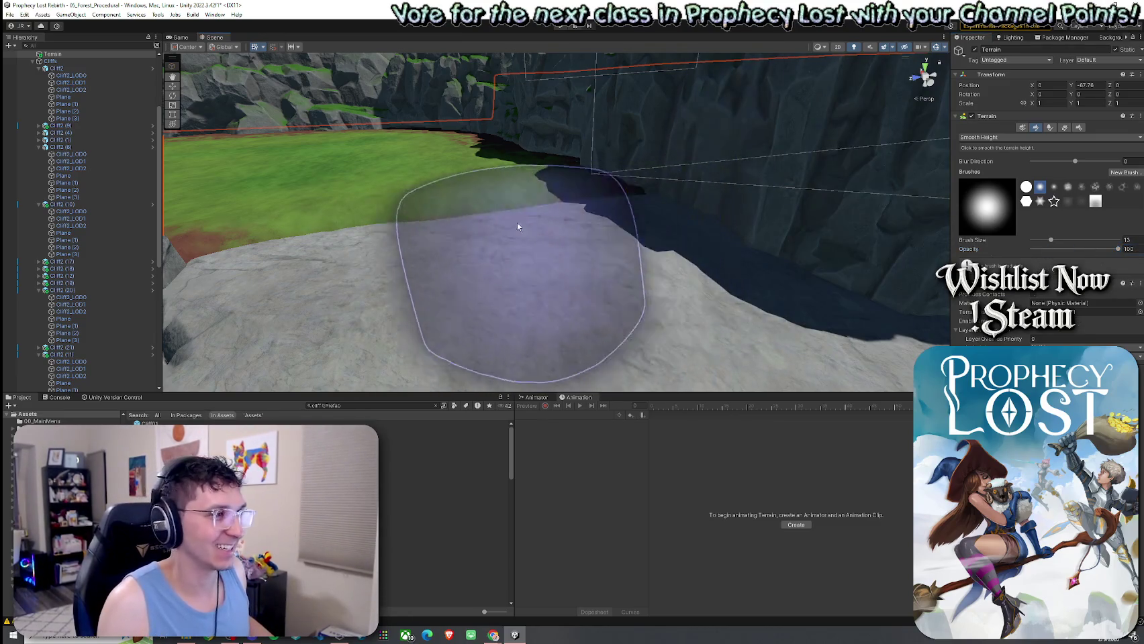
{"action": "mouse_move", "coordinate": [275, 272]}
{"action": "left_mouse_down", "text": "alt"}
{"action": "mouse_move", "coordinate": [466, 282]}
{"action": "mouse_move", "coordinate": [383, 282]}
{"action": "left_mouse_up", "text": "alt"}
{"action": "mouse_move", "coordinate": [583, 264]}
{"action": "left_mouse_down", "text": "alt"}
{"action": "mouse_move", "coordinate": [593, 287]}
{"action": "mouse_move", "coordinate": [248, 276]}
{"action": "mouse_move", "coordinate": [263, 311]}
{"action": "mouse_move", "coordinate": [312, 319]}
{"action": "mouse_move", "coordinate": [584, 289]}
{"action": "left_mouse_up", "text": "alt"}
Flatten an accidental mound on the plateau with Raise or Lower Terrain at brush size 13
{"action": "left_click", "coordinate": [987, 137]}
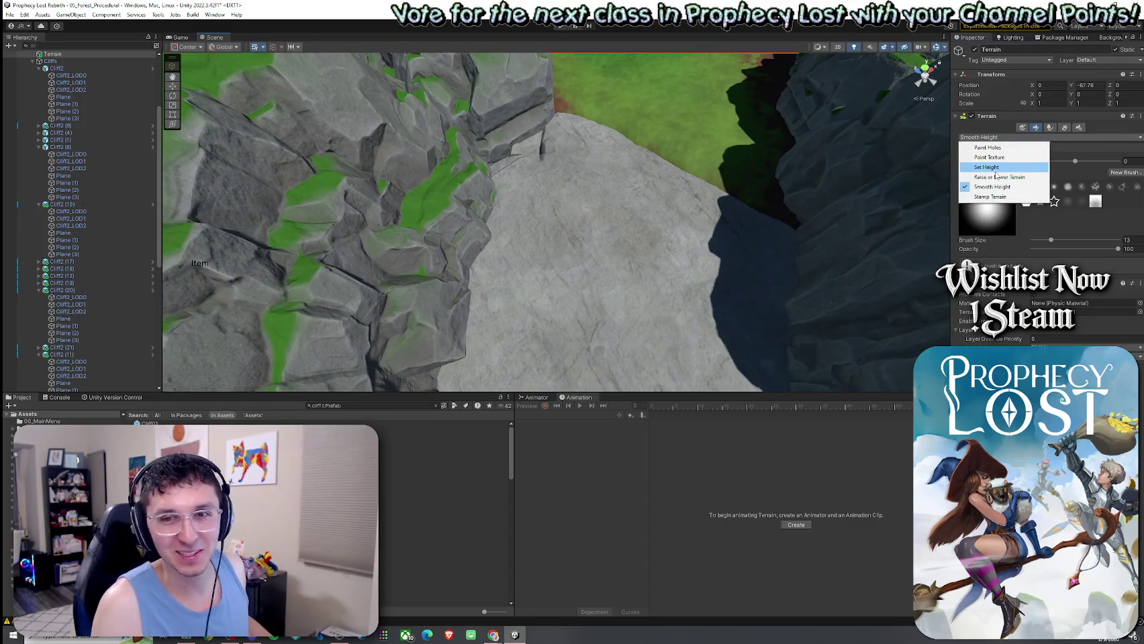
{"action": "left_click", "coordinate": [986, 167]}
{"action": "left_click", "coordinate": [987, 137]}
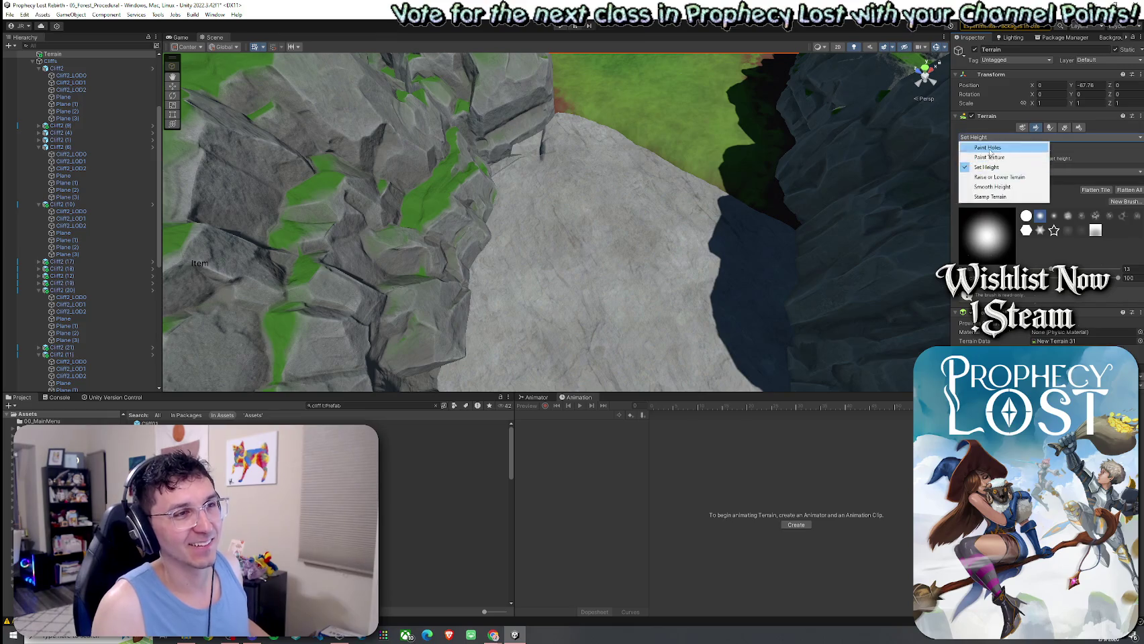
{"action": "left_click", "coordinate": [993, 177]}
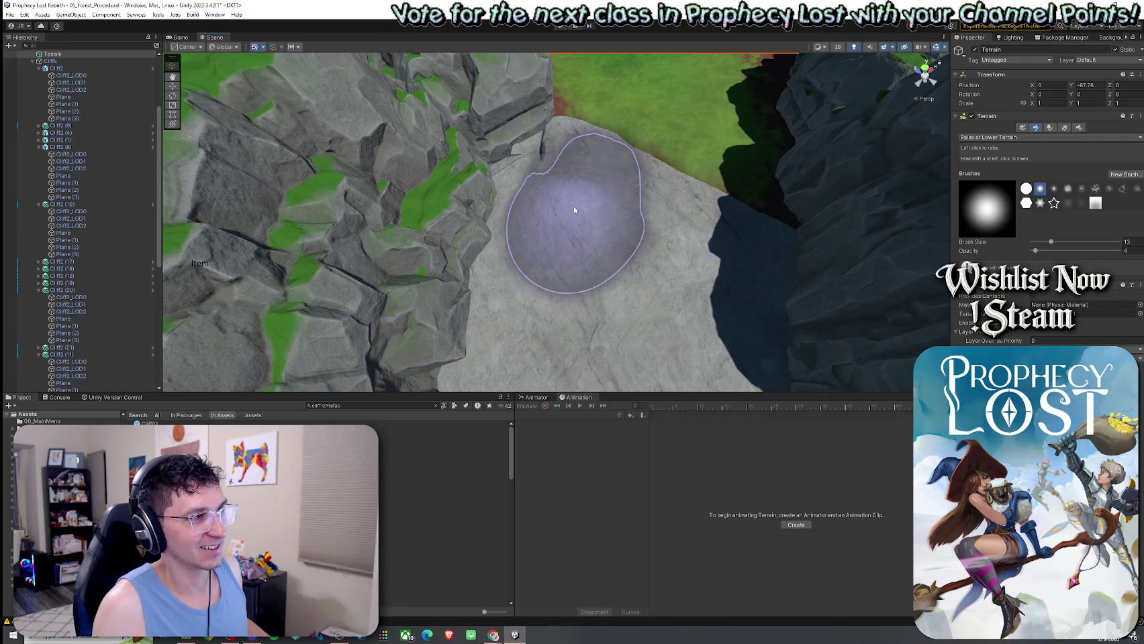
{"action": "left_click_drag", "start_coordinate": [729, 301], "coordinate": [635, 229]}
{"action": "mouse_move", "coordinate": [544, 186]}
{"action": "left_mouse_down", "text": "shift"}
{"action": "mouse_move", "coordinate": [639, 305]}
{"action": "mouse_move", "coordinate": [684, 296]}
{"action": "left_mouse_up", "text": "shift"}
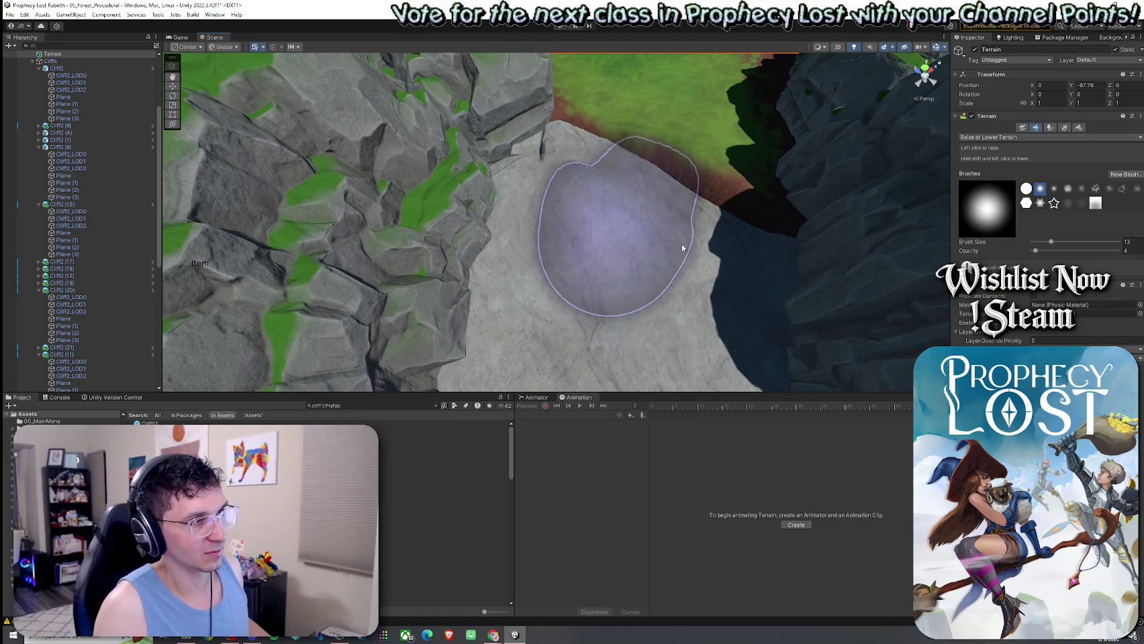
{"action": "left_click_drag", "start_coordinate": [694, 252], "coordinate": [851, 197], "text": "alt"}
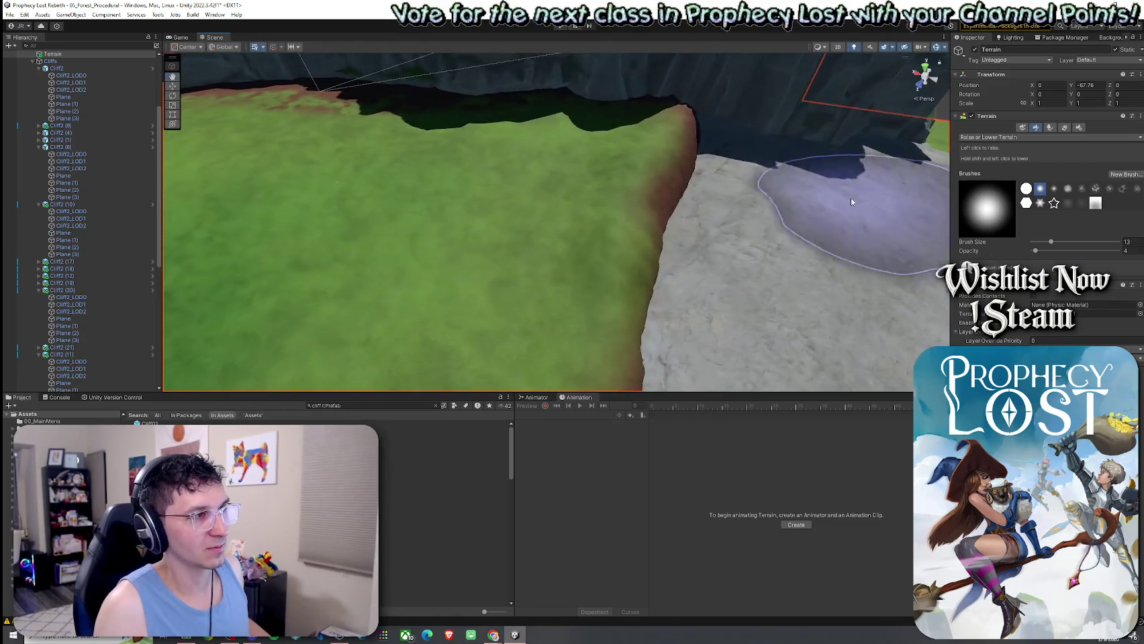
{"action": "left_click", "coordinate": [1007, 137]}
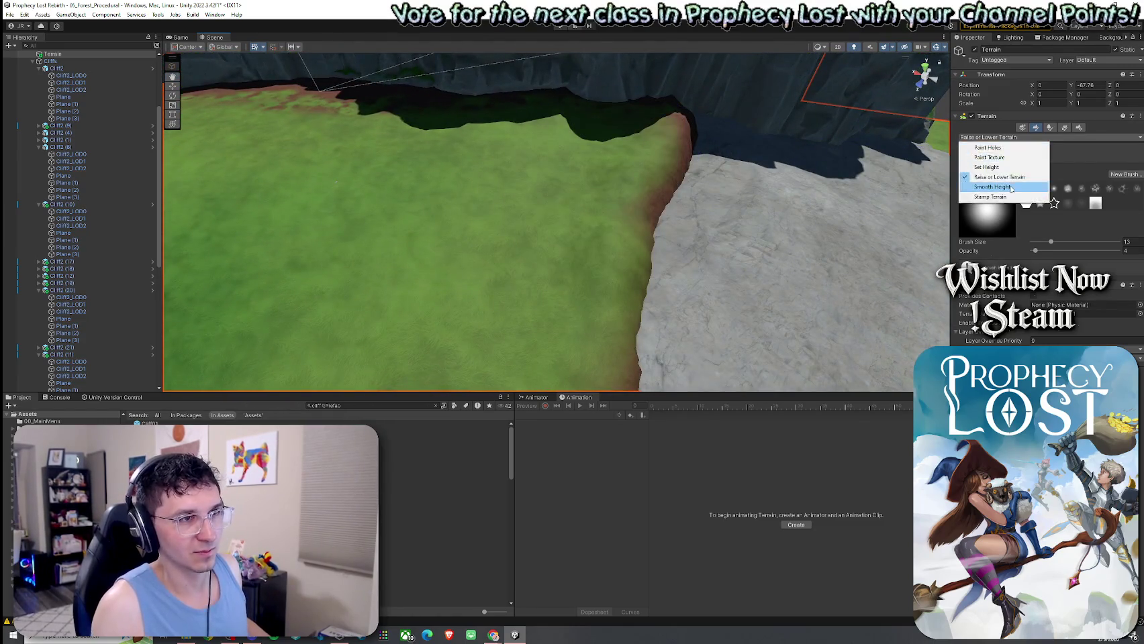
Smooth the rock plateau rim with Smooth Height at 88.1 opacity
{"action": "left_click", "coordinate": [987, 187]}
{"action": "left_click_drag", "start_coordinate": [1043, 248], "coordinate": [1107, 249]}
{"action": "scroll", "coordinate": [546, 268], "scroll_direction": "up", "scroll_amount": 3}
{"action": "mouse_move", "coordinate": [546, 268]}
{"action": "left_mouse_down", "text": "alt"}
{"action": "mouse_move", "coordinate": [530, 231]}
{"action": "mouse_move", "coordinate": [567, 243]}
{"action": "mouse_move", "coordinate": [400, 209]}
{"action": "mouse_move", "coordinate": [637, 175]}
{"action": "mouse_move", "coordinate": [806, 174]}
{"action": "mouse_move", "coordinate": [676, 95]}
{"action": "mouse_move", "coordinate": [605, 95]}
{"action": "mouse_move", "coordinate": [456, 132]}
{"action": "mouse_move", "coordinate": [396, 184]}
{"action": "mouse_move", "coordinate": [511, 145]}
{"action": "mouse_move", "coordinate": [651, 178]}
{"action": "mouse_move", "coordinate": [563, 185]}
{"action": "left_mouse_up", "text": "alt"}
{"action": "left_click", "coordinate": [998, 137]}
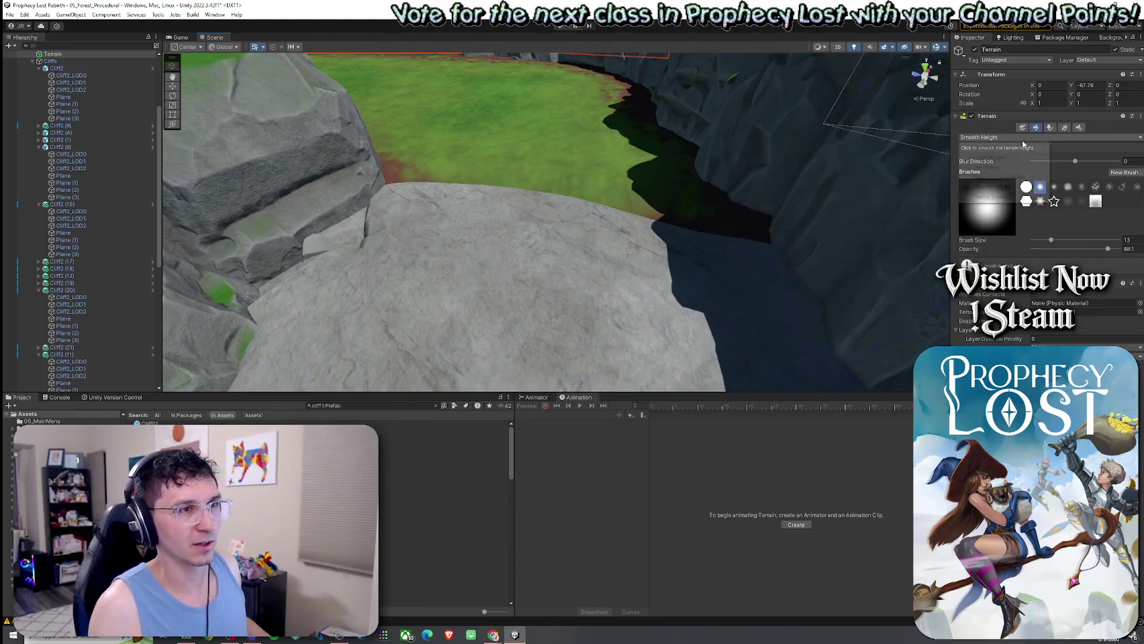
{"action": "left_click", "coordinate": [999, 159]}
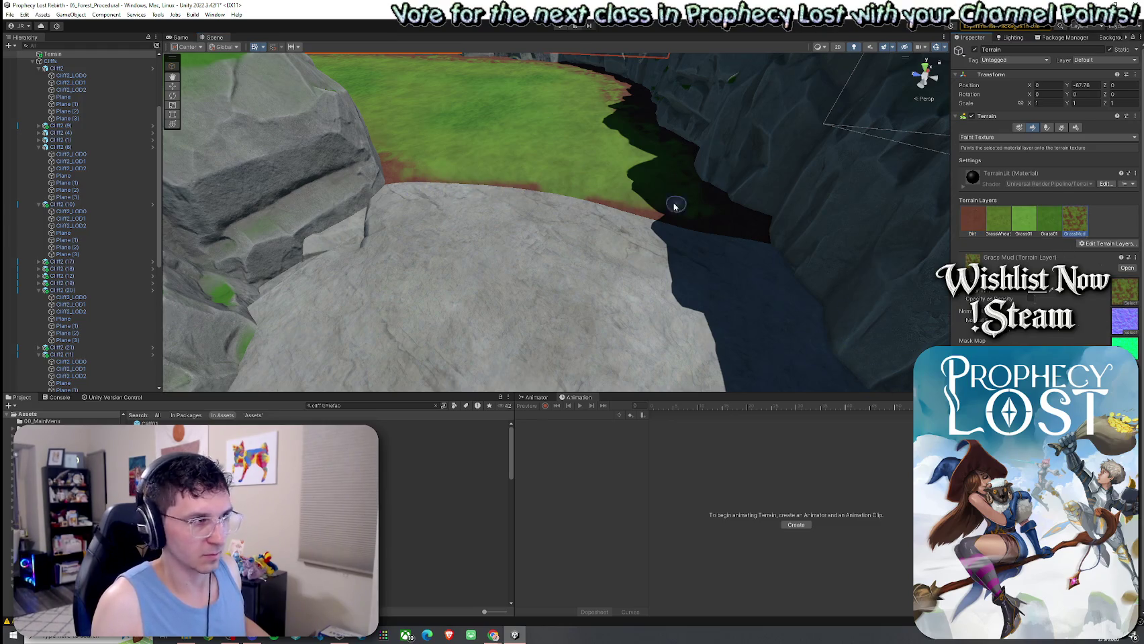
Paint a reddish Dirt border where grass meets the rock plateau, then save the scene
{"action": "mouse_move", "coordinate": [443, 177]}
{"action": "left_mouse_down"}
{"action": "mouse_move", "coordinate": [829, 209]}
{"action": "mouse_move", "coordinate": [891, 223]}
{"action": "mouse_move", "coordinate": [893, 236]}
{"action": "left_mouse_up"}
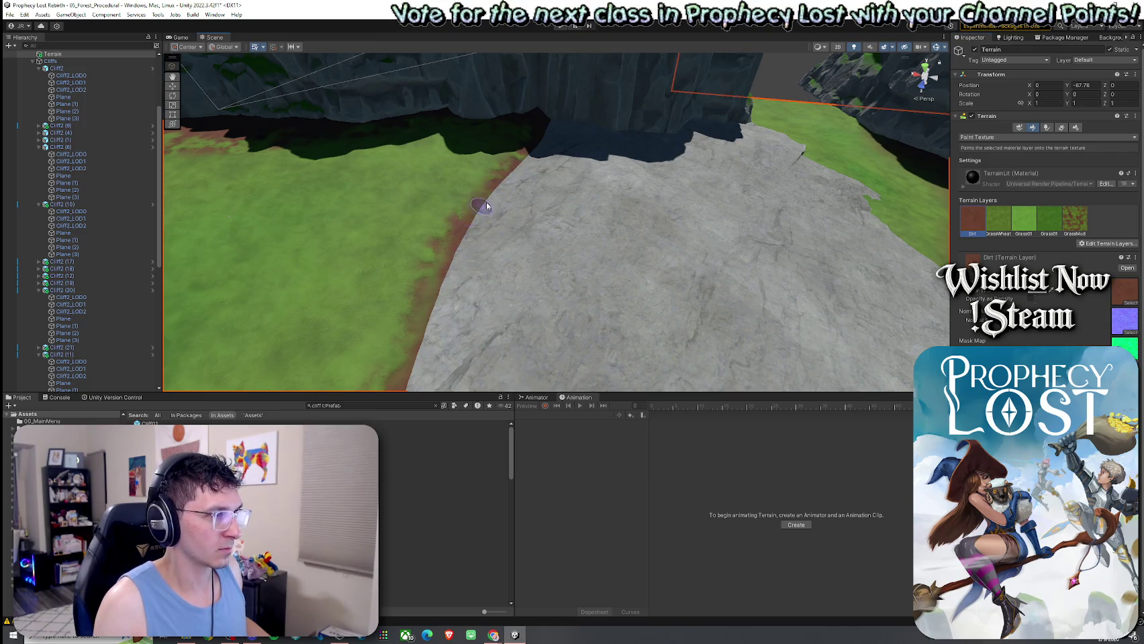
{"action": "mouse_move", "coordinate": [458, 282]}
{"action": "left_mouse_down"}
{"action": "mouse_move", "coordinate": [492, 222]}
{"action": "mouse_move", "coordinate": [473, 238]}
{"action": "mouse_move", "coordinate": [407, 138]}
{"action": "mouse_move", "coordinate": [564, 115]}
{"action": "mouse_move", "coordinate": [681, 211]}
{"action": "left_mouse_up"}
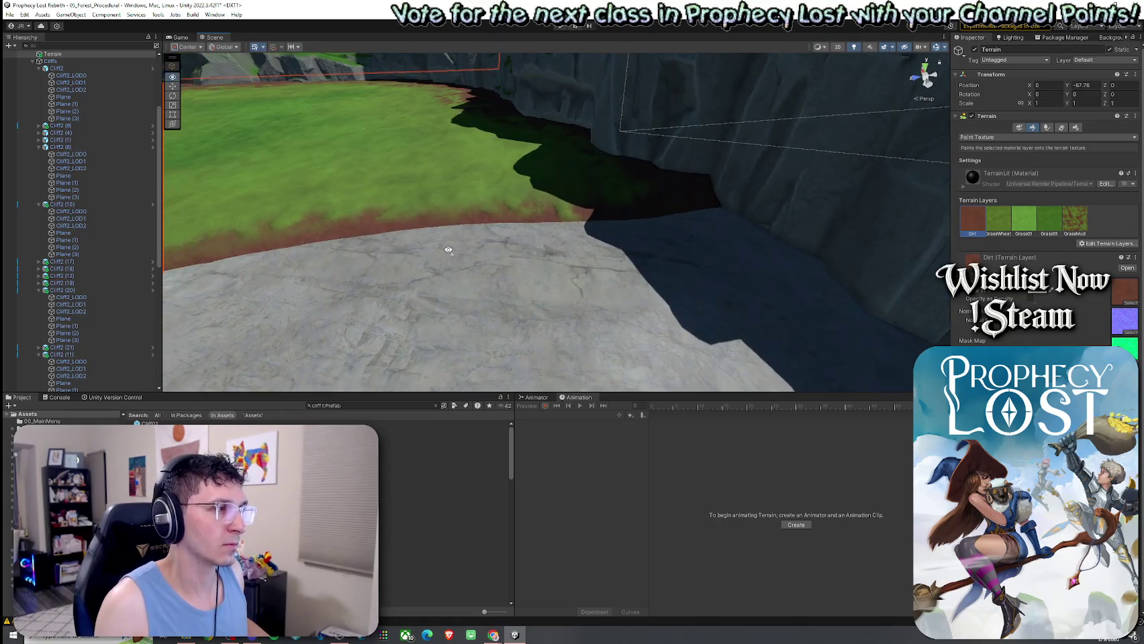
{"action": "scroll", "coordinate": [436, 248], "scroll_direction": "down", "scroll_amount": 3}
{"action": "scroll", "coordinate": [644, 343], "scroll_direction": "up", "scroll_amount": 3}
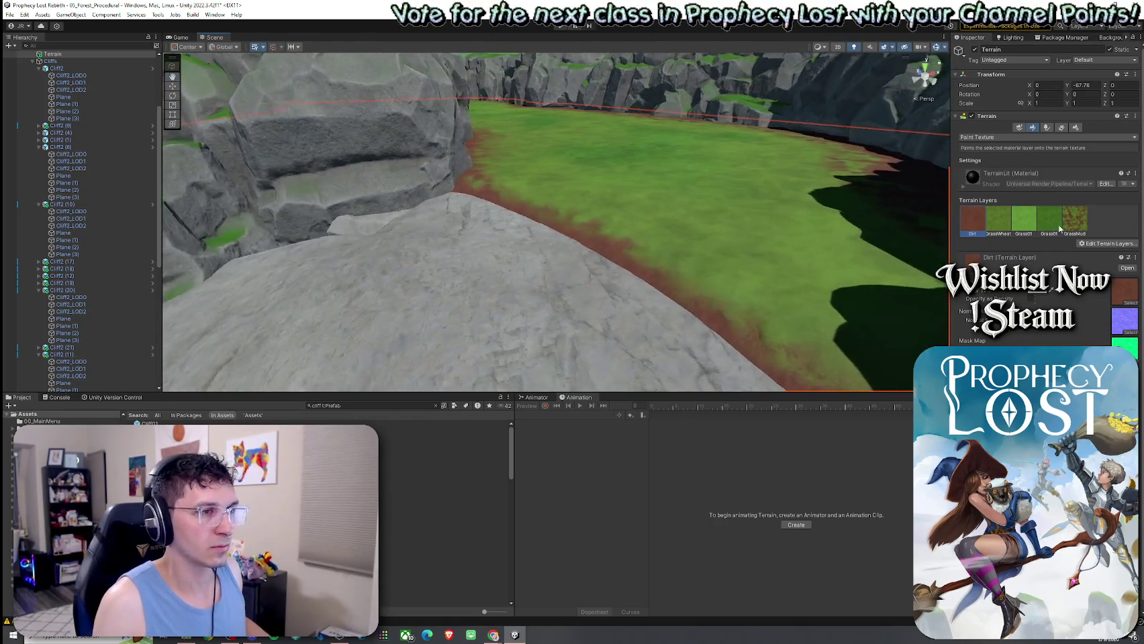
{"action": "mouse_move", "coordinate": [528, 203]}
{"action": "left_mouse_down"}
{"action": "mouse_move", "coordinate": [684, 304]}
{"action": "mouse_move", "coordinate": [616, 304]}
{"action": "mouse_move", "coordinate": [833, 366]}
{"action": "mouse_move", "coordinate": [544, 282]}
{"action": "left_mouse_up"}
{"action": "left_click", "coordinate": [10, 14]}
{"action": "left_click", "coordinate": [30, 53]}
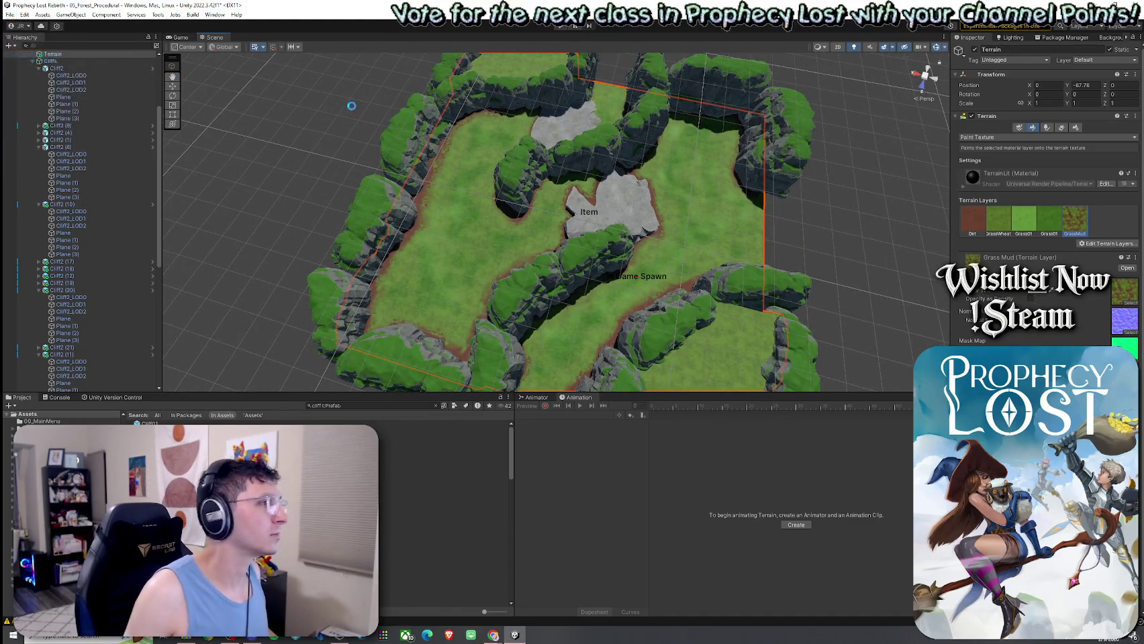
Switch to Paint Trees and begin adding a new tree type
{"action": "left_click", "coordinate": [1034, 137]}
{"action": "left_click", "coordinate": [1050, 127]}
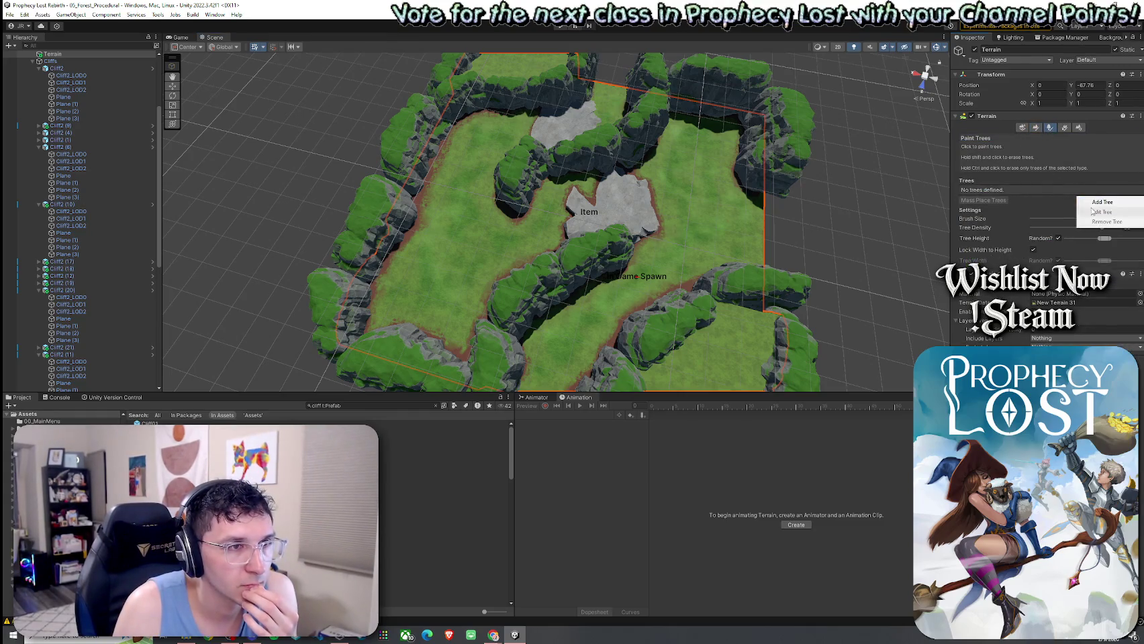
{"action": "left_click", "coordinate": [1095, 202]}
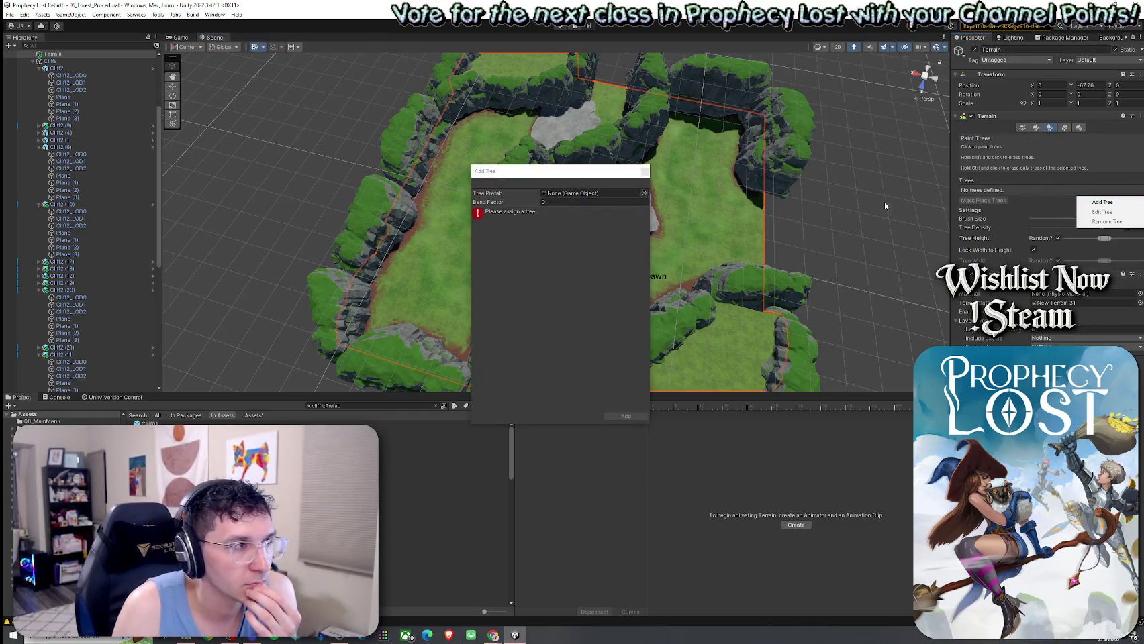
{"action": "left_click", "coordinate": [644, 193]}
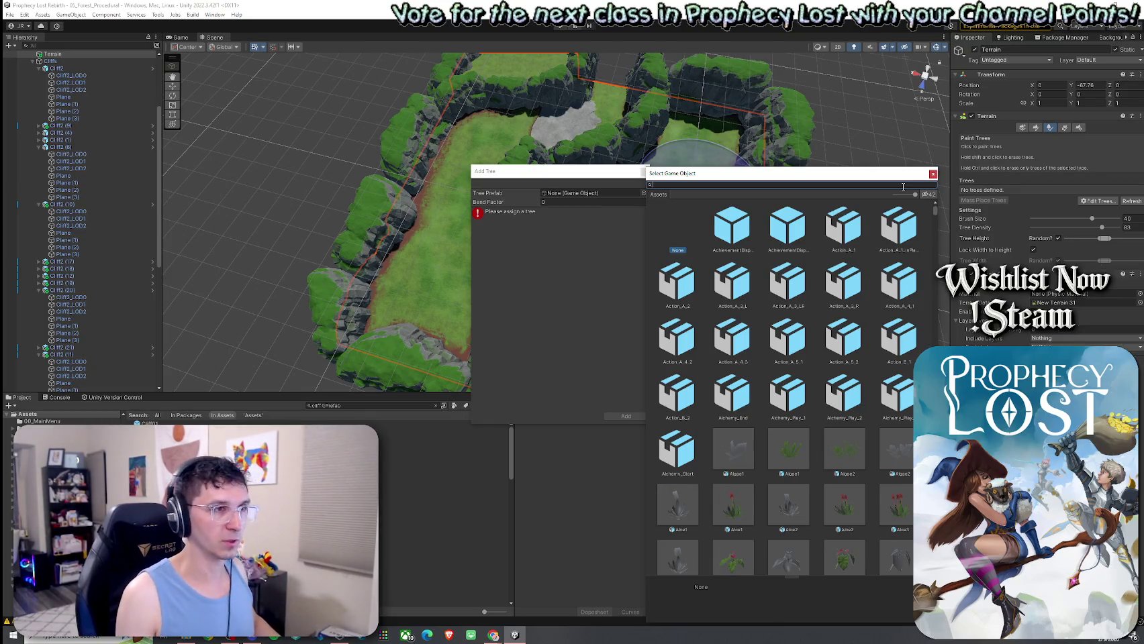
{"action": "left_click", "coordinate": [938, 180]}
Add TGV_Beech_Tree_04A as the terrain's tree prefab
{"action": "left_click", "coordinate": [644, 193]}
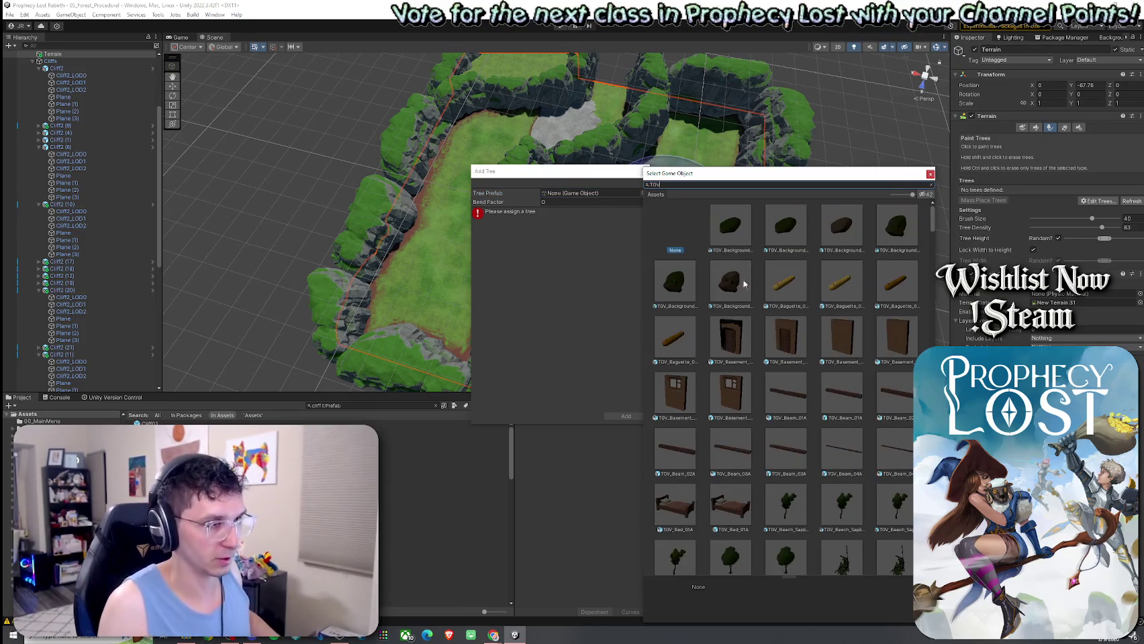
{"action": "scroll", "coordinate": [785, 279], "scroll_direction": "down", "scroll_amount": 1}
{"action": "scroll", "coordinate": [863, 303], "scroll_direction": "down", "scroll_amount": 3}
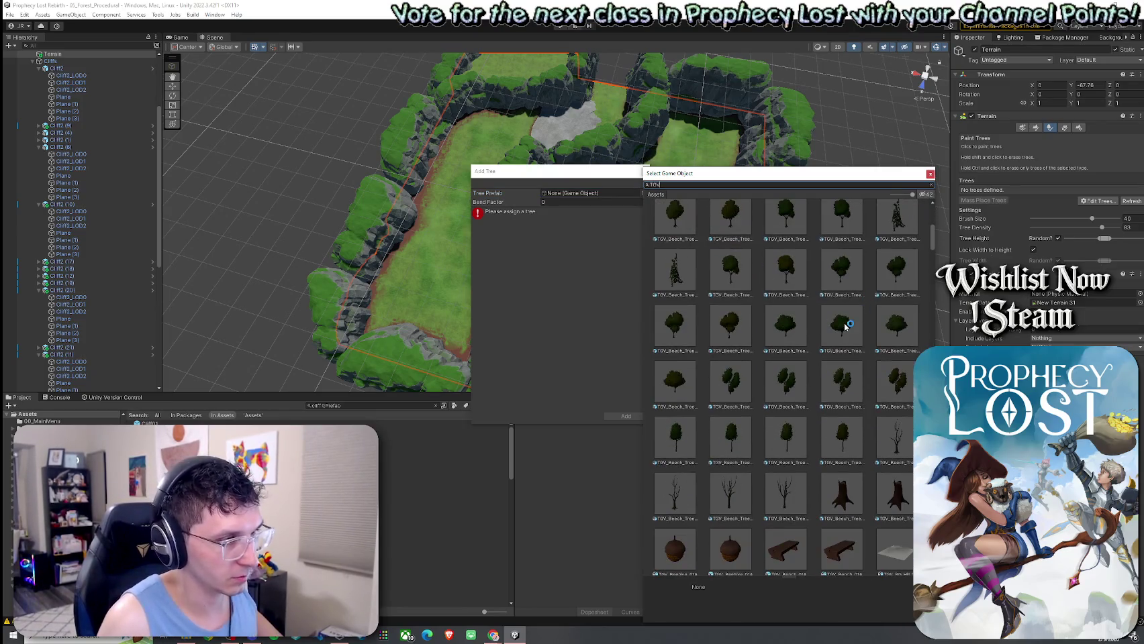
{"action": "left_click", "coordinate": [786, 329]}
{"action": "double_click", "coordinate": [786, 329]}
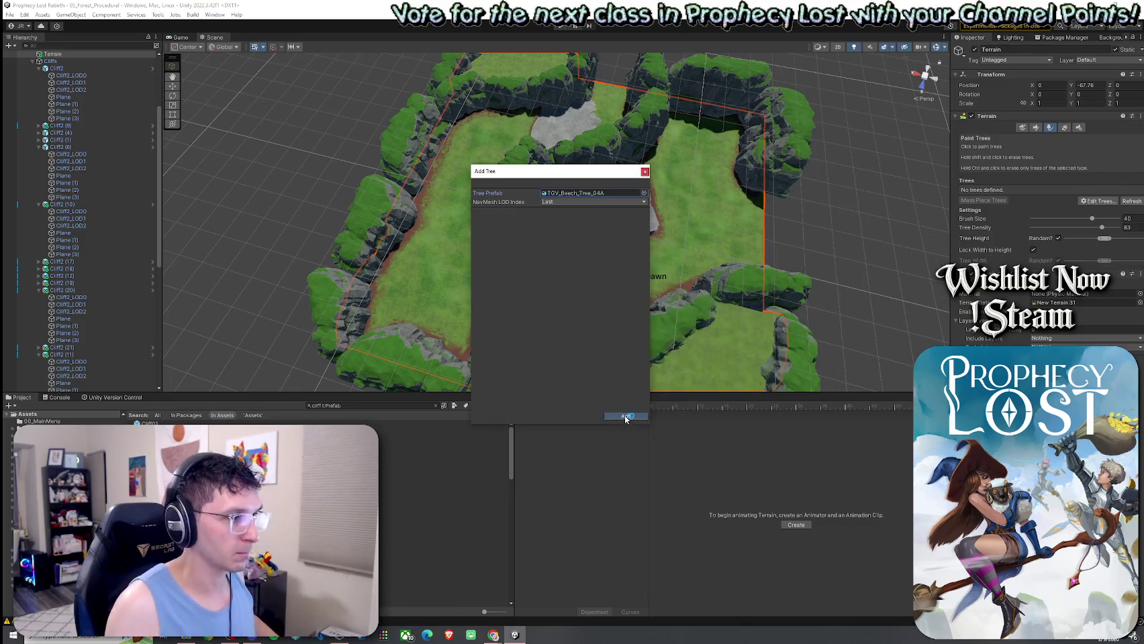
{"action": "left_click", "coordinate": [626, 416]}
Paint a cluster of beech trees onto the terrain
{"action": "left_click", "coordinate": [694, 224]}
{"action": "scroll", "coordinate": [693, 224], "scroll_direction": "up", "scroll_amount": 5}
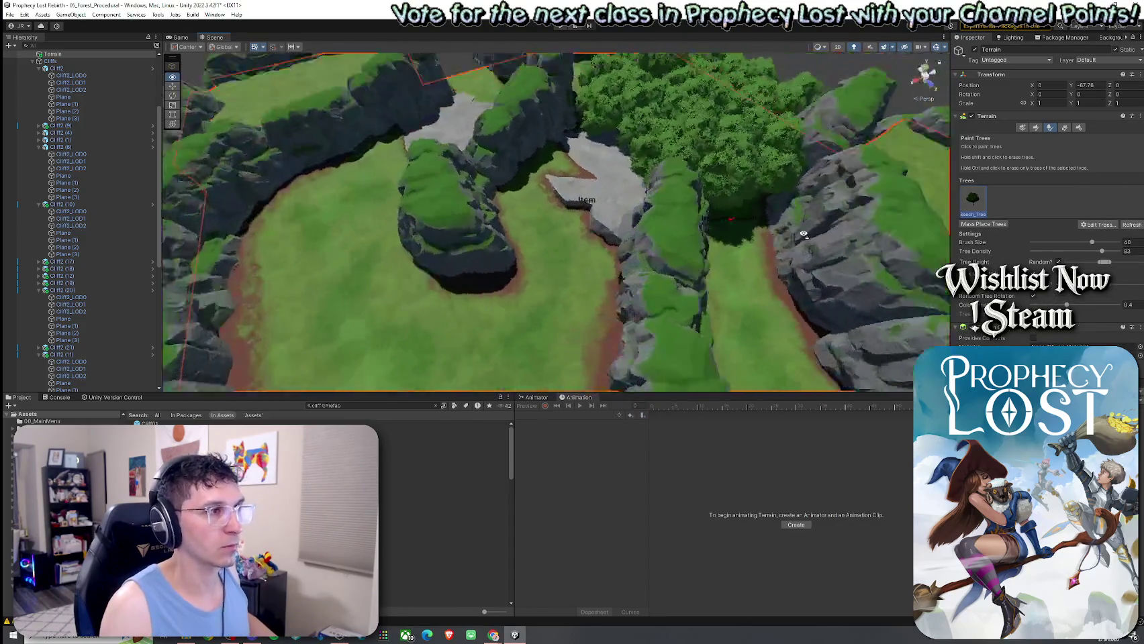
{"action": "mouse_move", "coordinate": [883, 169]}
{"action": "left_mouse_down"}
{"action": "mouse_move", "coordinate": [860, 150]}
{"action": "mouse_move", "coordinate": [723, 115]}
{"action": "mouse_move", "coordinate": [719, 147]}
{"action": "left_mouse_up"}
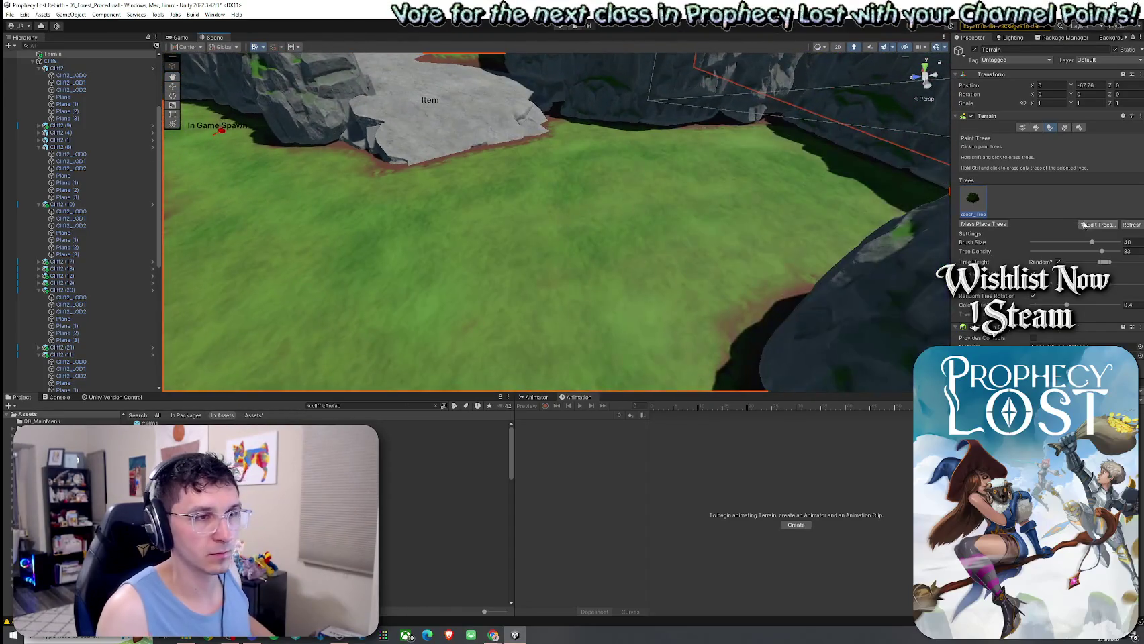
Add TGV_Beech_Tree_01A as a second tree type, searching 'eech' in the picker
{"action": "left_click", "coordinate": [1097, 224]}
{"action": "left_click", "coordinate": [1092, 226]}
{"action": "left_click", "coordinate": [643, 193]}
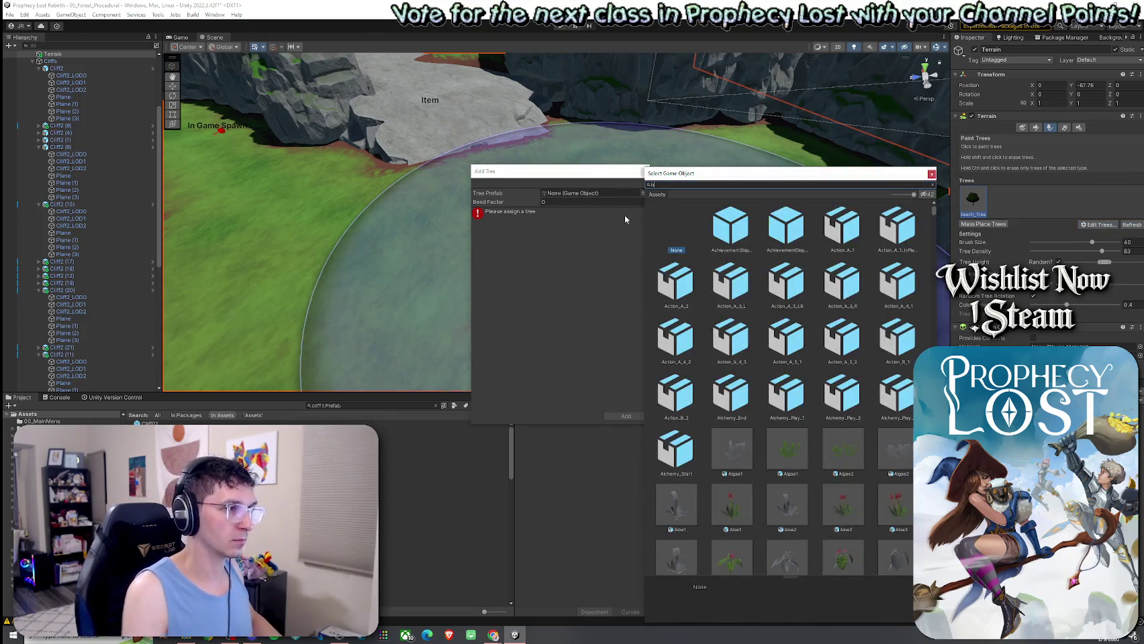
{"action": "type", "text": "eech"}
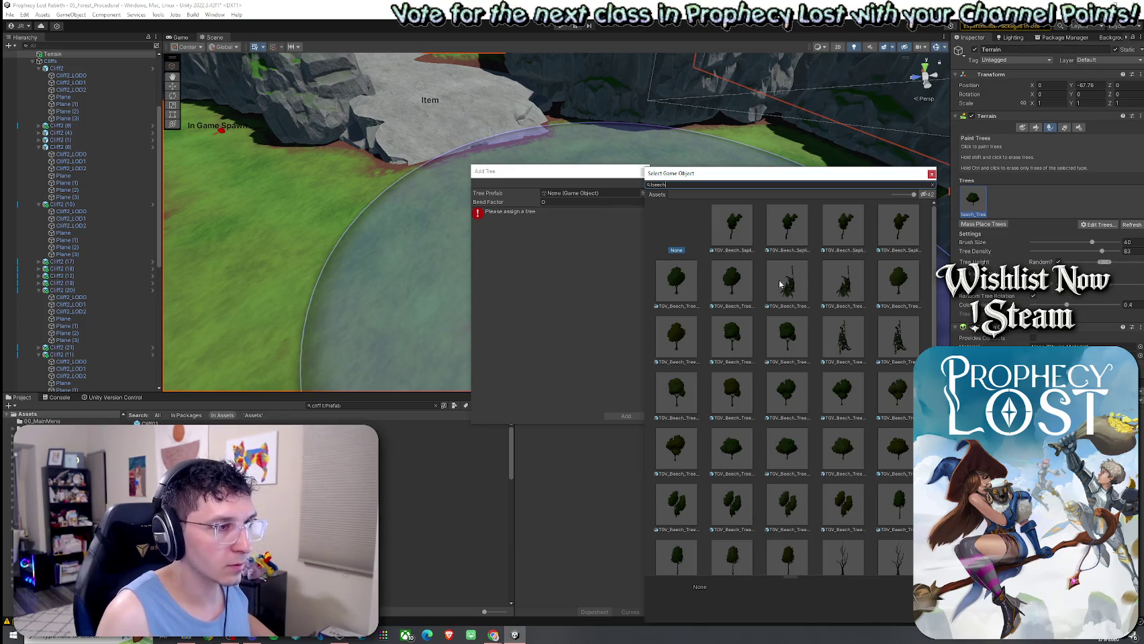
{"action": "left_click", "coordinate": [686, 294]}
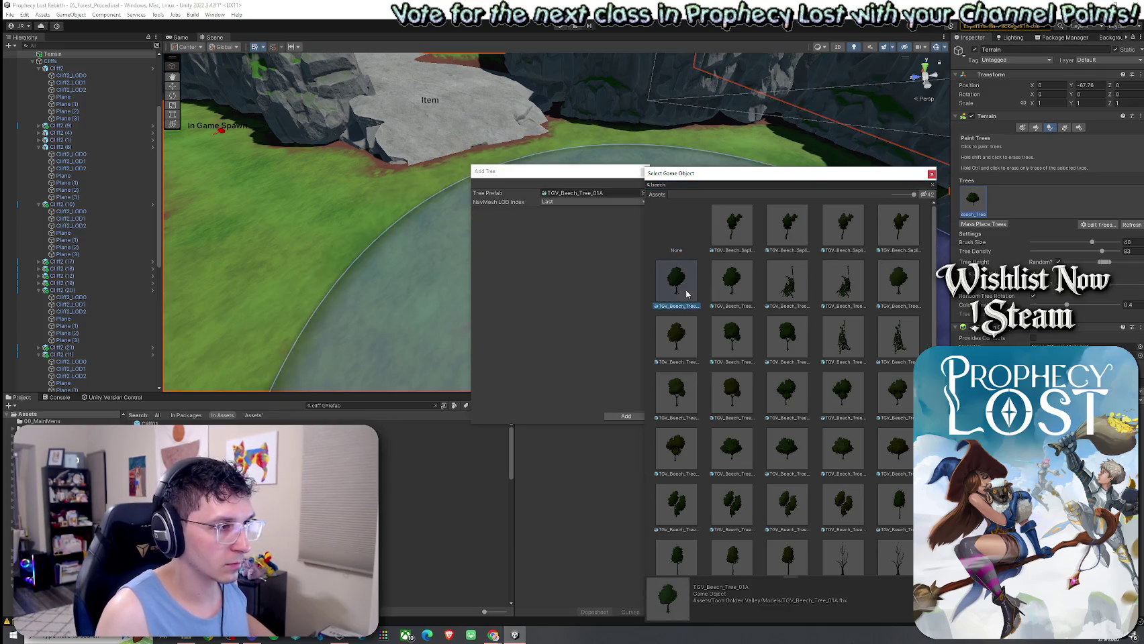
{"action": "left_click", "coordinate": [723, 296]}
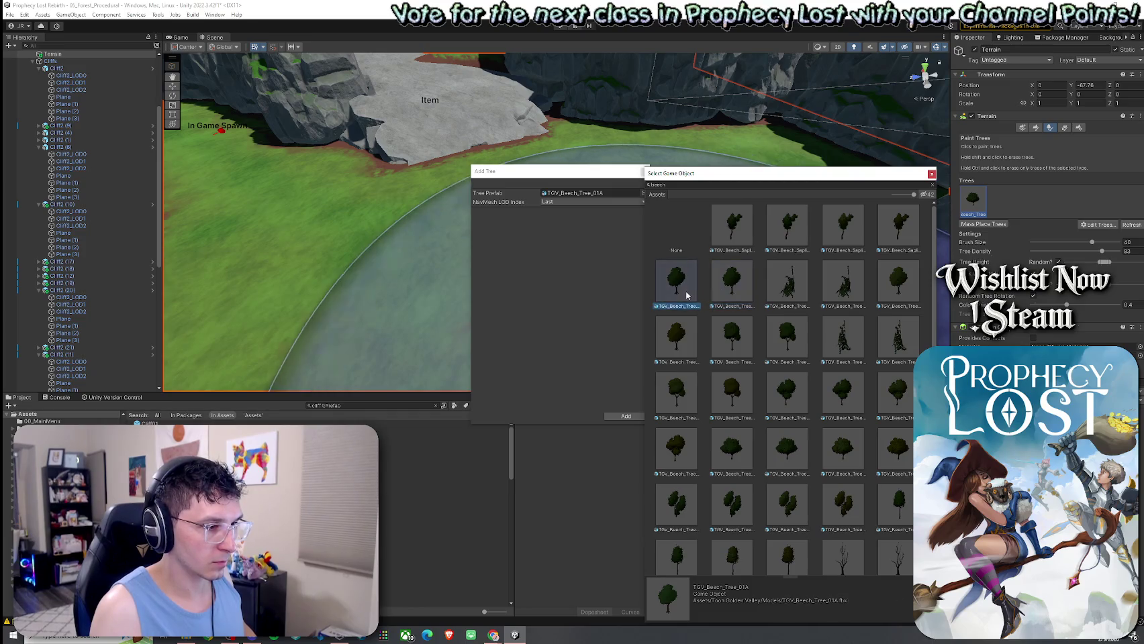
{"action": "double_click", "coordinate": [725, 291]}
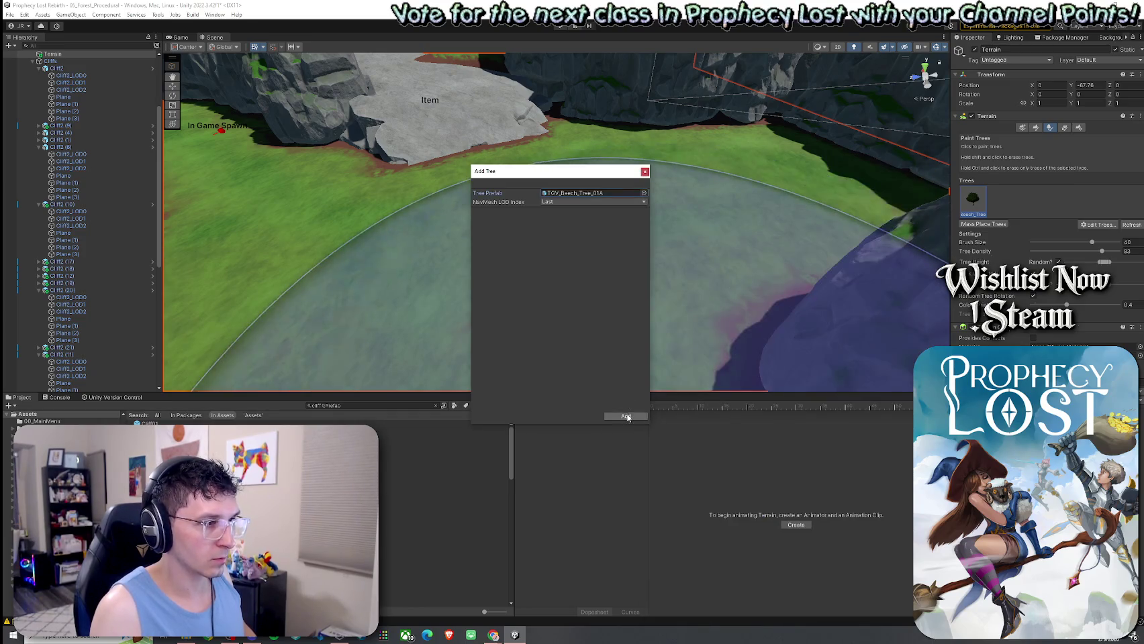
{"action": "left_click", "coordinate": [626, 416]}
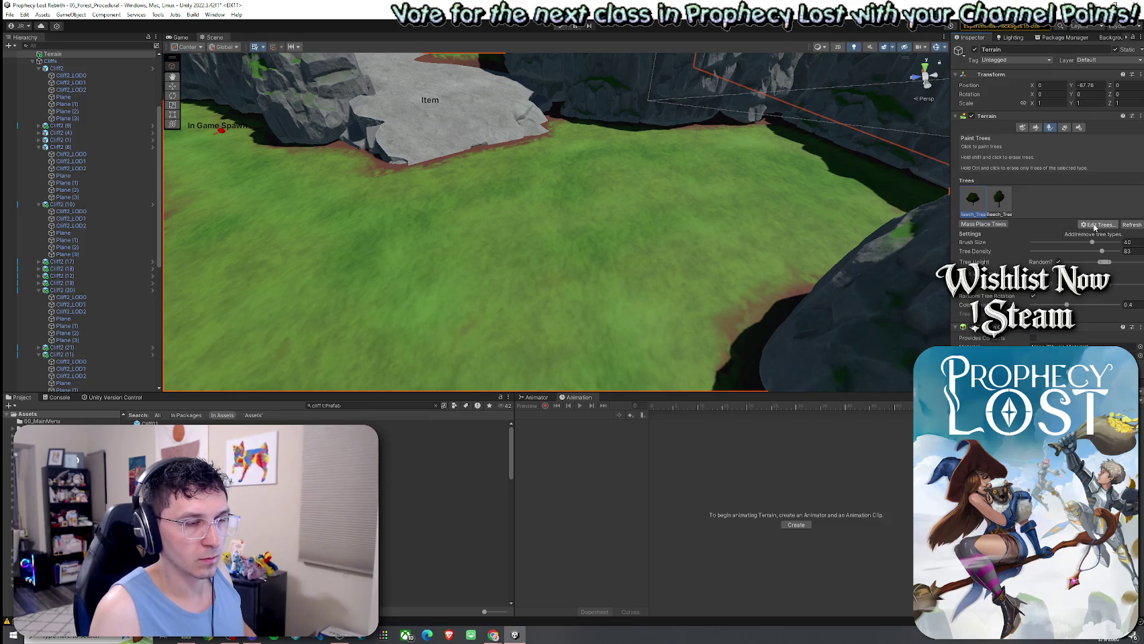
Paint a large beech tree onto the grassy clearing beside the plateau
{"action": "left_click", "coordinate": [660, 231]}
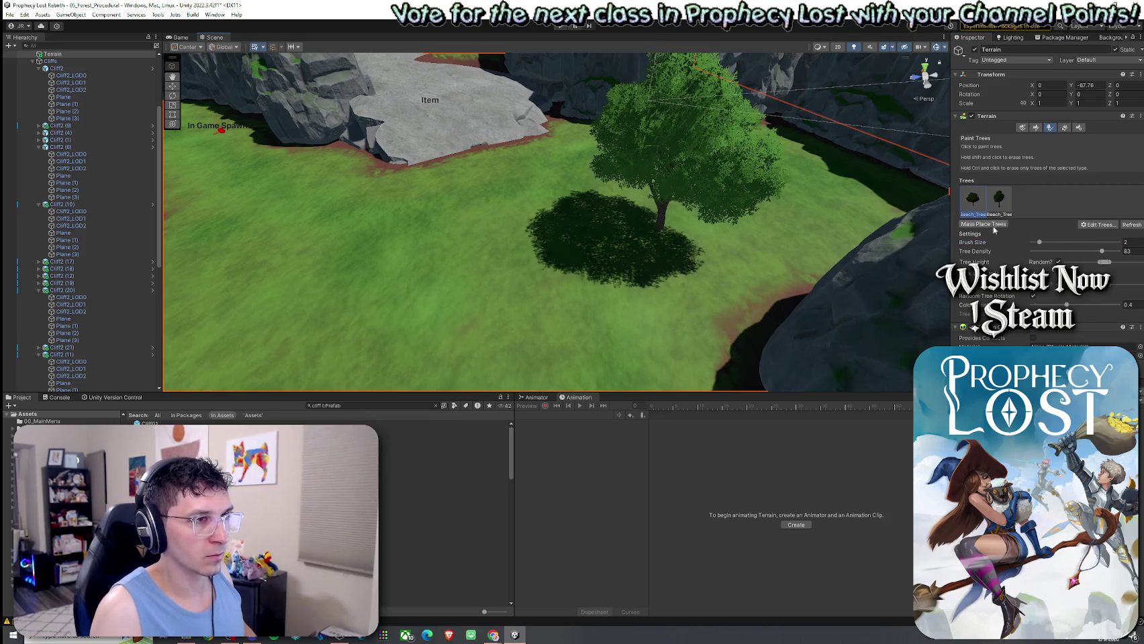
{"action": "scroll", "coordinate": [586, 277], "scroll_direction": "down", "scroll_amount": 3}
{"action": "mouse_move", "coordinate": [575, 320]}
{"action": "left_mouse_down"}
{"action": "mouse_move", "coordinate": [528, 321]}
{"action": "mouse_move", "coordinate": [493, 343]}
{"action": "mouse_move", "coordinate": [578, 358]}
{"action": "mouse_move", "coordinate": [640, 229]}
{"action": "mouse_move", "coordinate": [623, 306]}
{"action": "mouse_move", "coordinate": [488, 314]}
{"action": "mouse_move", "coordinate": [712, 276]}
{"action": "mouse_move", "coordinate": [806, 298]}
{"action": "mouse_move", "coordinate": [503, 324]}
{"action": "mouse_move", "coordinate": [517, 248]}
{"action": "mouse_move", "coordinate": [537, 221]}
{"action": "mouse_move", "coordinate": [571, 229]}
{"action": "left_mouse_up"}
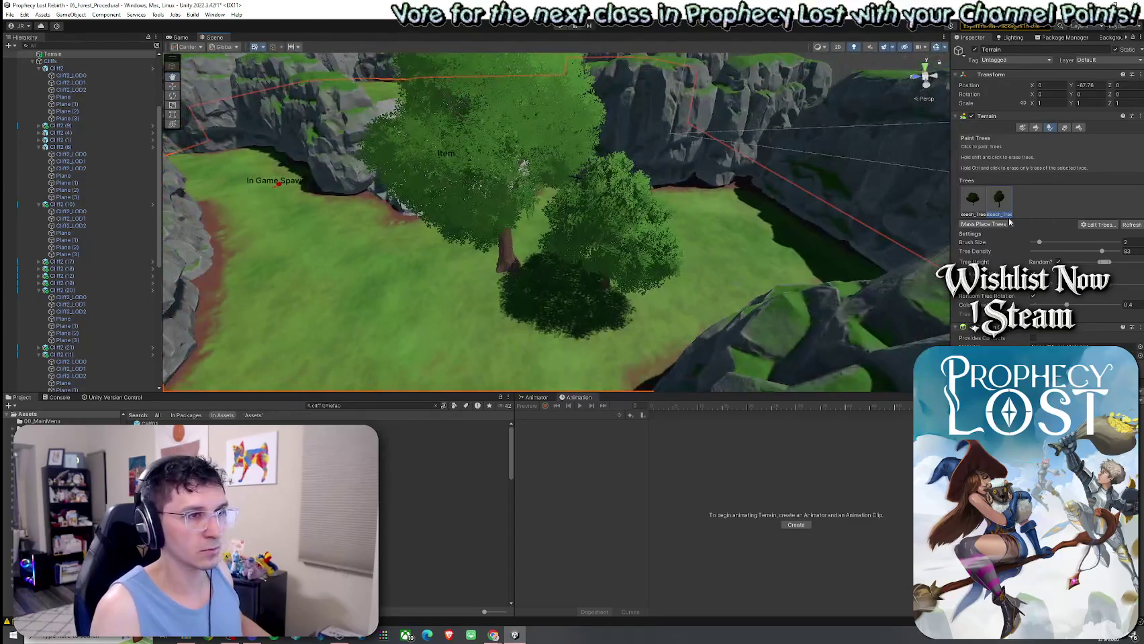
Set the second tree type's prefab back to TGV_Beech_Tree_01A after previewing the ivy variant
{"action": "left_click", "coordinate": [1097, 226]}
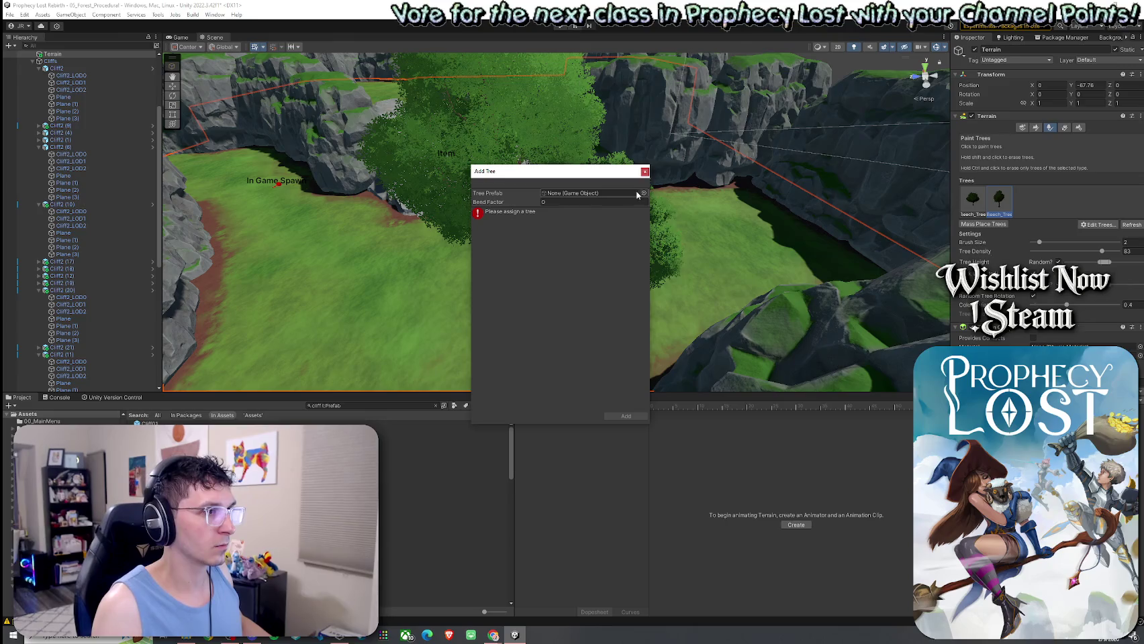
{"action": "left_click", "coordinate": [643, 193]}
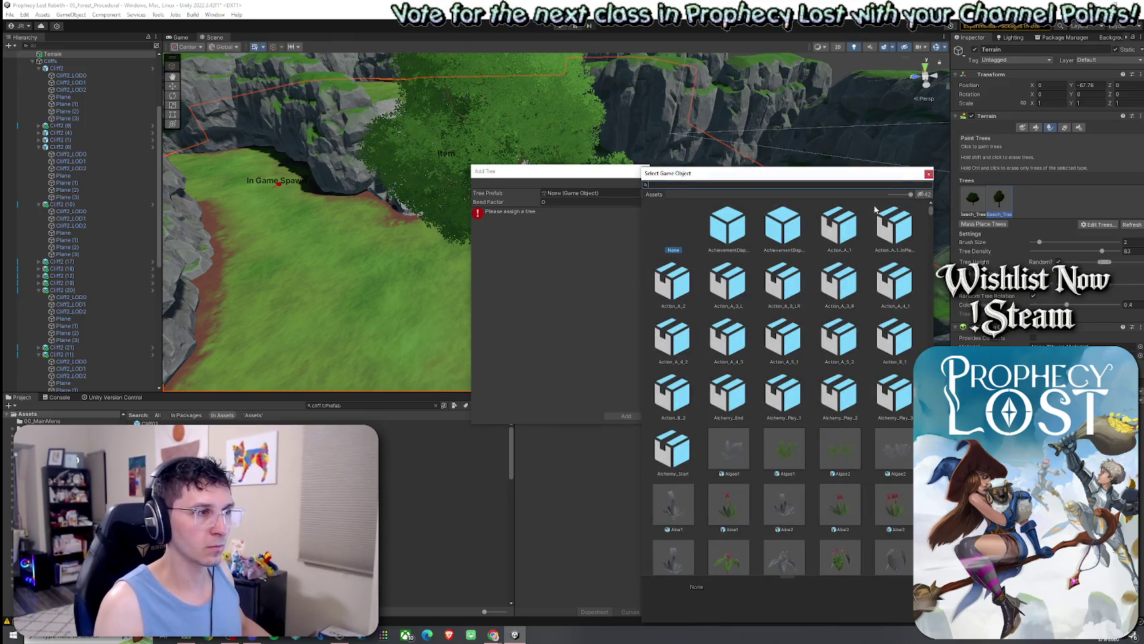
{"action": "left_click", "coordinate": [928, 175]}
{"action": "left_click", "coordinate": [646, 172]}
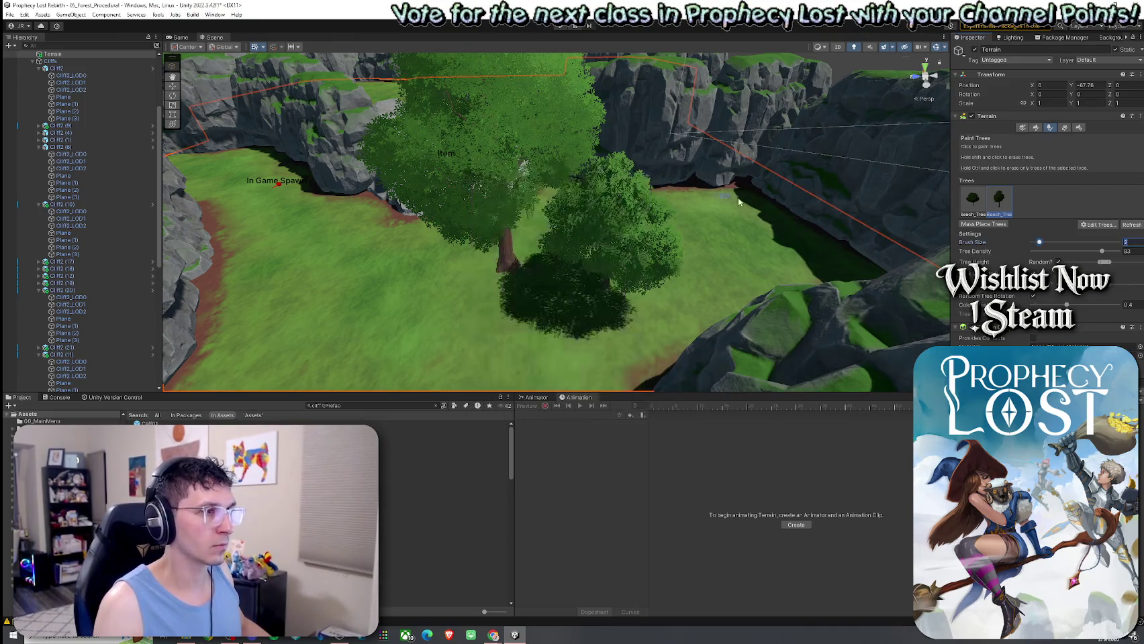
{"action": "double_click", "coordinate": [1001, 206]}
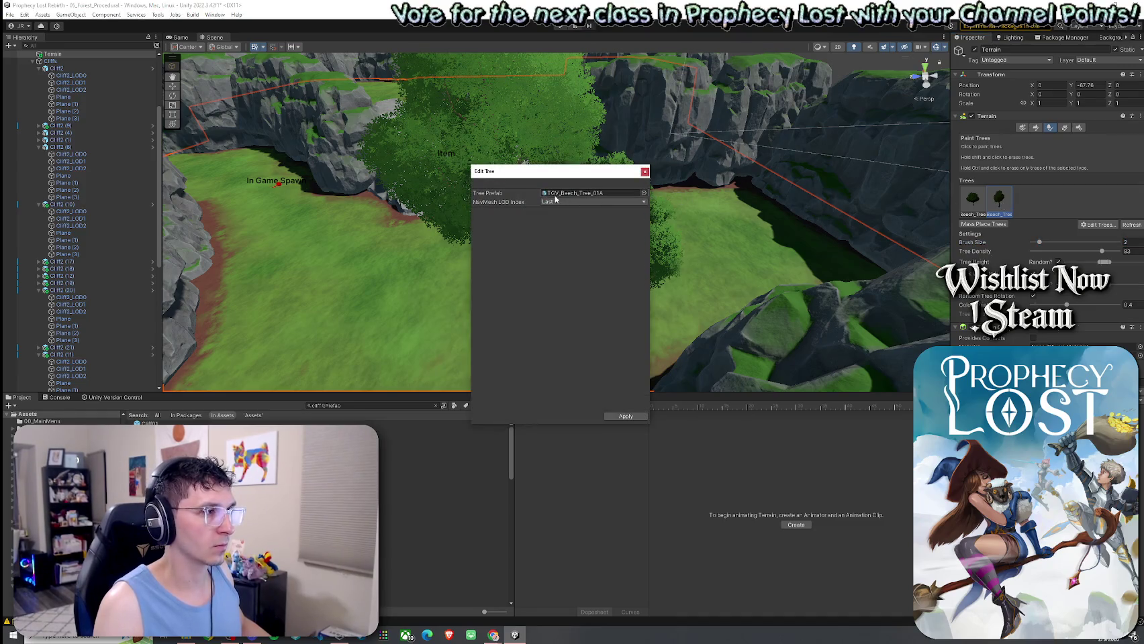
{"action": "left_click", "coordinate": [556, 194]}
{"action": "left_click", "coordinate": [643, 193]}
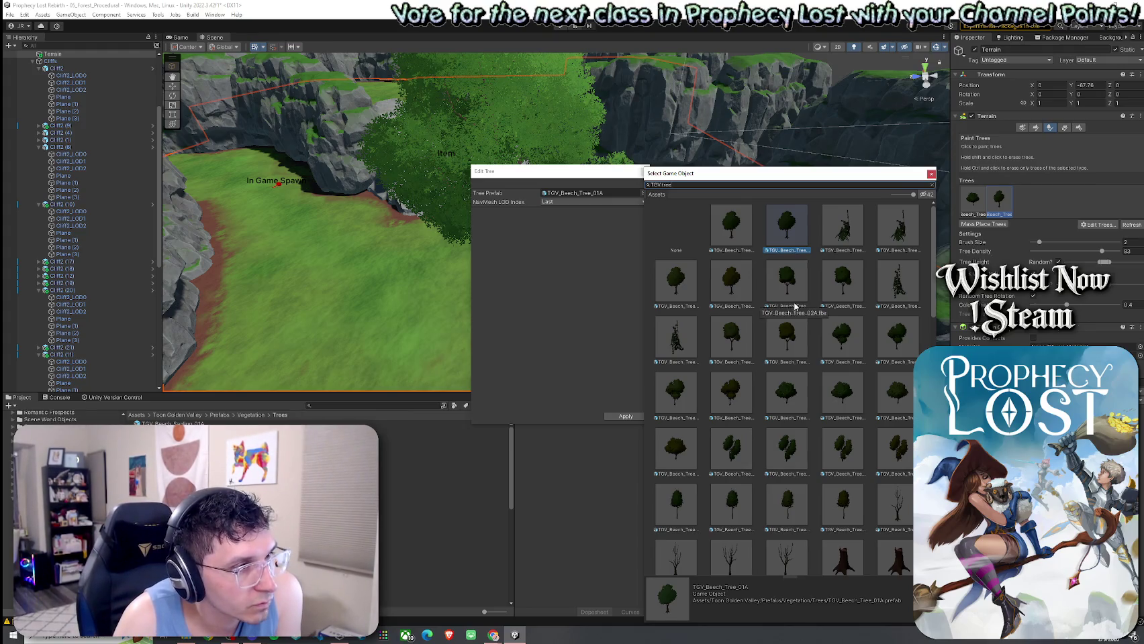
{"action": "left_click", "coordinate": [844, 241]}
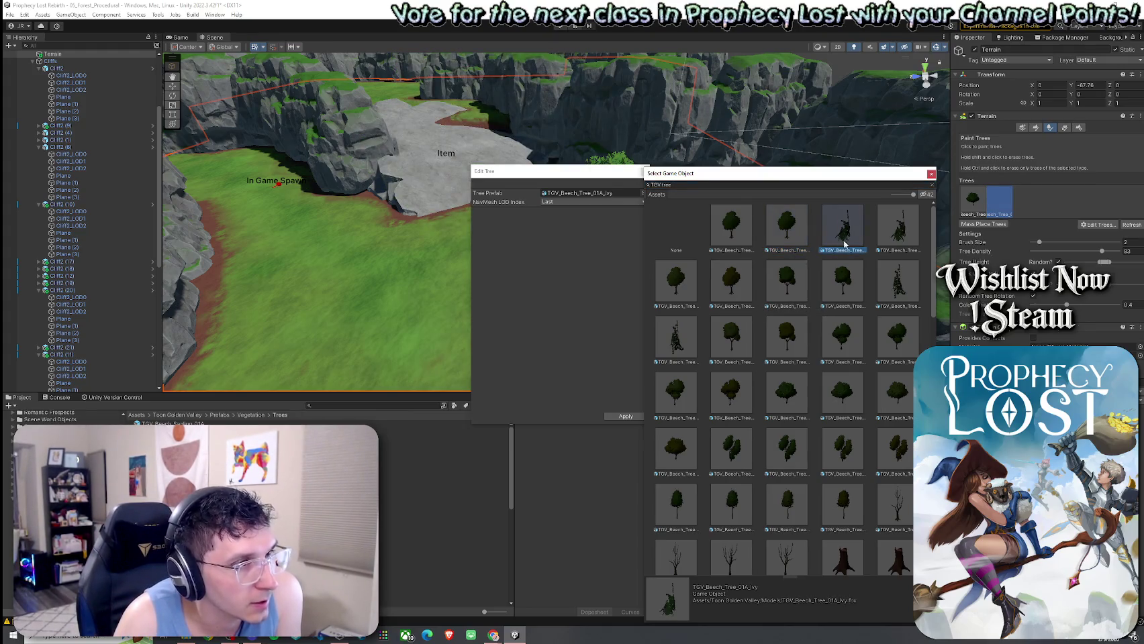
{"action": "left_click", "coordinate": [745, 238]}
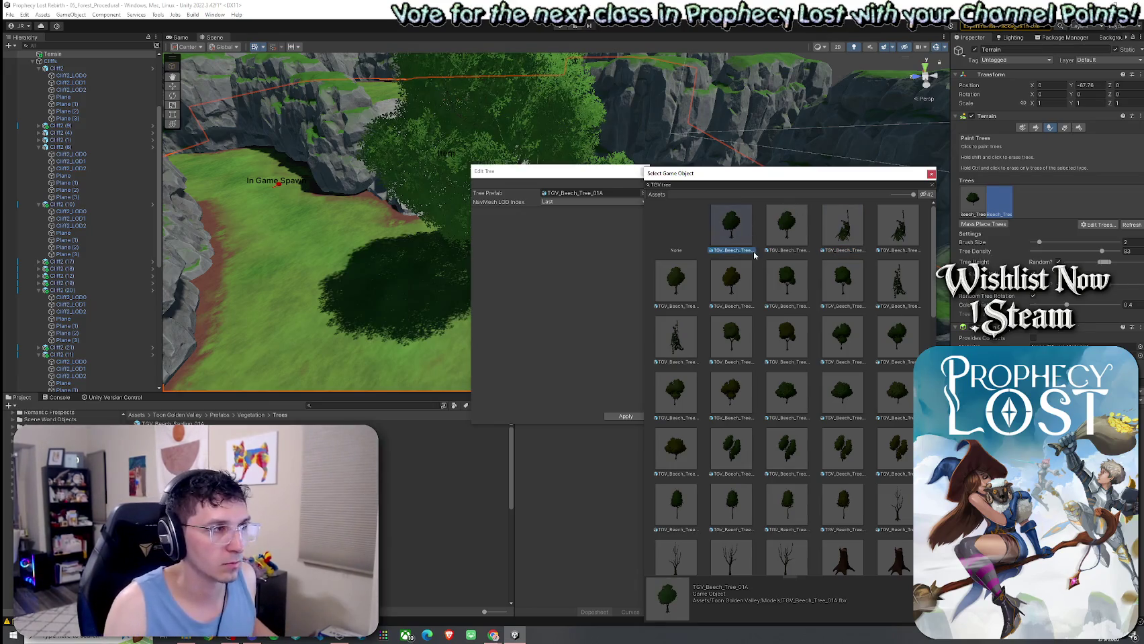
{"action": "double_click", "coordinate": [742, 242]}
{"action": "left_click", "coordinate": [645, 172]}
Add TGV_Beech_Tree_02A as a third tree type and paint one beside the first beech
{"action": "left_click", "coordinate": [1098, 225]}
{"action": "left_click", "coordinate": [1101, 227]}
{"action": "left_click", "coordinate": [644, 194]}
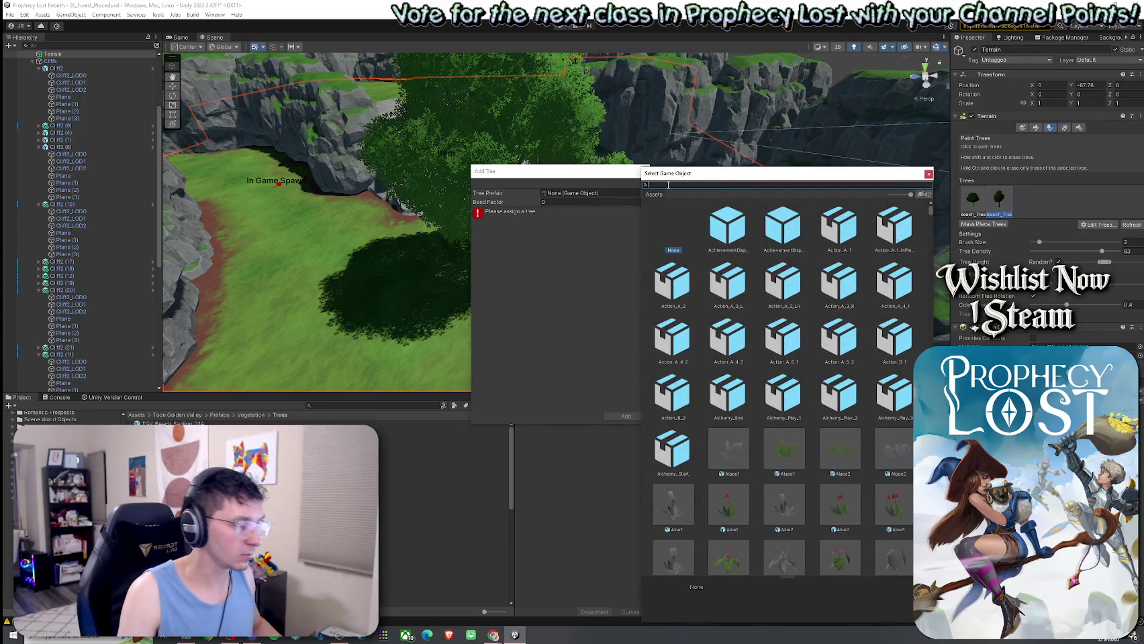
{"action": "type", "text": "TG"}
{"action": "type", "text": "C"}
{"action": "type", "text": "ree"}
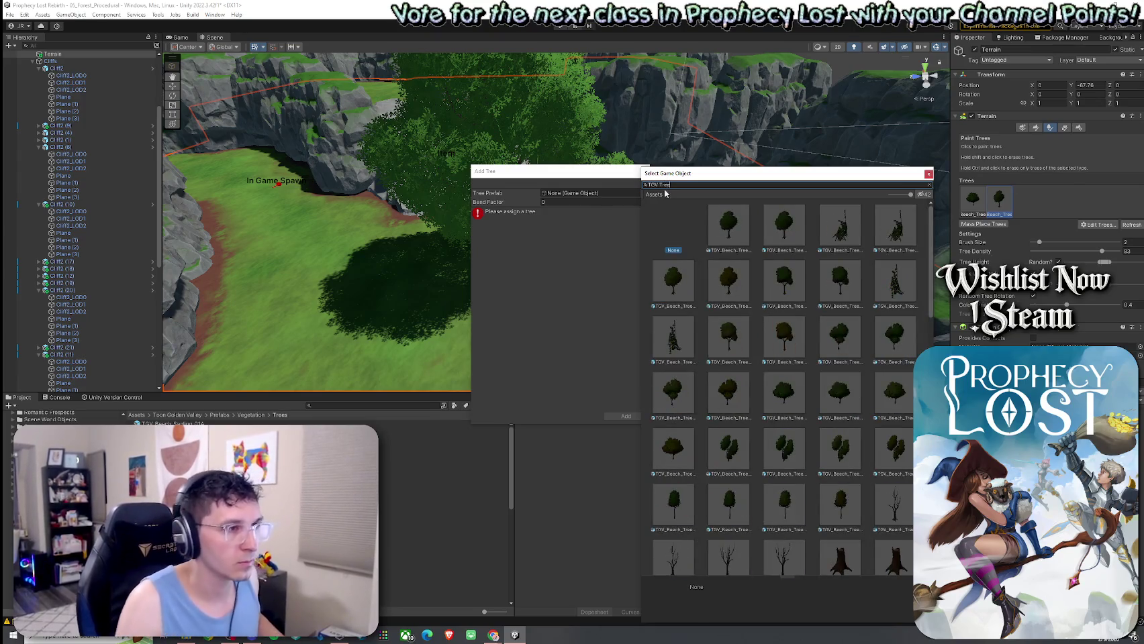
{"action": "left_click", "coordinate": [785, 232]}
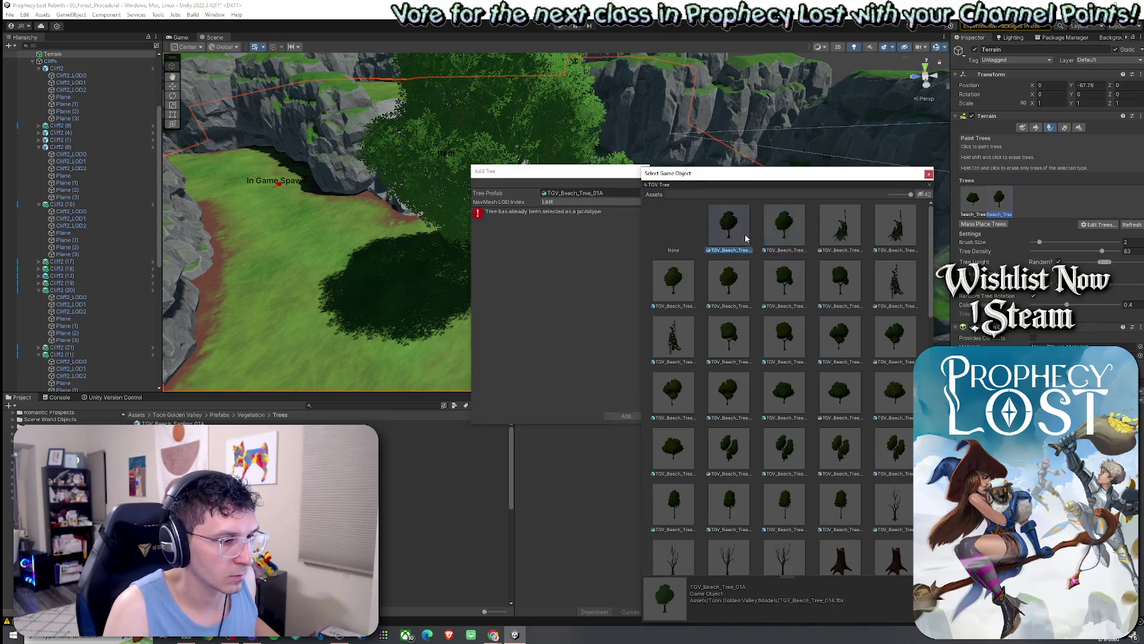
{"action": "left_click", "coordinate": [692, 285]}
{"action": "left_click", "coordinate": [737, 285]}
{"action": "left_click", "coordinate": [781, 287]}
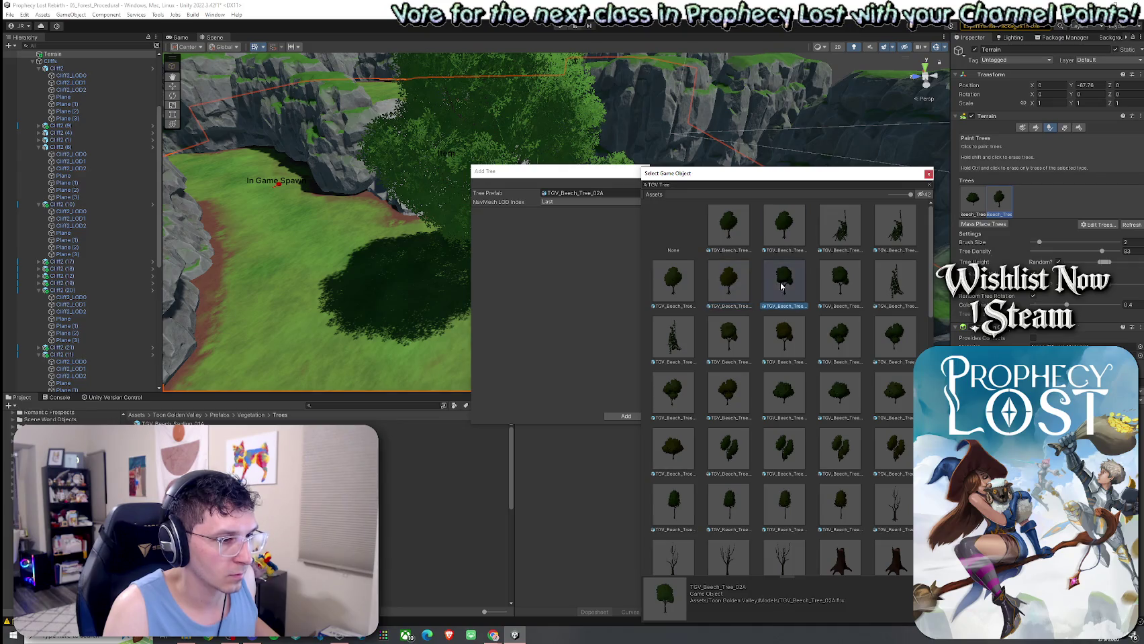
{"action": "left_click", "coordinate": [837, 289]}
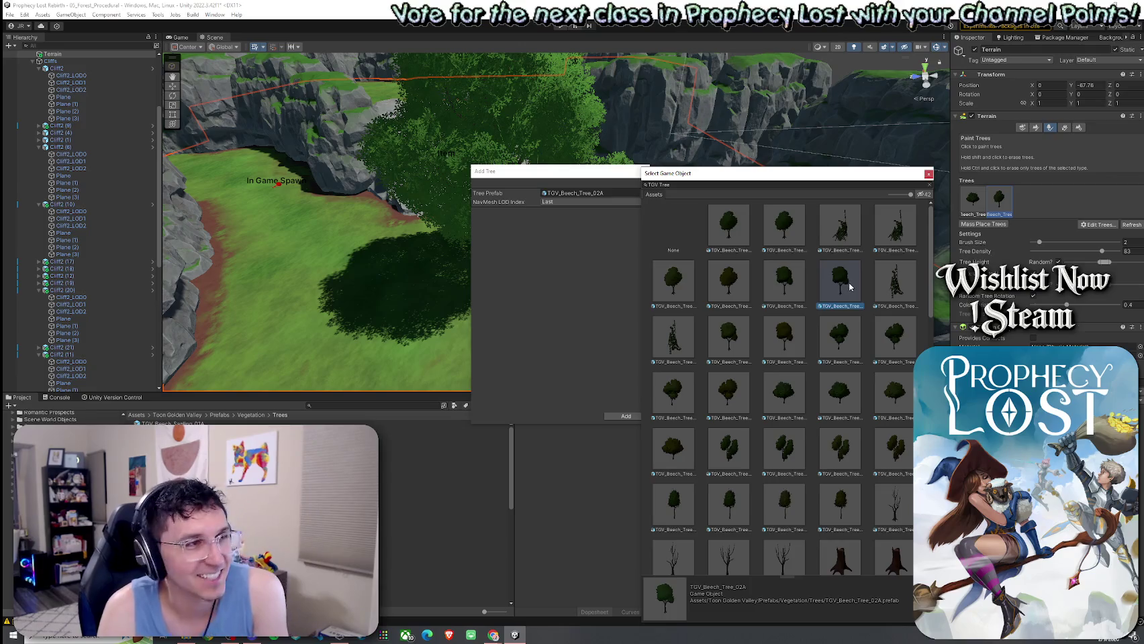
{"action": "double_click", "coordinate": [782, 287]}
{"action": "left_click", "coordinate": [627, 416]}
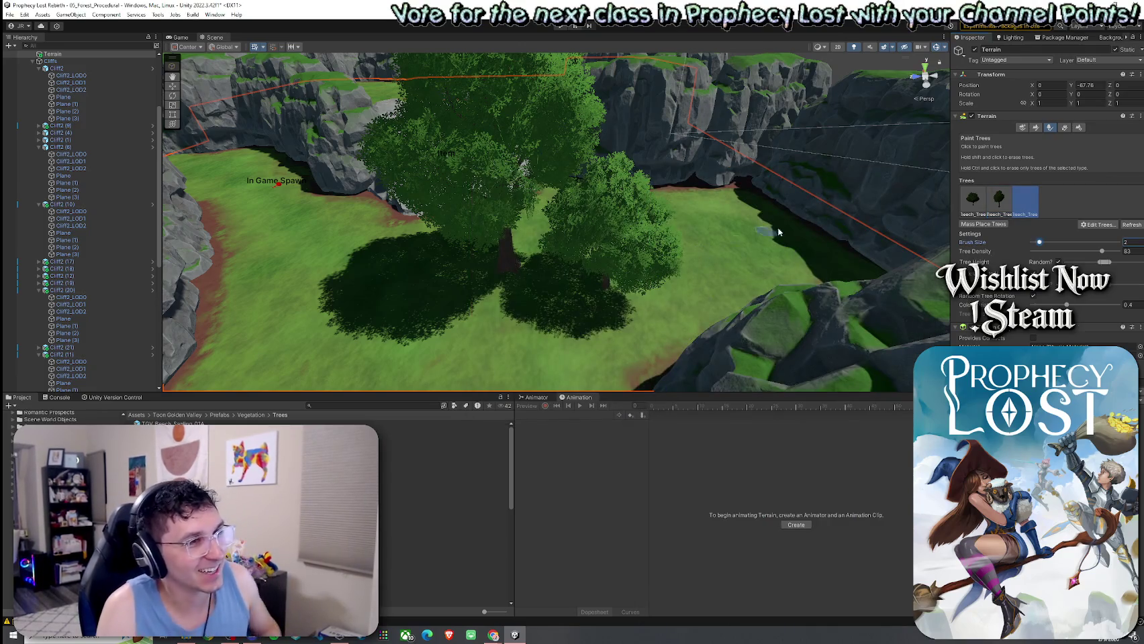
{"action": "left_click", "coordinate": [727, 289]}
Add TGV_Beech_Tree_01C as a fourth tree type and paint one in the clearing
{"action": "mouse_move", "coordinate": [727, 289]}
{"action": "left_mouse_down"}
{"action": "mouse_move", "coordinate": [710, 255]}
{"action": "mouse_move", "coordinate": [626, 306]}
{"action": "mouse_move", "coordinate": [615, 293]}
{"action": "mouse_move", "coordinate": [596, 299]}
{"action": "mouse_move", "coordinate": [608, 267]}
{"action": "mouse_move", "coordinate": [803, 274]}
{"action": "mouse_move", "coordinate": [701, 297]}
{"action": "left_mouse_up"}
{"action": "left_click", "coordinate": [1098, 225]}
{"action": "left_click", "coordinate": [1091, 226]}
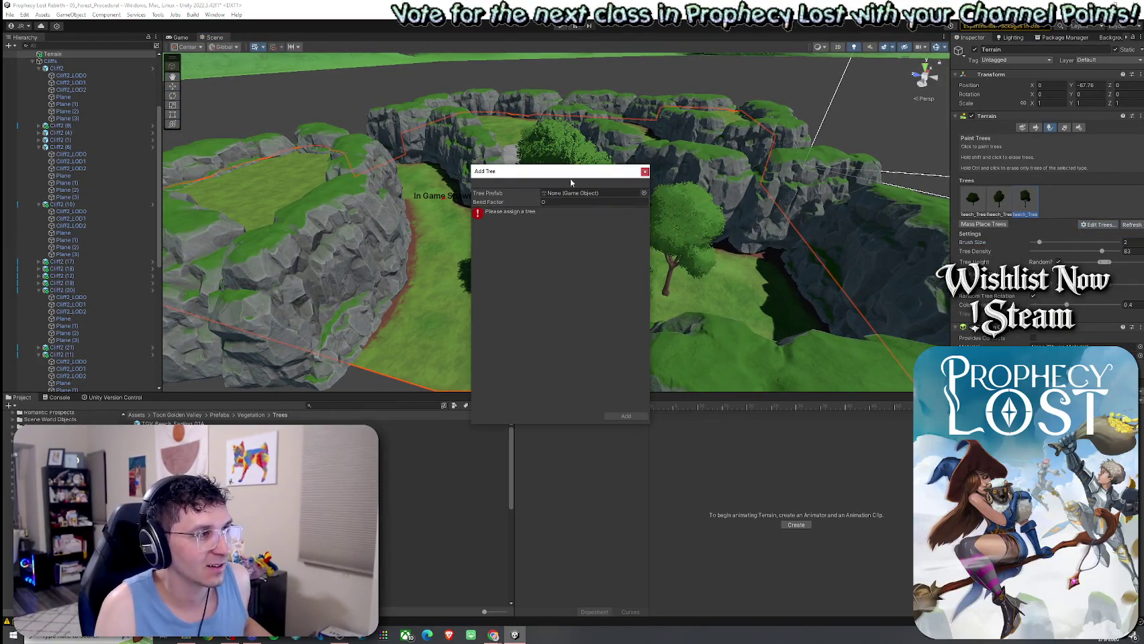
{"action": "left_click", "coordinate": [644, 193]}
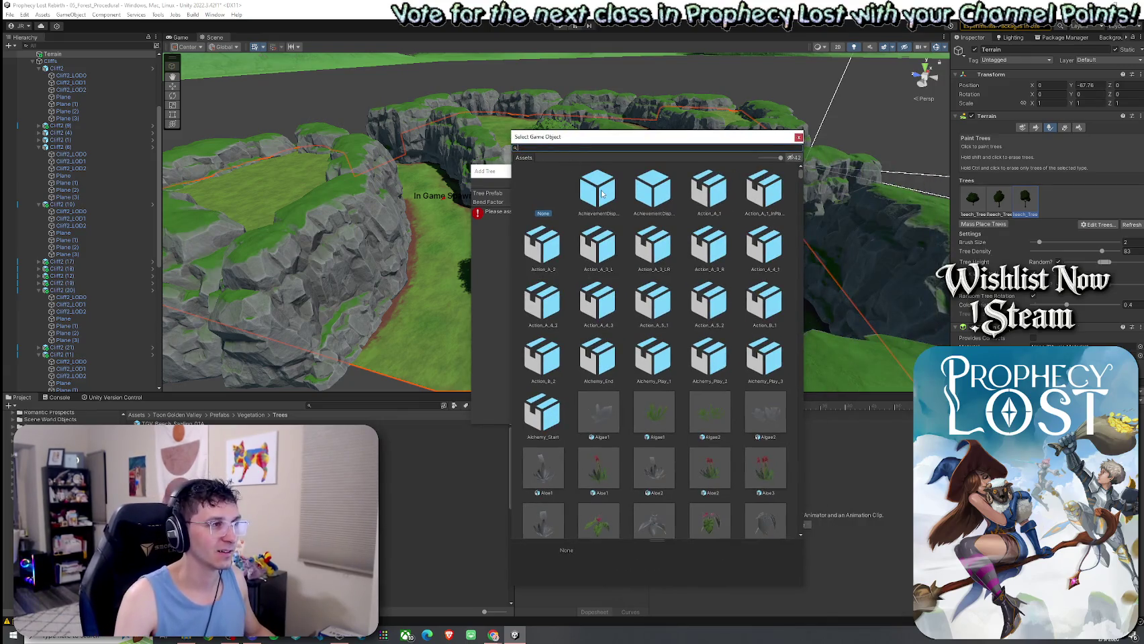
{"action": "type", "text": "TGV tree"}
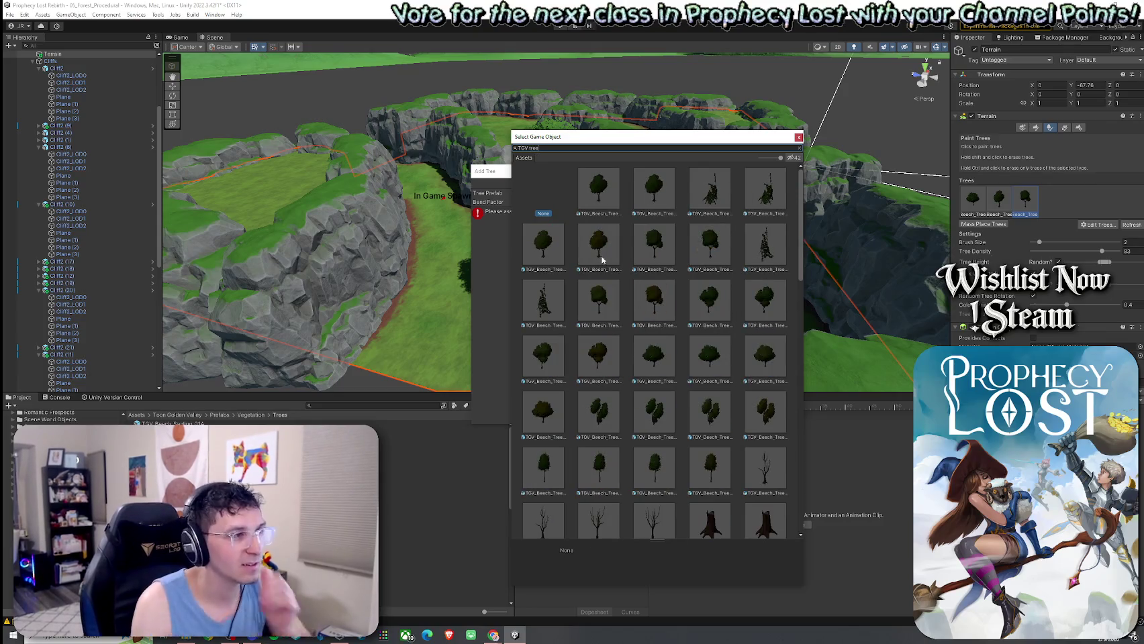
{"action": "left_click", "coordinate": [602, 260]}
{"action": "double_click", "coordinate": [603, 258]}
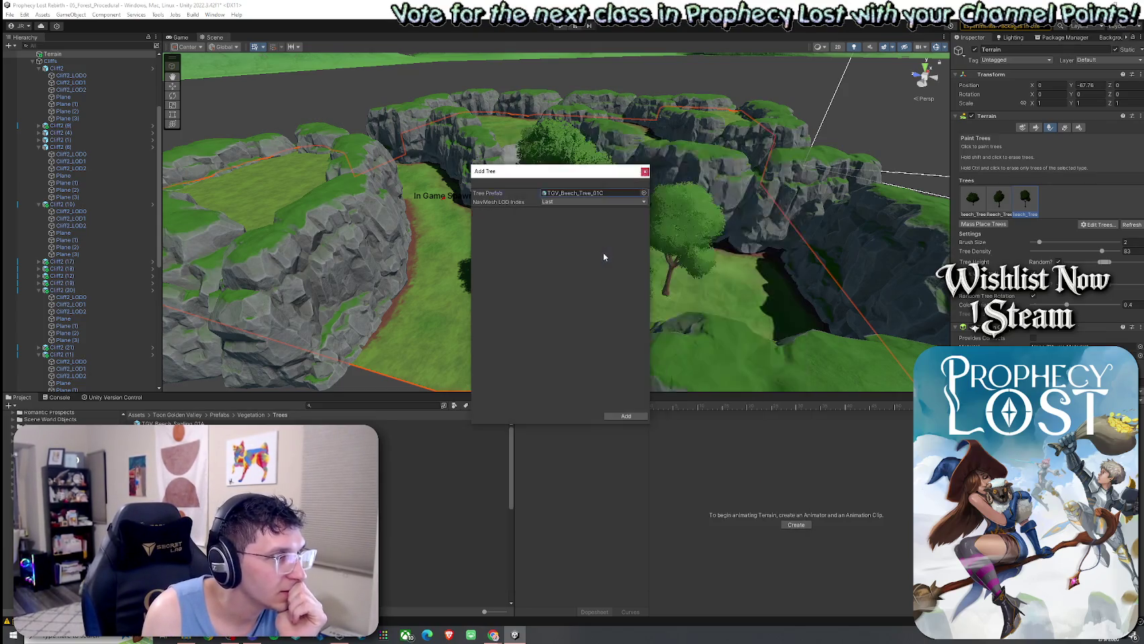
{"action": "left_click", "coordinate": [626, 416]}
{"action": "left_click", "coordinate": [504, 337]}
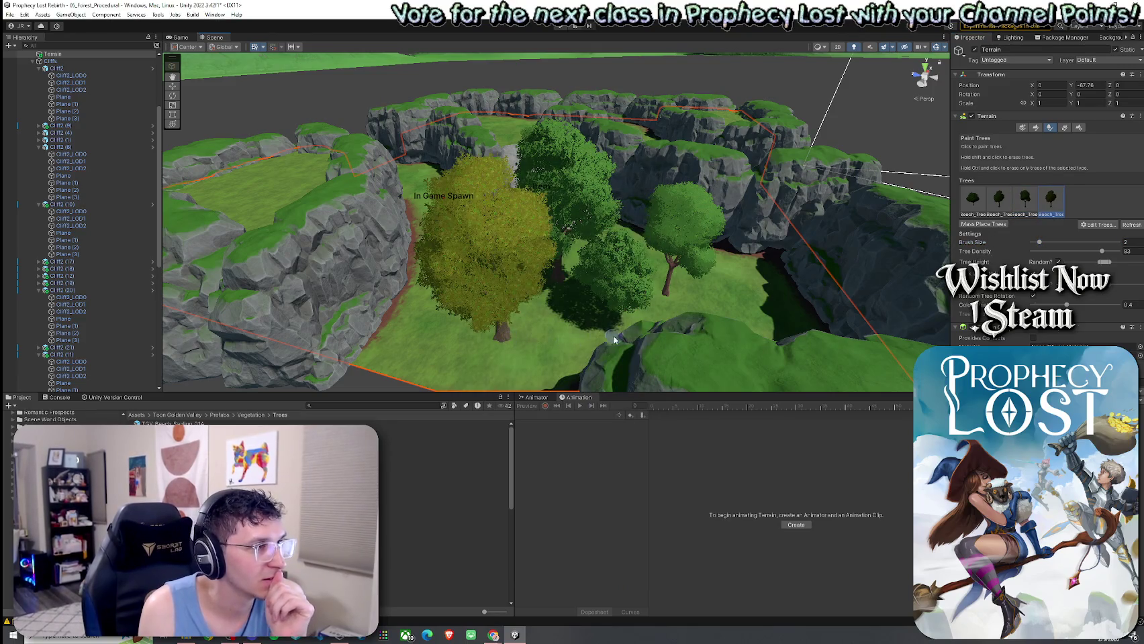
Erase the painted trees from the clearing
{"action": "scroll", "coordinate": [526, 346], "scroll_direction": "up", "scroll_amount": 10}
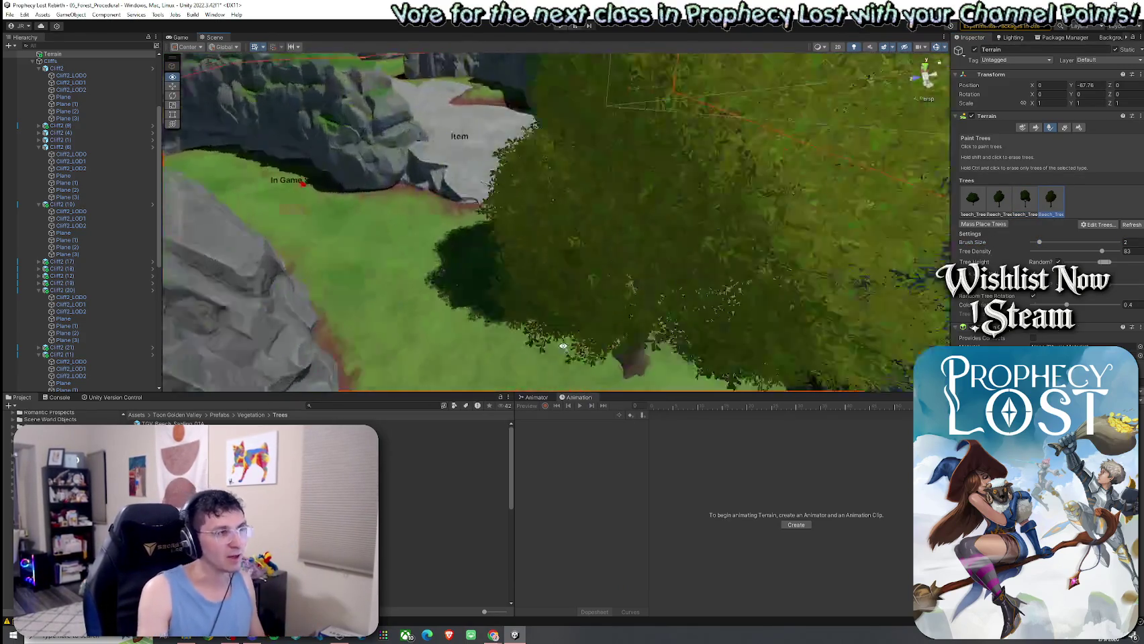
{"action": "scroll", "coordinate": [692, 336], "scroll_direction": "down", "scroll_amount": 10}
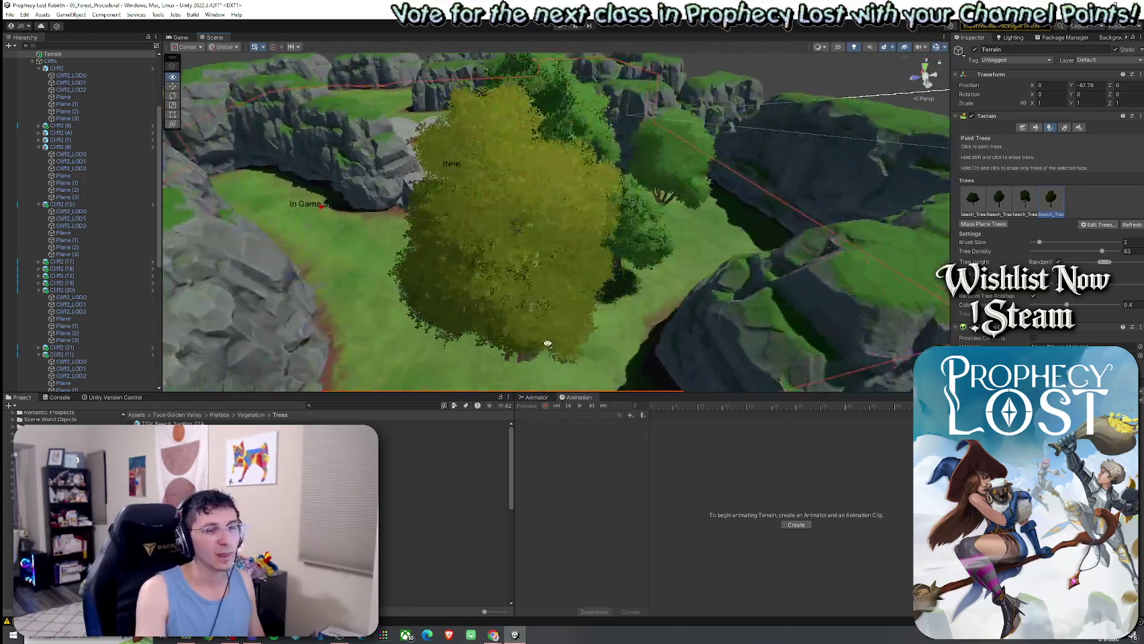
{"action": "scroll", "coordinate": [540, 348], "scroll_direction": "down", "scroll_amount": 5}
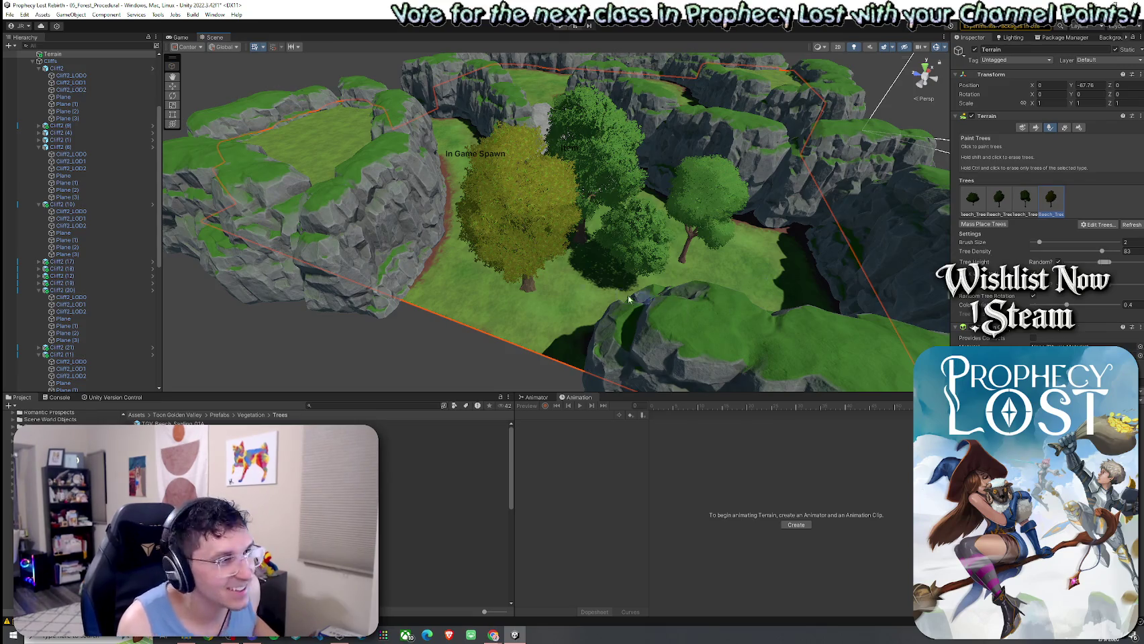
{"action": "left_click", "coordinate": [529, 291], "text": "shift"}
{"action": "left_click", "coordinate": [625, 258], "text": "shift"}
{"action": "left_click", "coordinate": [637, 257], "text": "shift"}
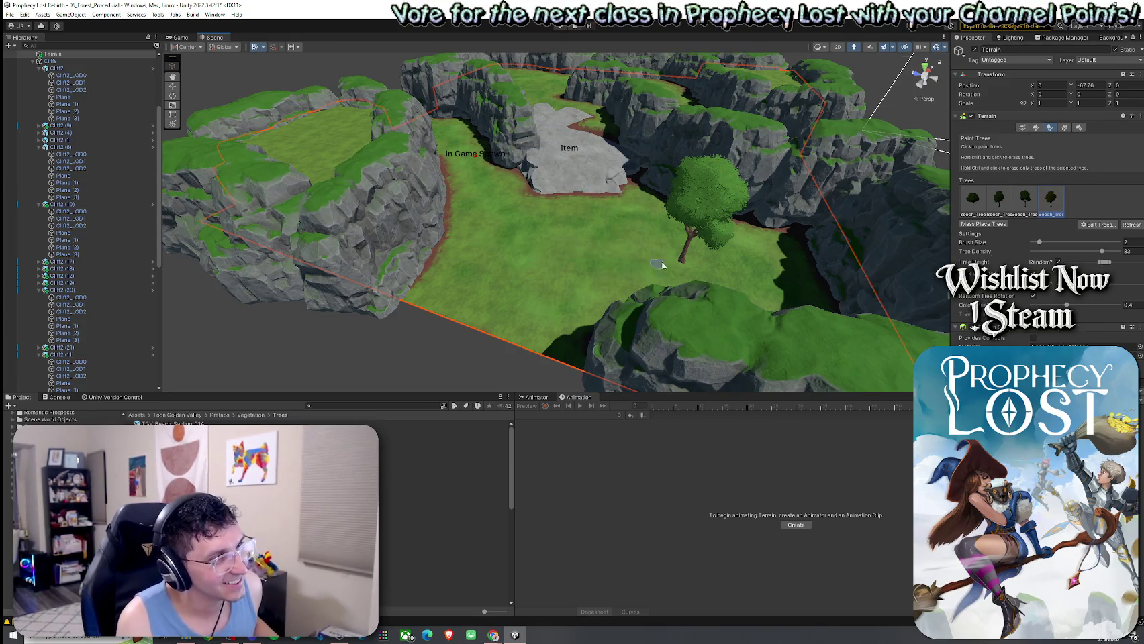
{"action": "left_click", "coordinate": [702, 221], "text": "shift"}
Paint beech trees by the cliffs, erasing the oversized and cliff-edge ones
{"action": "left_click_drag", "start_coordinate": [725, 242], "coordinate": [778, 268]}
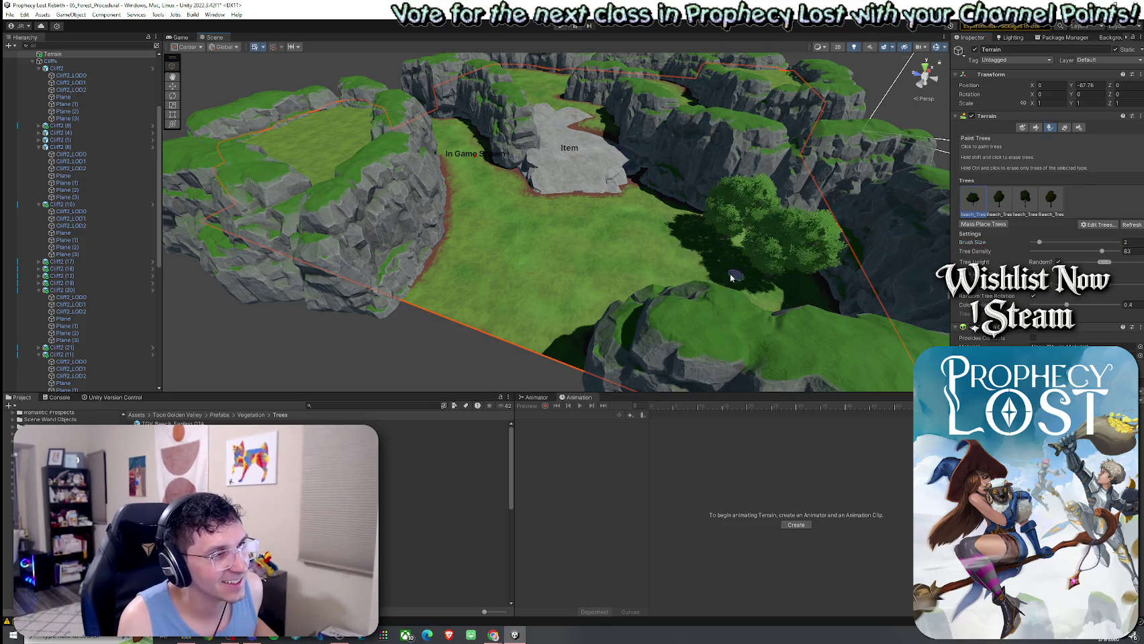
{"action": "left_click", "coordinate": [772, 260], "text": "shift"}
{"action": "left_click", "coordinate": [731, 240], "text": "shift"}
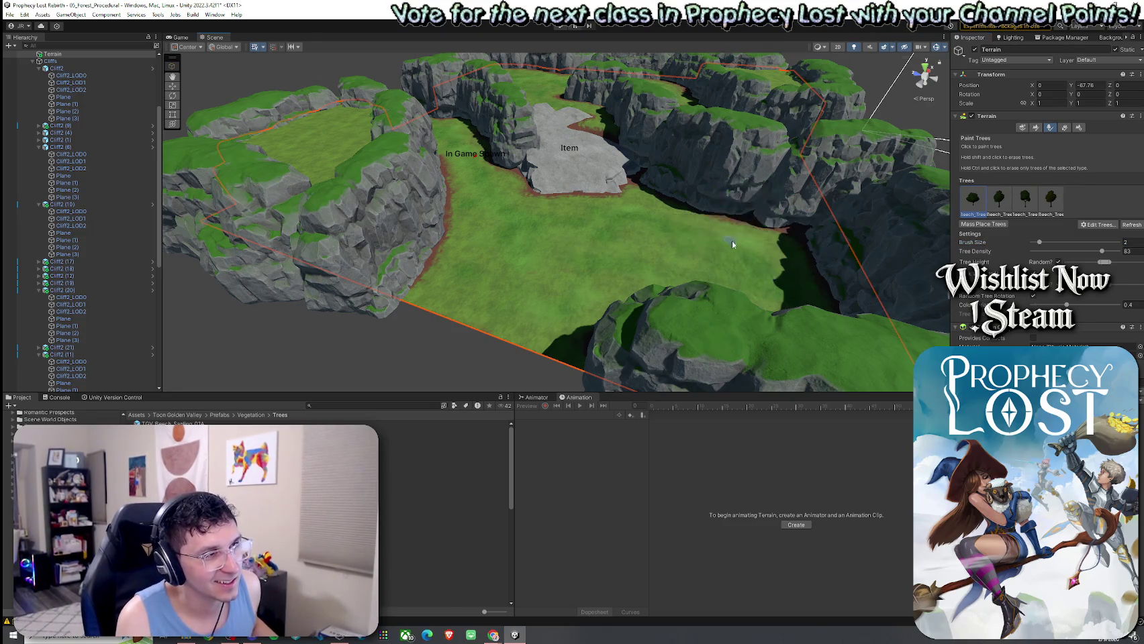
{"action": "left_click", "coordinate": [794, 236], "text": "shift"}
{"action": "left_click", "coordinate": [798, 240]}
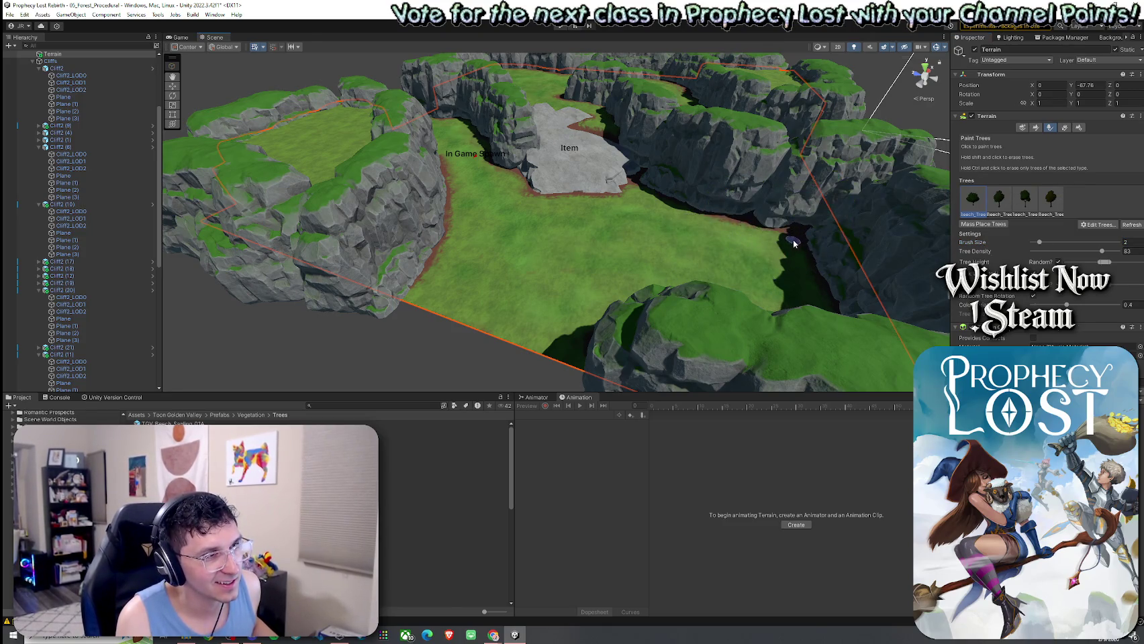
{"action": "left_click", "coordinate": [719, 220]}
{"action": "left_click", "coordinate": [739, 218], "text": "shift"}
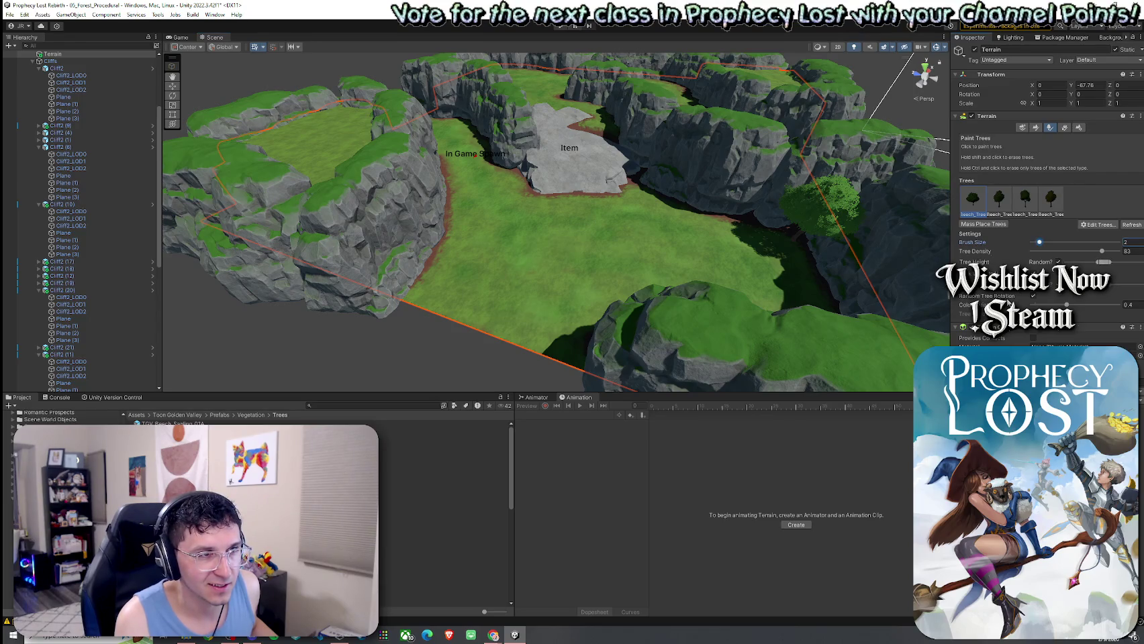
Paint first- and third-variant beech trees along the near and far cliff edges
{"action": "left_click", "coordinate": [999, 201]}
{"action": "key", "text": "f"}
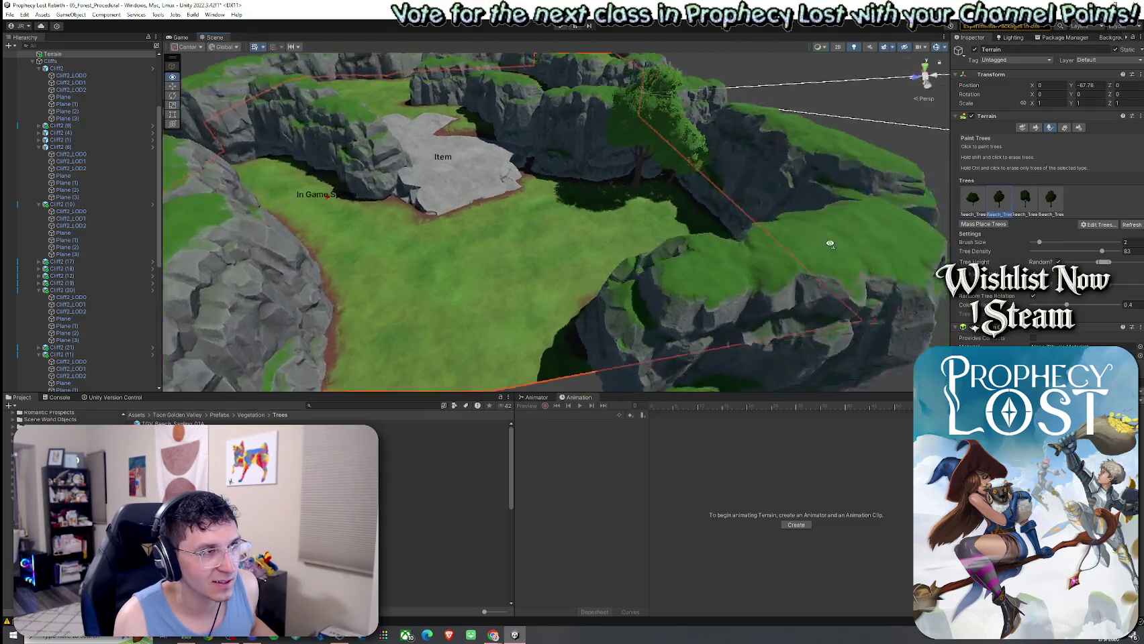
{"action": "left_click", "coordinate": [973, 200]}
{"action": "left_click", "coordinate": [735, 213]}
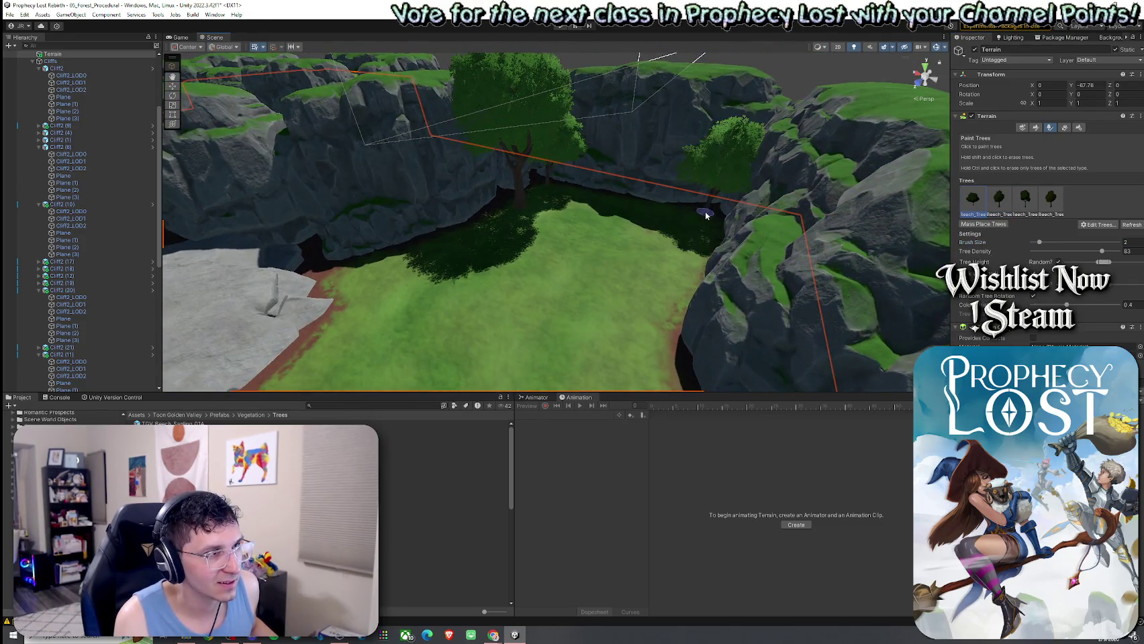
{"action": "left_click", "coordinate": [705, 245]}
{"action": "left_click", "coordinate": [1022, 204]}
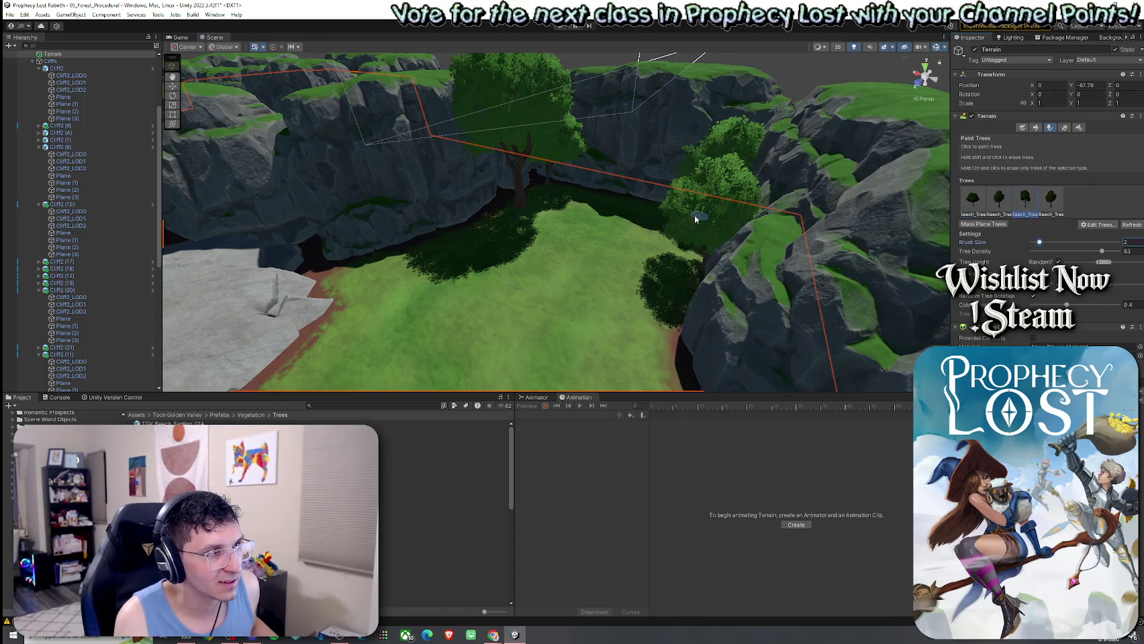
{"action": "mouse_move", "coordinate": [574, 199]}
{"action": "left_mouse_down"}
{"action": "mouse_move", "coordinate": [625, 200]}
{"action": "mouse_move", "coordinate": [636, 243]}
{"action": "mouse_move", "coordinate": [646, 212]}
{"action": "mouse_move", "coordinate": [695, 201]}
{"action": "mouse_move", "coordinate": [650, 235]}
{"action": "mouse_move", "coordinate": [604, 310]}
{"action": "mouse_move", "coordinate": [801, 286]}
{"action": "mouse_move", "coordinate": [597, 252]}
{"action": "mouse_move", "coordinate": [616, 268]}
{"action": "left_mouse_up"}
Undo the large glade tree and paint two first-variant beeches at the glade's edges
{"action": "left_click", "coordinate": [999, 200]}
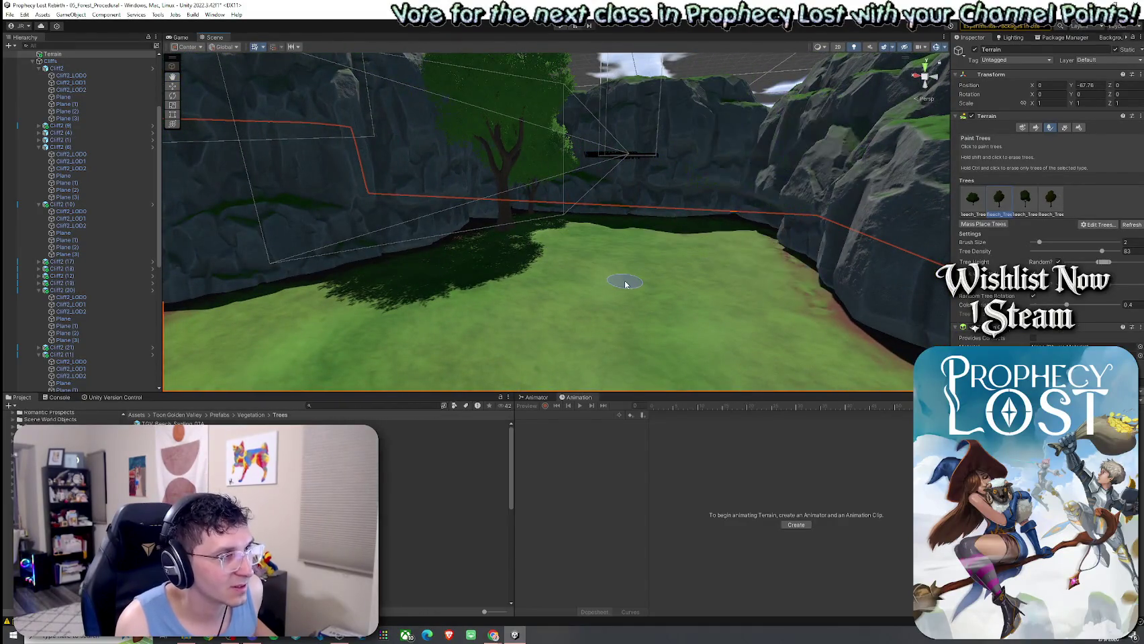
{"action": "key", "text": "ctrl+z"}
{"action": "key", "text": "ctrl+z"}
{"action": "key", "text": "ctrl+z"}
{"action": "left_click", "coordinate": [981, 205]}
{"action": "left_click", "coordinate": [736, 230]}
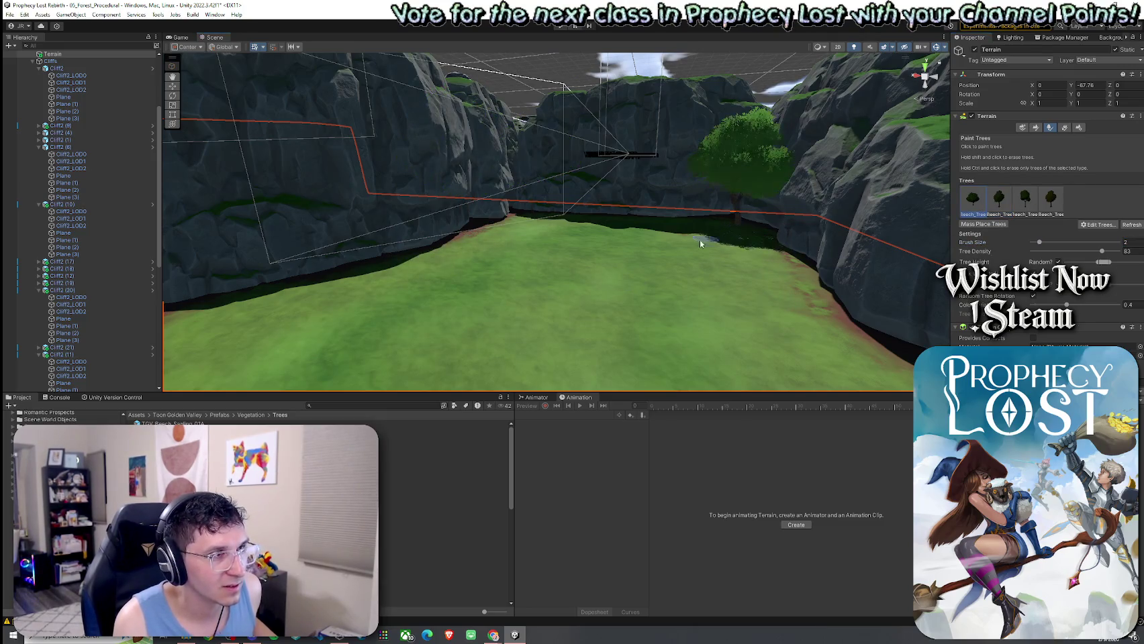
{"action": "left_click", "coordinate": [523, 225]}
{"action": "scroll", "coordinate": [557, 268], "scroll_direction": "down", "scroll_amount": 3}
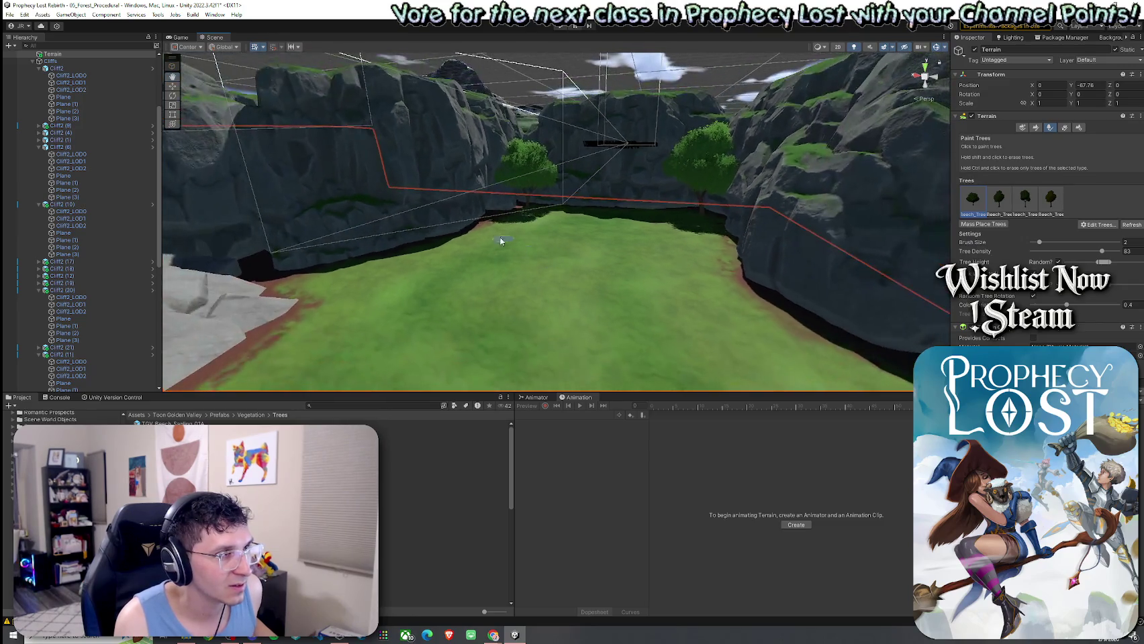
{"action": "mouse_move", "coordinate": [418, 288]}
{"action": "left_mouse_down"}
{"action": "mouse_move", "coordinate": [311, 291]}
{"action": "mouse_move", "coordinate": [447, 272]}
{"action": "left_mouse_up"}
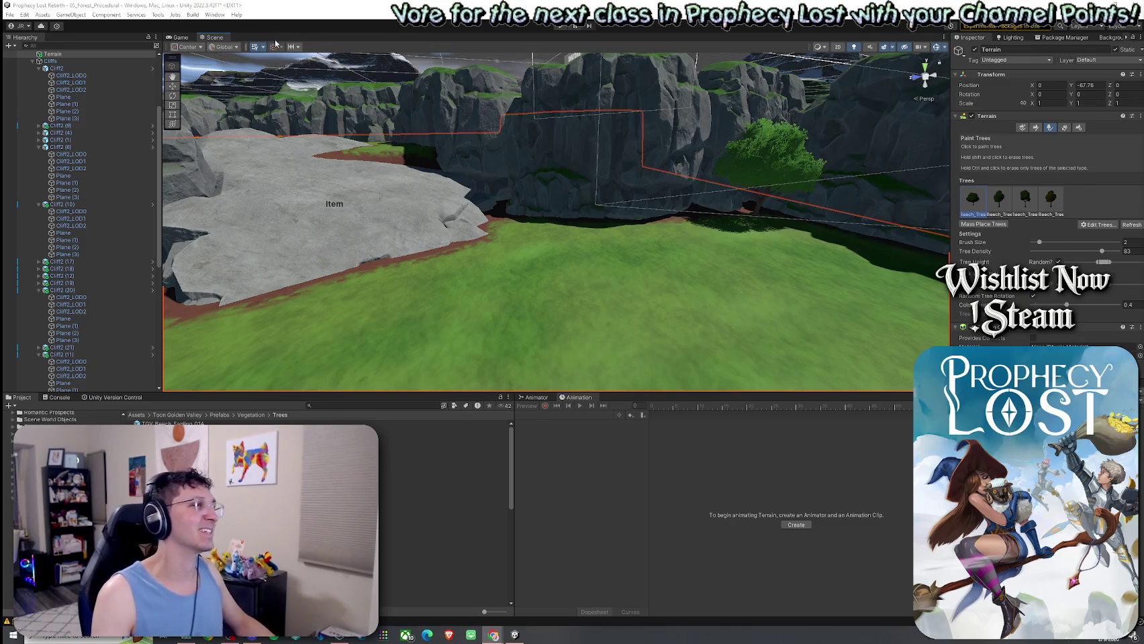
Save the forest scene
{"action": "left_click", "coordinate": [10, 14]}
{"action": "left_click", "coordinate": [31, 57]}
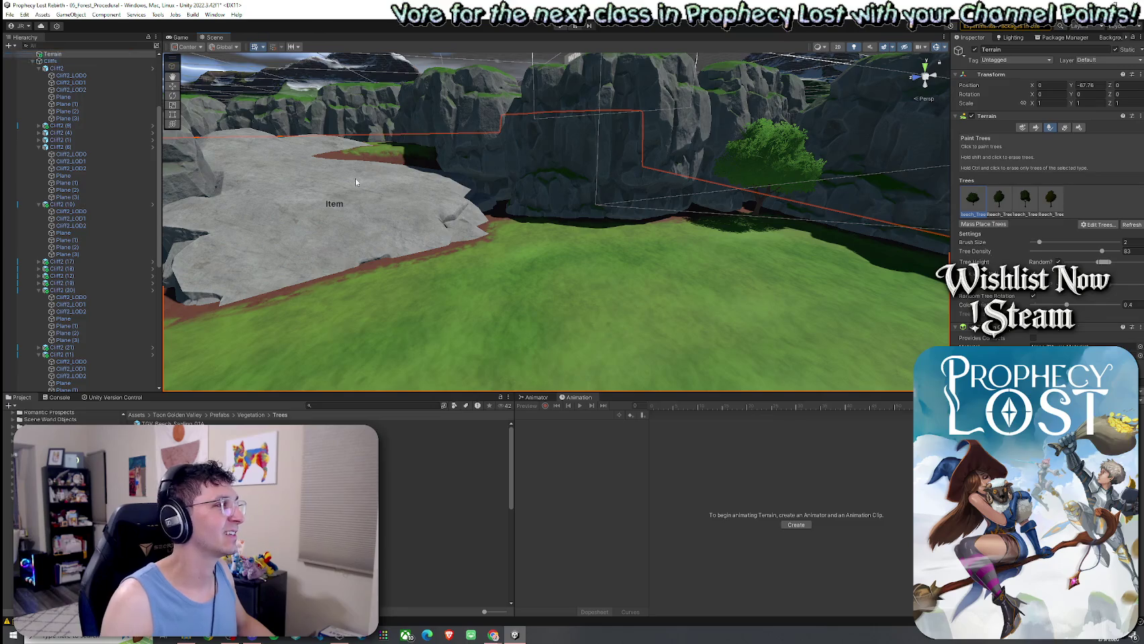
{"action": "mouse_move", "coordinate": [487, 215]}
{"action": "left_mouse_down"}
{"action": "mouse_move", "coordinate": [345, 278]}
{"action": "mouse_move", "coordinate": [521, 274]}
{"action": "mouse_move", "coordinate": [515, 285]}
{"action": "mouse_move", "coordinate": [671, 297]}
{"action": "mouse_move", "coordinate": [658, 230]}
{"action": "mouse_move", "coordinate": [680, 253]}
{"action": "mouse_move", "coordinate": [549, 250]}
{"action": "left_mouse_up"}
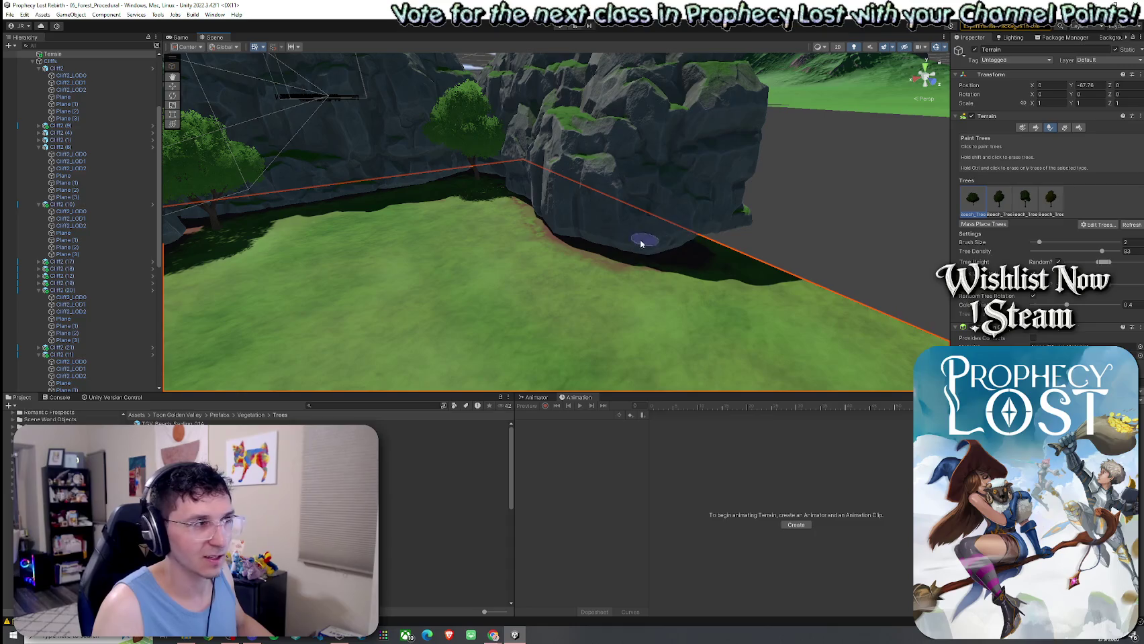
Erase the yellow-tinted tree from the middle of the grassy cliff canyon
{"action": "key", "text": "shift+comma"}
{"action": "mouse_move", "coordinate": [503, 237]}
{"action": "left_mouse_down"}
{"action": "mouse_move", "coordinate": [439, 215]}
{"action": "mouse_move", "coordinate": [477, 223]}
{"action": "left_mouse_up"}
{"action": "left_click", "coordinate": [497, 240], "text": "shift"}
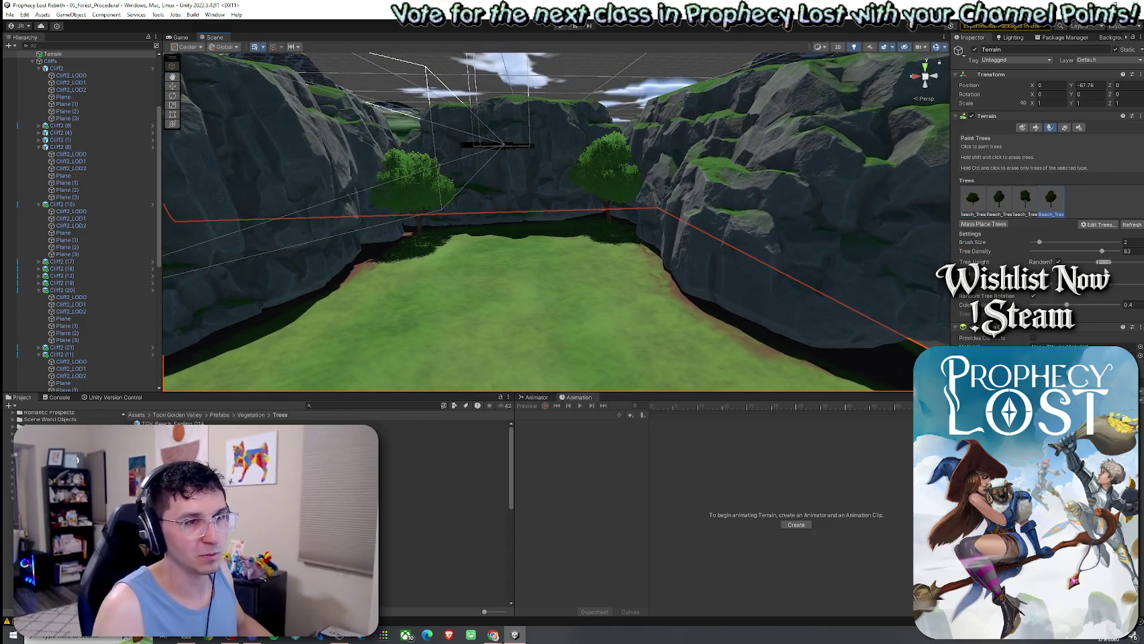
{"action": "scroll", "coordinate": [535, 239], "scroll_direction": "up", "scroll_amount": 2}
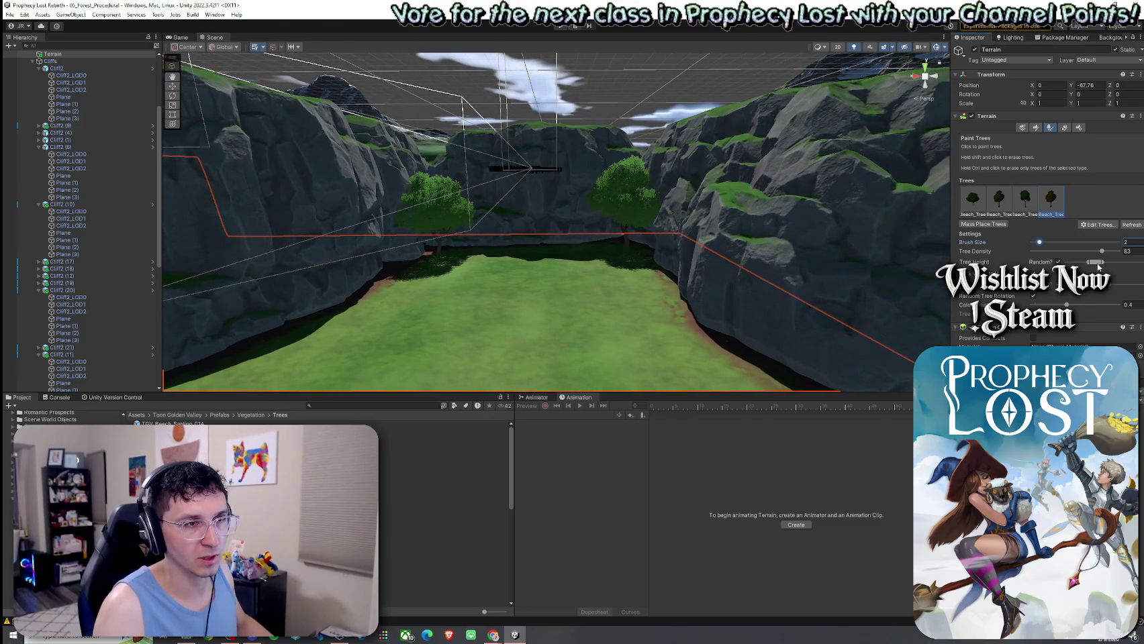
{"action": "scroll", "coordinate": [570, 252], "scroll_direction": "up", "scroll_amount": 4}
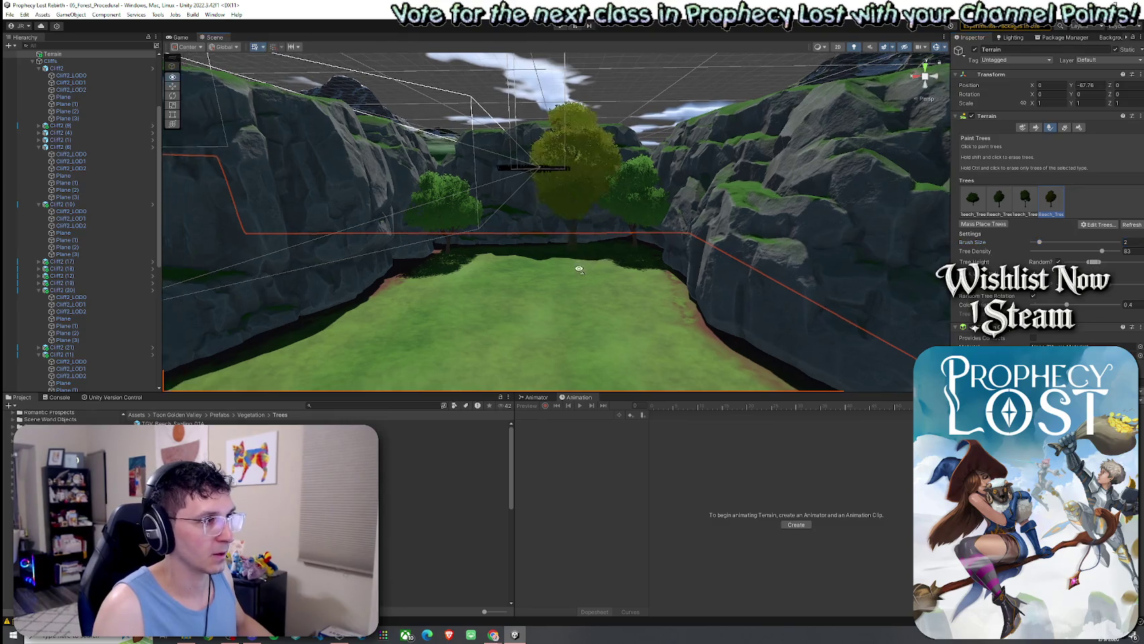
{"action": "scroll", "coordinate": [650, 342], "scroll_direction": "down", "scroll_amount": 5}
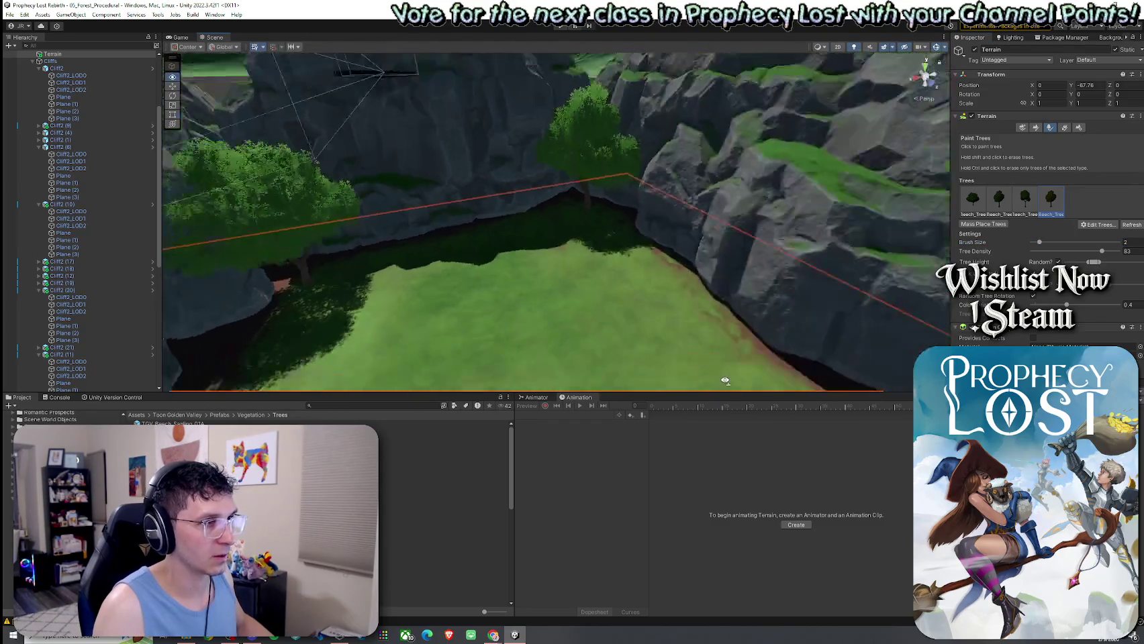
{"action": "scroll", "coordinate": [660, 298], "scroll_direction": "down", "scroll_amount": 5}
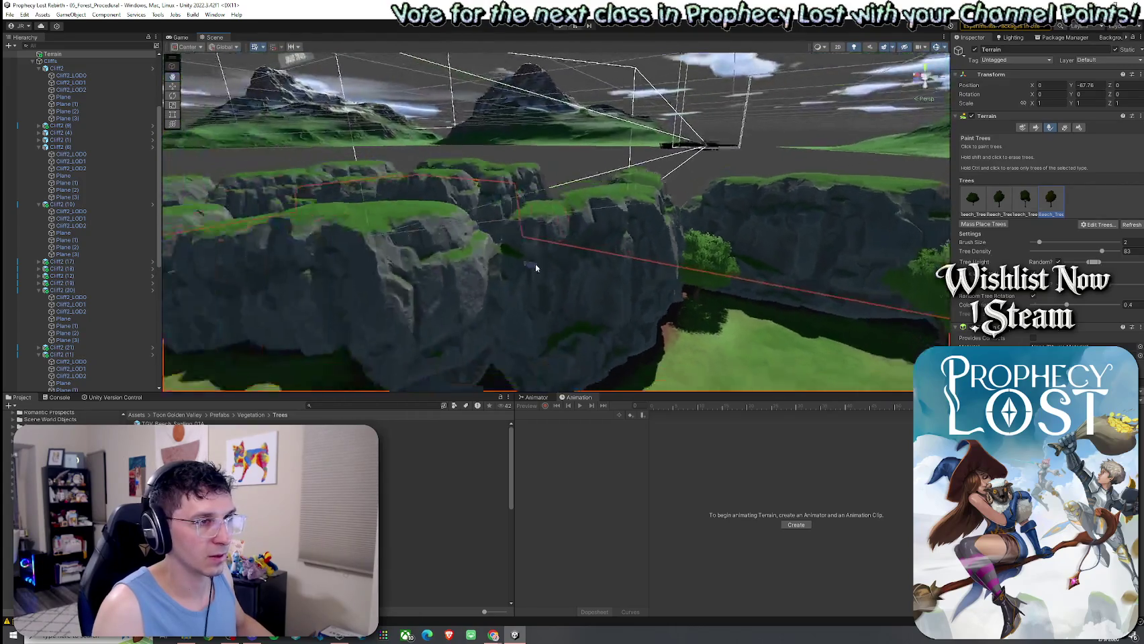
{"action": "double_click", "coordinate": [1044, 206]}
Switch the fourth tree type to TGV_Beech_Tree_03A and paint one on the field
{"action": "left_click", "coordinate": [643, 193]}
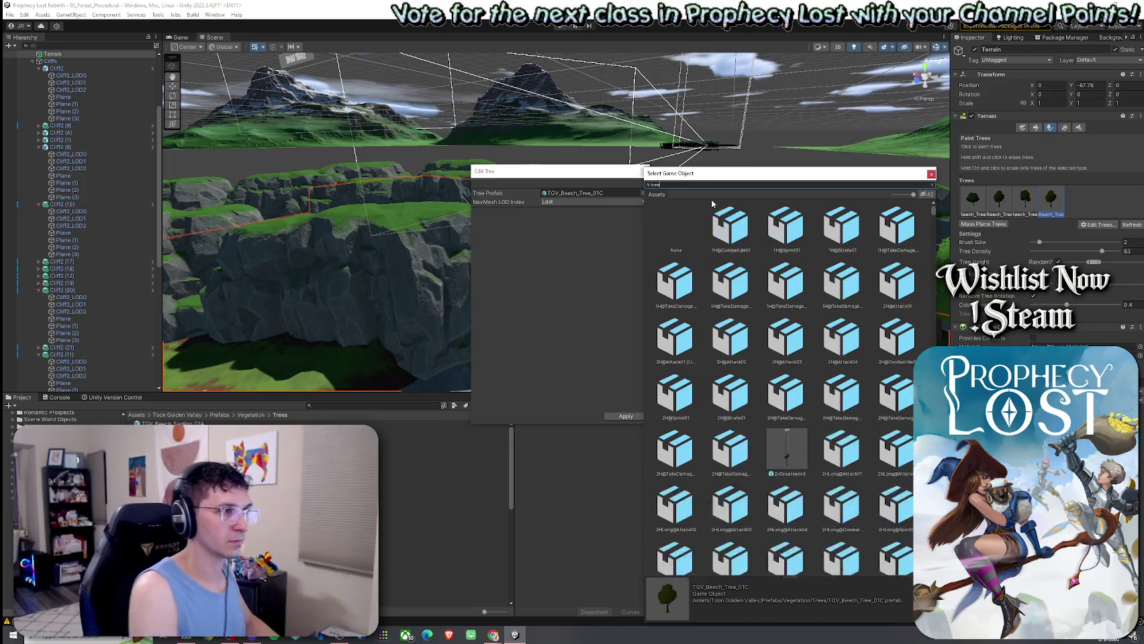
{"action": "type", "text": "tree"}
{"action": "type", "text": "V"}
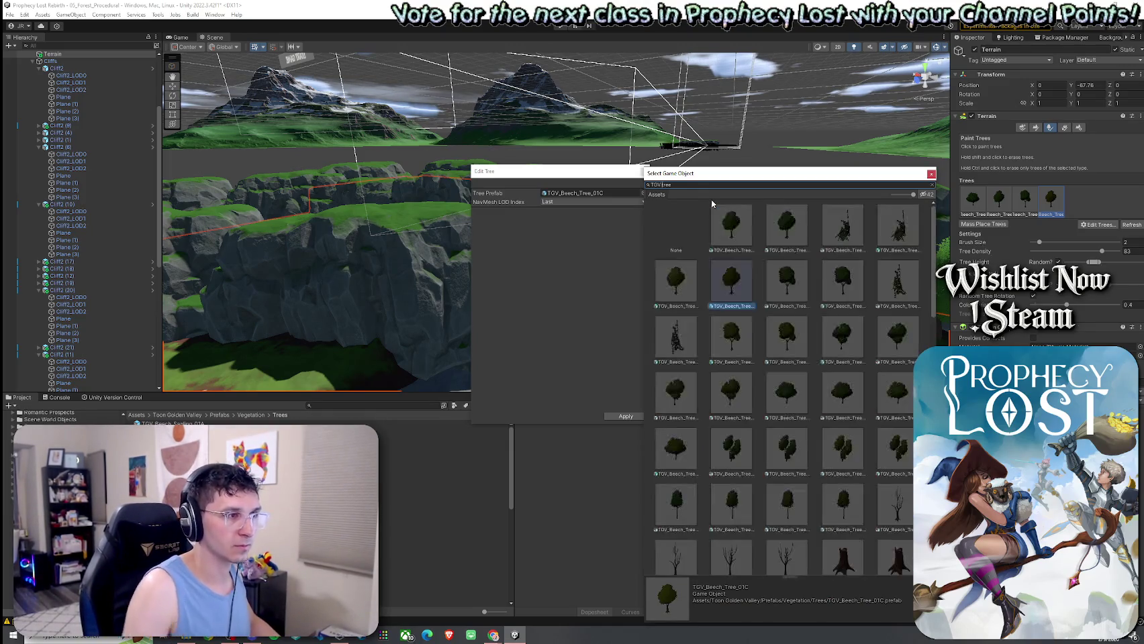
{"action": "left_click", "coordinate": [843, 347]}
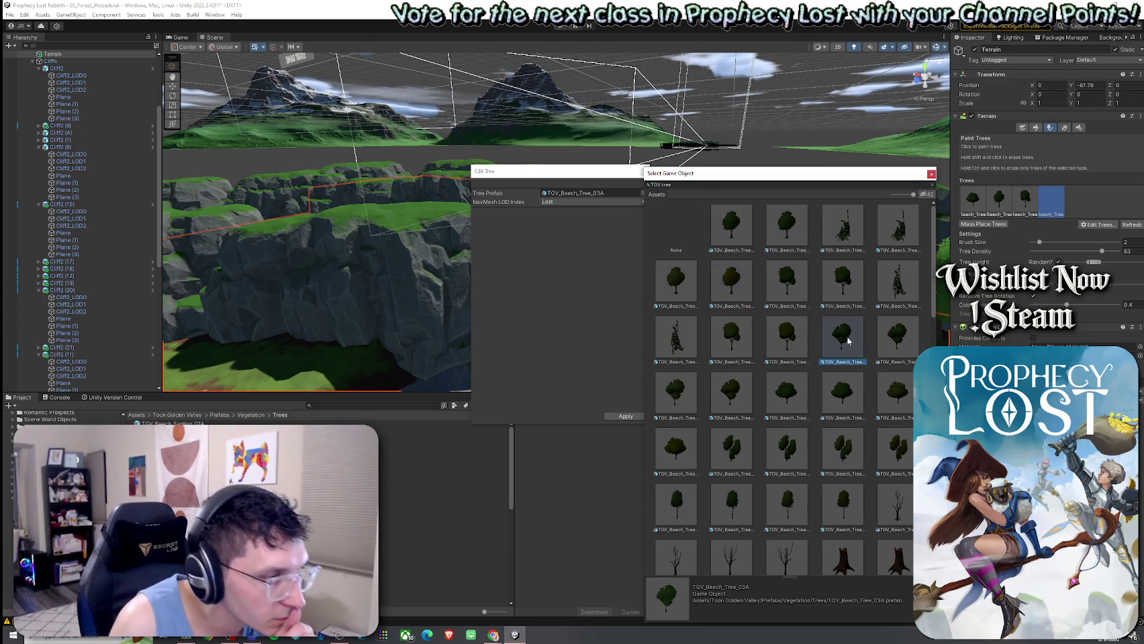
{"action": "double_click", "coordinate": [843, 347]}
{"action": "left_click", "coordinate": [621, 416]}
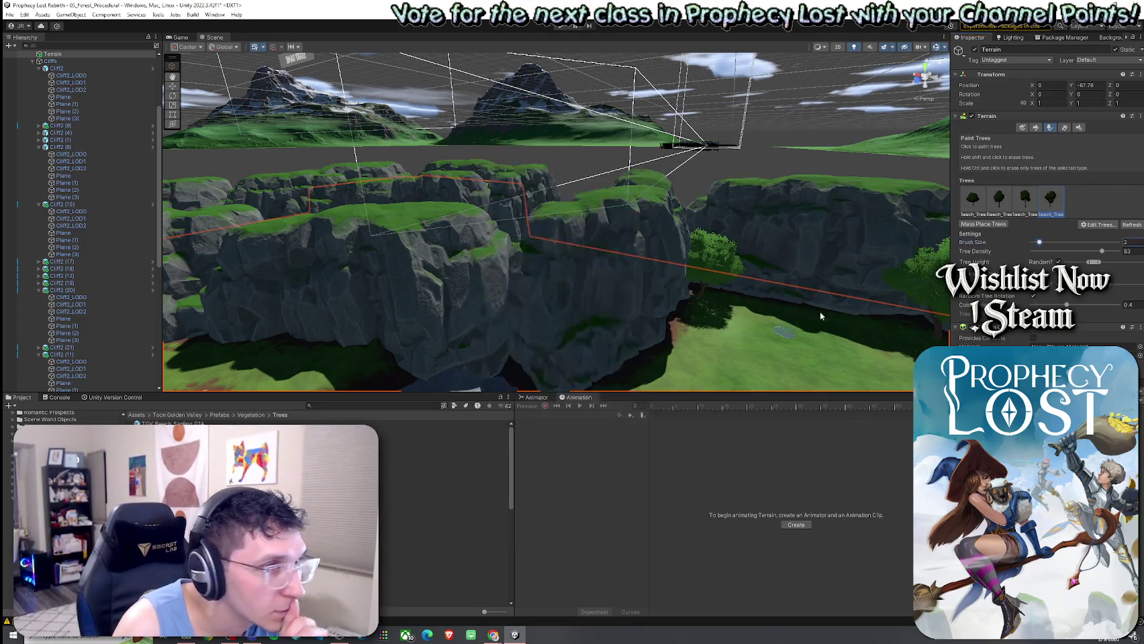
{"action": "left_click", "coordinate": [776, 332]}
{"action": "scroll", "coordinate": [805, 334], "scroll_direction": "down", "scroll_amount": 3}
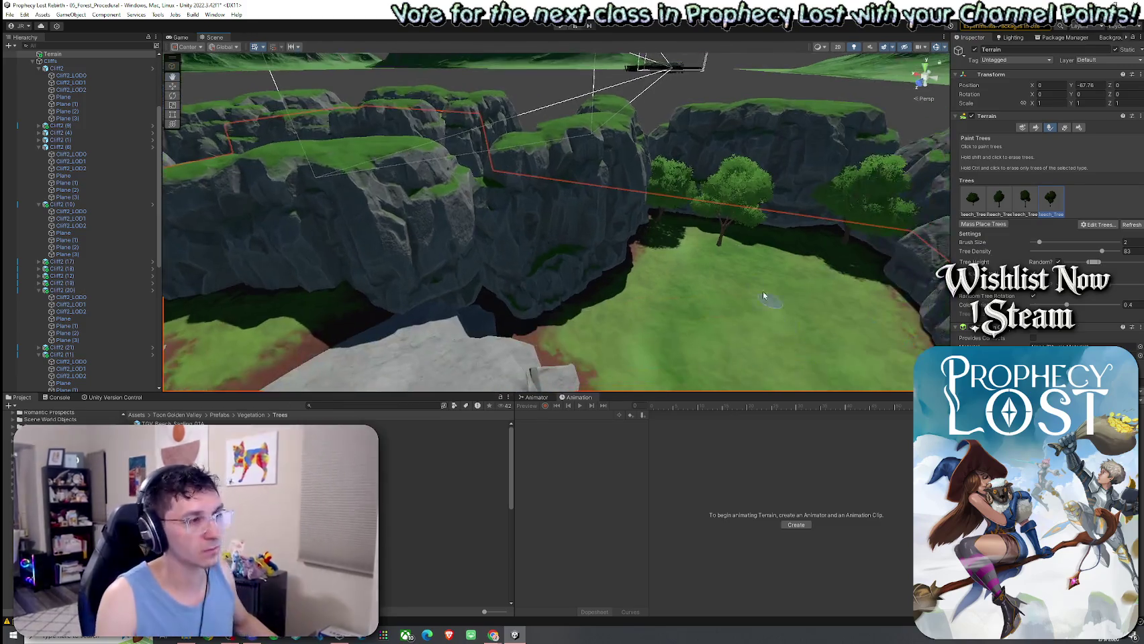
{"action": "mouse_move", "coordinate": [715, 254]}
{"action": "left_mouse_down"}
{"action": "mouse_move", "coordinate": [715, 295]}
{"action": "mouse_move", "coordinate": [689, 314]}
{"action": "mouse_move", "coordinate": [531, 248]}
{"action": "mouse_move", "coordinate": [416, 286]}
{"action": "mouse_move", "coordinate": [359, 338]}
{"action": "mouse_move", "coordinate": [400, 309]}
{"action": "left_mouse_up"}
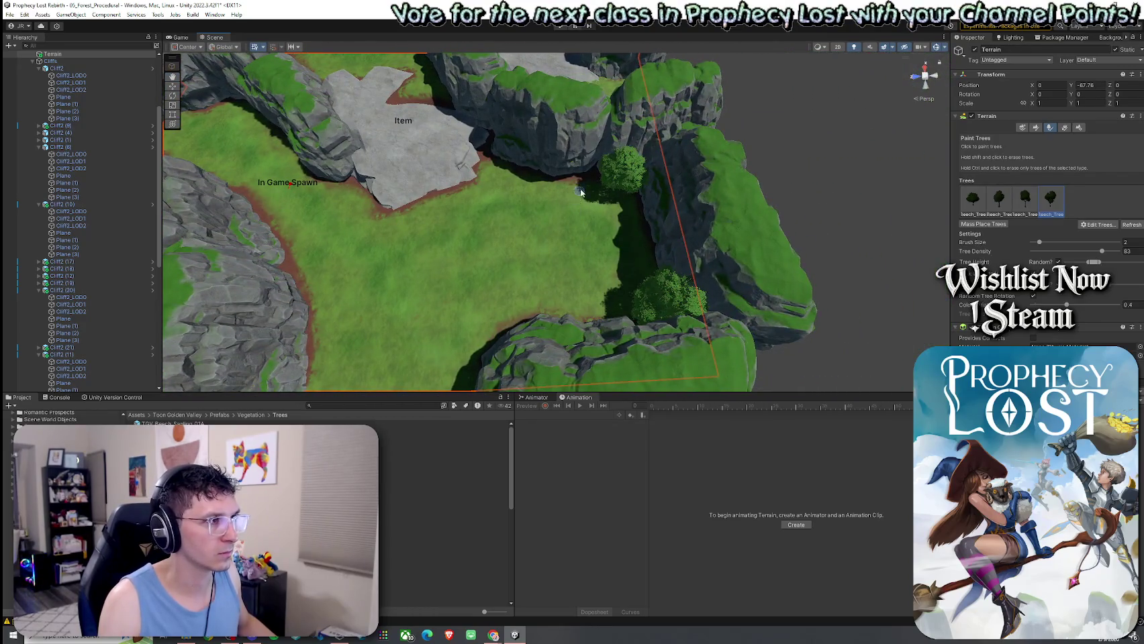
{"action": "left_click_drag", "start_coordinate": [583, 186], "coordinate": [378, 176]}
{"action": "left_click", "coordinate": [137, 415]}
Find the Billboard Group prefab via a 'billboard' search and drop it into the scene
{"action": "left_click", "coordinate": [371, 407]}
{"action": "type", "text": "billboard"}
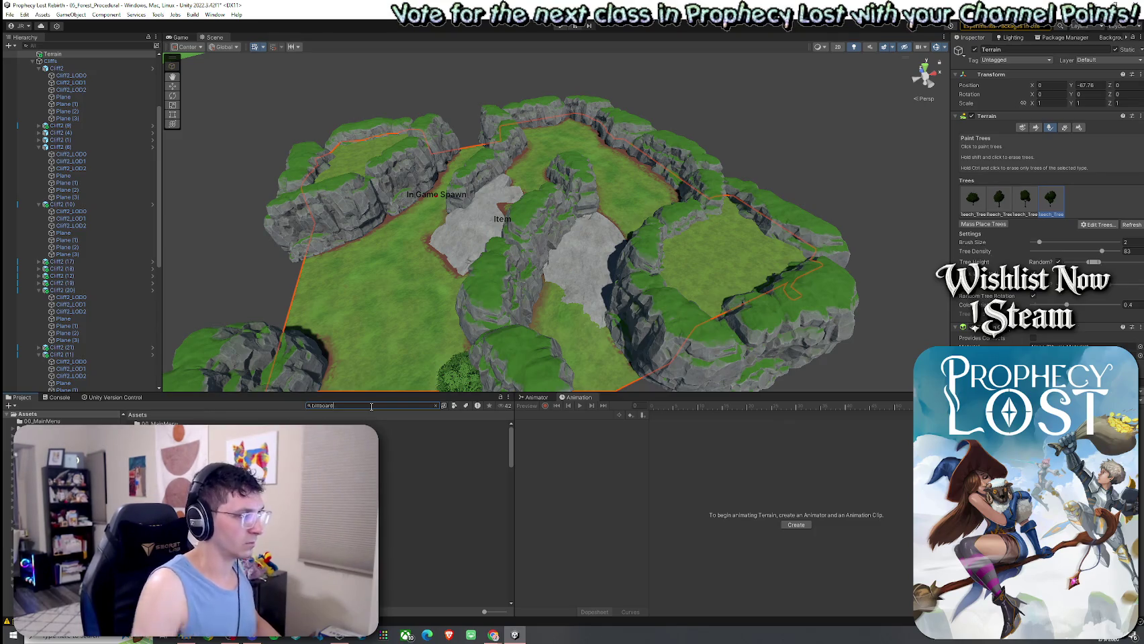
{"action": "double_click", "coordinate": [154, 424]}
{"action": "mouse_move", "coordinate": [160, 424]}
{"action": "left_mouse_down"}
{"action": "mouse_move", "coordinate": [752, 254]}
{"action": "mouse_move", "coordinate": [774, 266]}
{"action": "mouse_move", "coordinate": [760, 262]}
{"action": "mouse_move", "coordinate": [807, 259]}
{"action": "mouse_move", "coordinate": [715, 229]}
{"action": "left_mouse_up"}
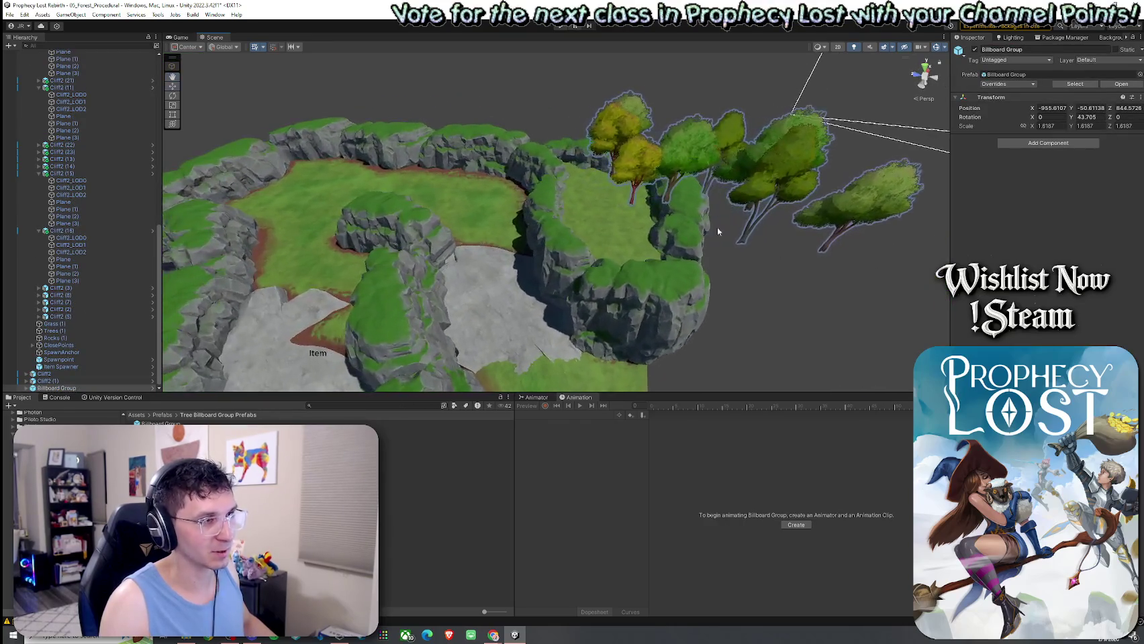
Rotate the Billboard Group around its vertical axis and move it onto the cliff plateau
{"action": "key", "text": "e"}
{"action": "left_click_drag", "start_coordinate": [713, 173], "coordinate": [635, 180]}
{"action": "key", "text": "w"}
{"action": "mouse_move", "coordinate": [661, 141]}
{"action": "left_mouse_down"}
{"action": "mouse_move", "coordinate": [609, 134]}
{"action": "mouse_move", "coordinate": [611, 173]}
{"action": "left_mouse_up"}
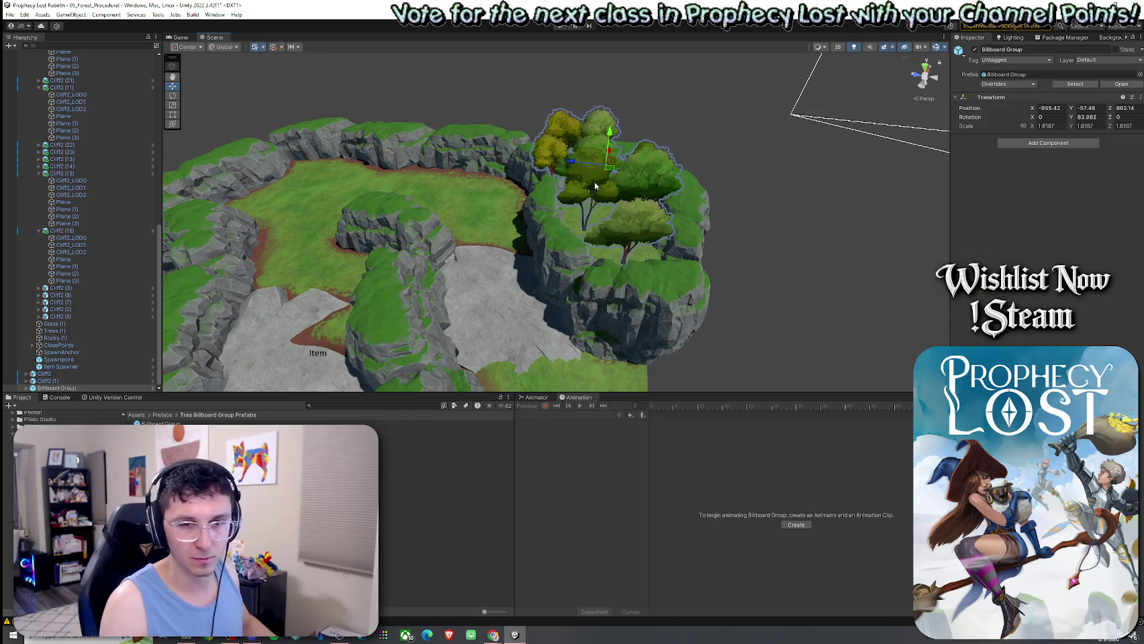
{"action": "left_click_drag", "start_coordinate": [610, 136], "coordinate": [509, 166]}
{"action": "left_click_drag", "start_coordinate": [518, 149], "coordinate": [521, 144]}
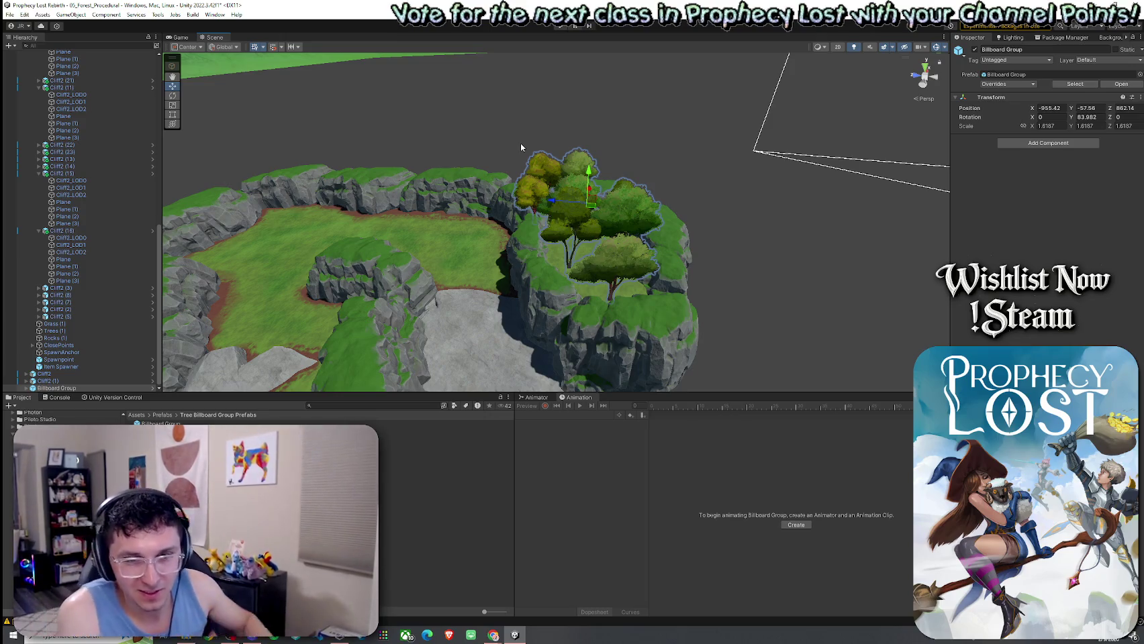
Delete the yellow billboard tree from the group
{"action": "mouse_move", "coordinate": [679, 196]}
{"action": "left_mouse_down"}
{"action": "mouse_move", "coordinate": [615, 183]}
{"action": "mouse_move", "coordinate": [649, 159]}
{"action": "mouse_move", "coordinate": [662, 163]}
{"action": "left_mouse_up"}
{"action": "left_click", "coordinate": [623, 274]}
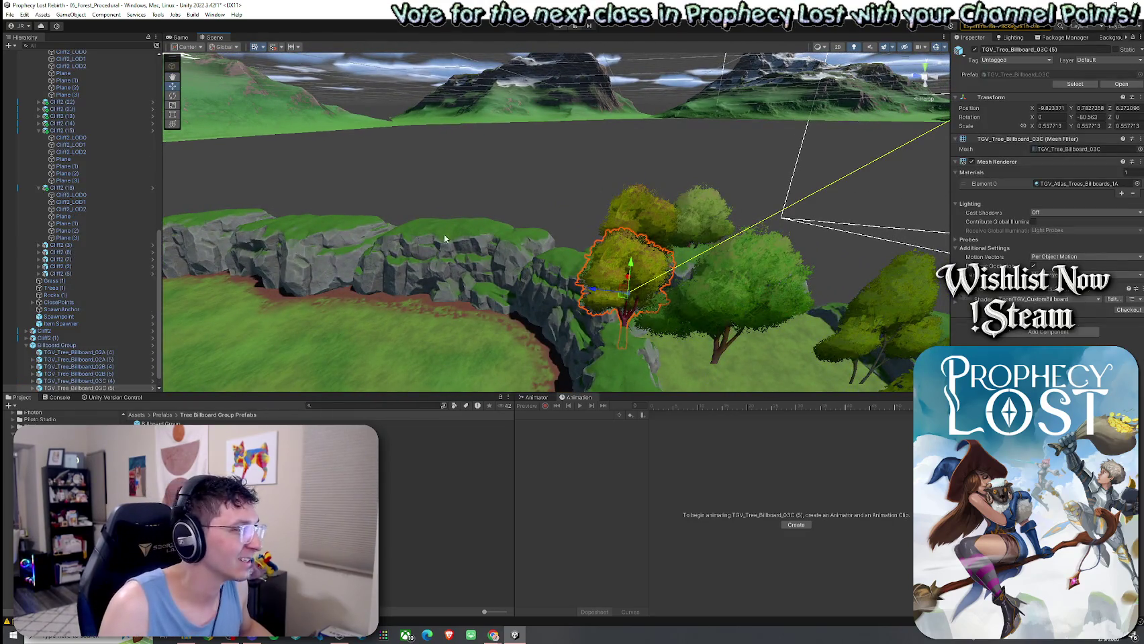
{"action": "left_click", "coordinate": [605, 287]}
{"action": "left_click", "coordinate": [631, 251]}
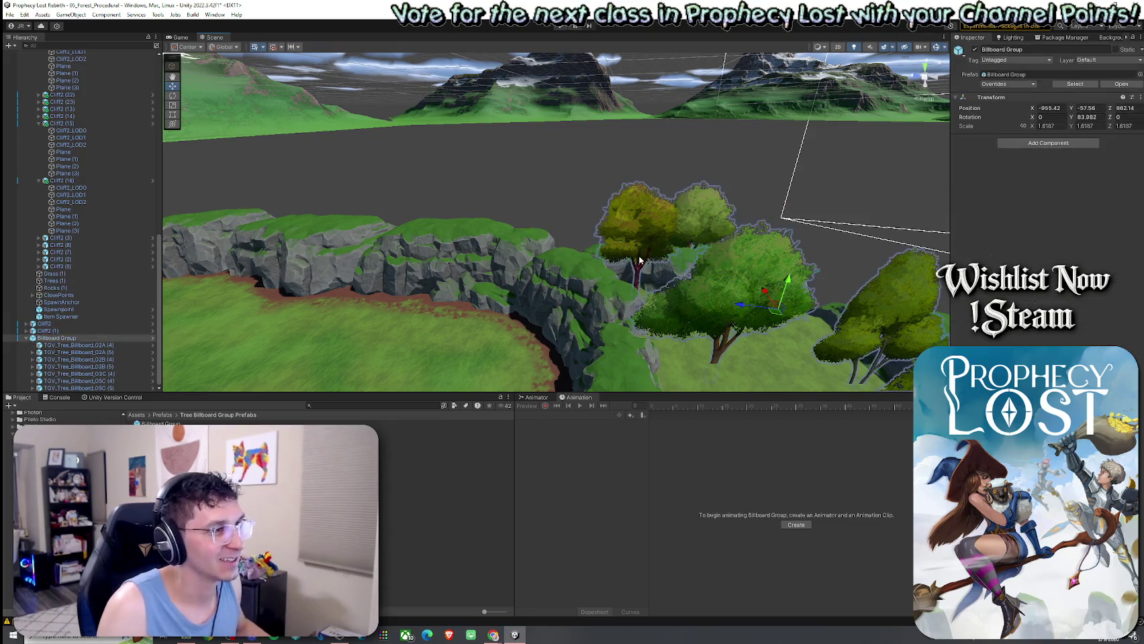
{"action": "key", "text": "Delete"}
Select and frame billboard trees 02A (5), 05C (5) and 02A (4) to inspect them
{"action": "mouse_move", "coordinate": [629, 270]}
{"action": "left_mouse_down"}
{"action": "mouse_move", "coordinate": [639, 311]}
{"action": "mouse_move", "coordinate": [684, 306]}
{"action": "mouse_move", "coordinate": [683, 224]}
{"action": "mouse_move", "coordinate": [650, 213]}
{"action": "mouse_move", "coordinate": [645, 230]}
{"action": "mouse_move", "coordinate": [648, 176]}
{"action": "left_mouse_up"}
{"action": "left_click", "coordinate": [681, 225]}
{"action": "mouse_move", "coordinate": [583, 263]}
{"action": "left_mouse_down"}
{"action": "mouse_move", "coordinate": [592, 244]}
{"action": "mouse_move", "coordinate": [488, 194]}
{"action": "mouse_move", "coordinate": [558, 206]}
{"action": "mouse_move", "coordinate": [545, 249]}
{"action": "mouse_move", "coordinate": [549, 176]}
{"action": "mouse_move", "coordinate": [639, 185]}
{"action": "mouse_move", "coordinate": [584, 182]}
{"action": "mouse_move", "coordinate": [411, 116]}
{"action": "mouse_move", "coordinate": [435, 161]}
{"action": "mouse_move", "coordinate": [535, 222]}
{"action": "mouse_move", "coordinate": [541, 185]}
{"action": "left_mouse_up"}
{"action": "left_click", "coordinate": [500, 188]}
{"action": "key", "text": "f"}
{"action": "left_click", "coordinate": [638, 190]}
{"action": "left_click", "coordinate": [443, 128]}
Reposition billboard trees, moving 02A (5) forward and 05C (4) to the left
{"action": "left_click", "coordinate": [480, 201]}
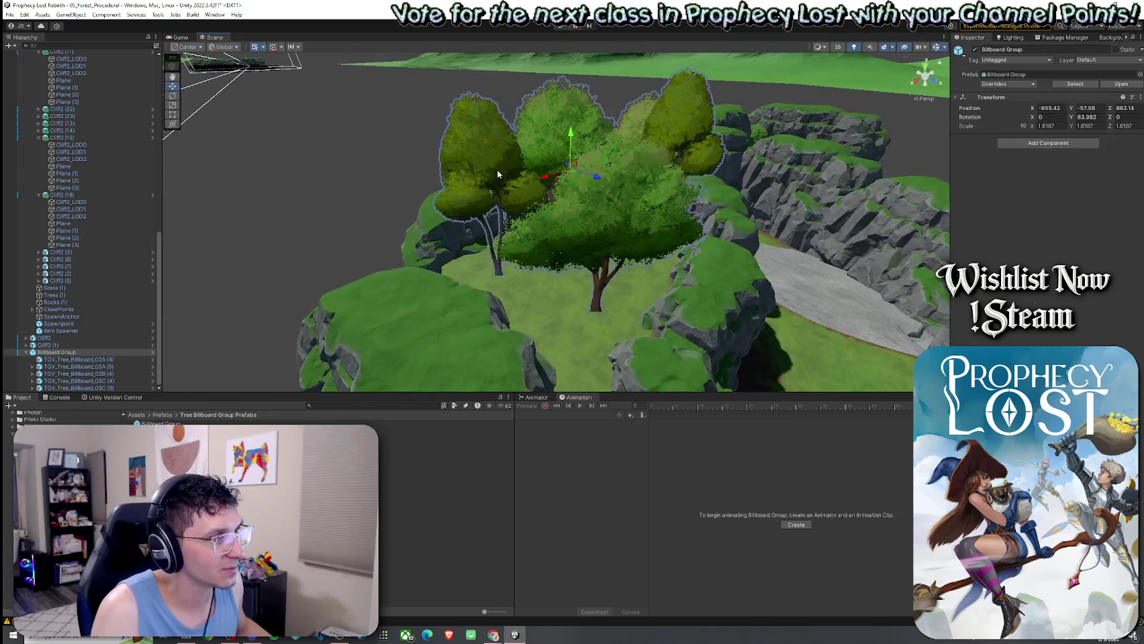
{"action": "left_click_drag", "start_coordinate": [484, 210], "coordinate": [478, 191]}
{"action": "left_click", "coordinate": [599, 231]}
{"action": "mouse_move", "coordinate": [601, 235]}
{"action": "left_mouse_down"}
{"action": "mouse_move", "coordinate": [587, 248]}
{"action": "mouse_move", "coordinate": [591, 272]}
{"action": "mouse_move", "coordinate": [650, 198]}
{"action": "mouse_move", "coordinate": [606, 237]}
{"action": "mouse_move", "coordinate": [607, 213]}
{"action": "left_mouse_up"}
{"action": "left_click", "coordinate": [650, 198]}
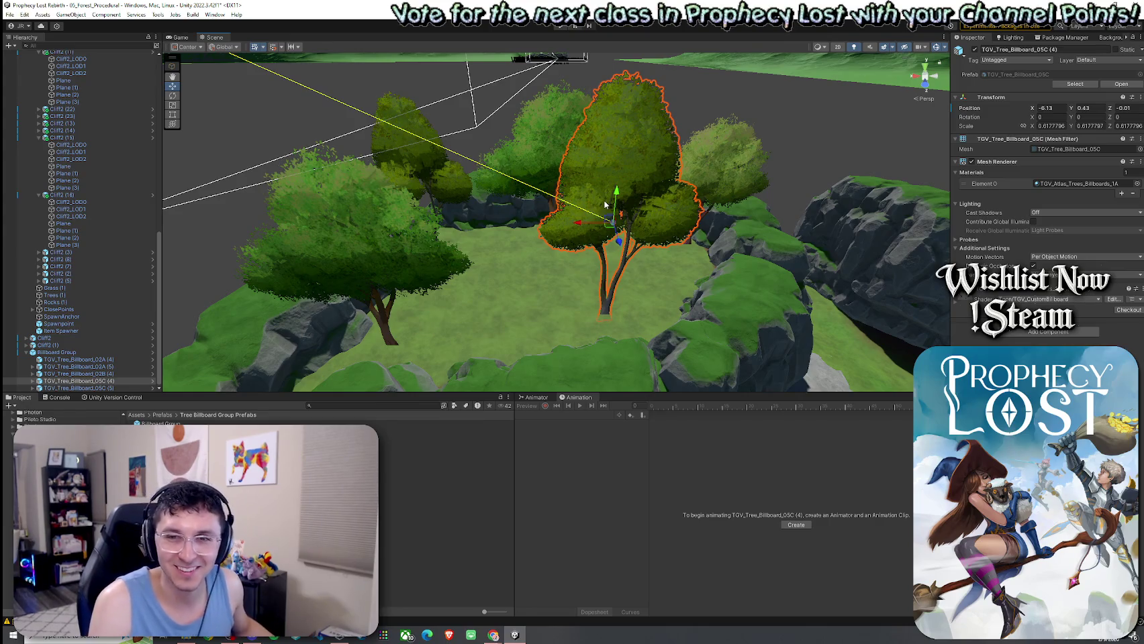
{"action": "mouse_move", "coordinate": [660, 170]}
{"action": "left_mouse_down", "text": "alt"}
{"action": "mouse_move", "coordinate": [635, 156]}
{"action": "mouse_move", "coordinate": [302, 100]}
{"action": "left_mouse_up", "text": "alt"}
Deselect the trees and save the scene
{"action": "left_click", "coordinate": [635, 155]}
{"action": "left_click", "coordinate": [10, 14]}
{"action": "left_click", "coordinate": [25, 57]}
{"action": "mouse_move", "coordinate": [672, 134]}
{"action": "left_mouse_down", "text": "alt"}
{"action": "mouse_move", "coordinate": [510, 123]}
{"action": "mouse_move", "coordinate": [289, 323]}
{"action": "left_mouse_up", "text": "alt"}
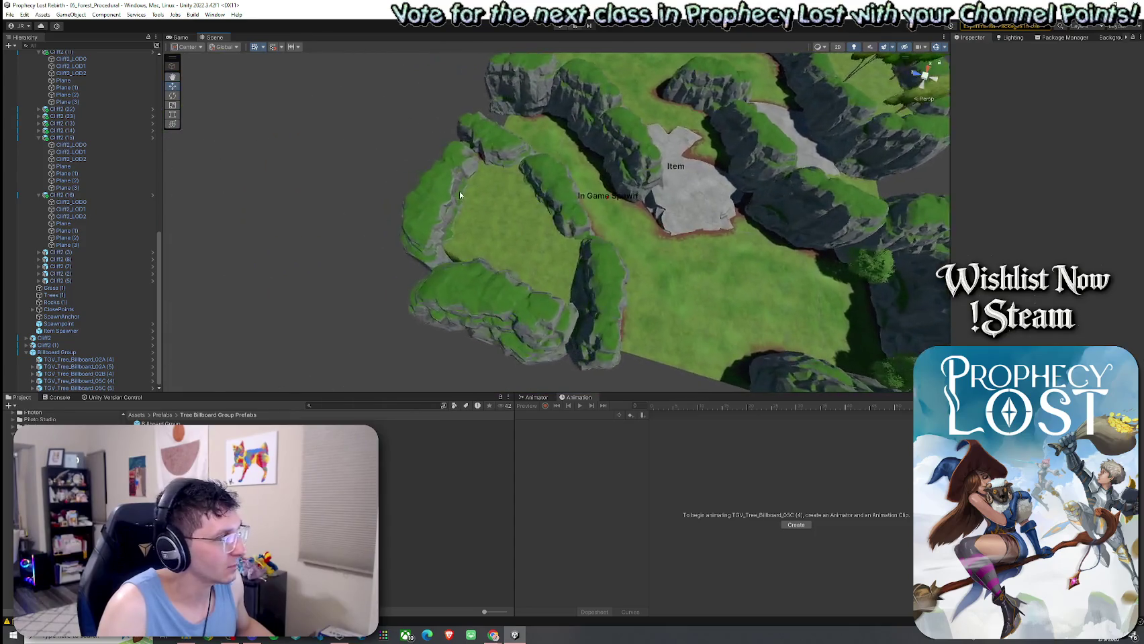
Place a second Billboard Group near the spawn clearing and rotate it slightly
{"action": "mouse_move", "coordinate": [159, 423]}
{"action": "left_mouse_down"}
{"action": "mouse_move", "coordinate": [282, 322]}
{"action": "mouse_move", "coordinate": [547, 234]}
{"action": "mouse_move", "coordinate": [496, 183]}
{"action": "mouse_move", "coordinate": [497, 200]}
{"action": "mouse_move", "coordinate": [374, 218]}
{"action": "mouse_move", "coordinate": [477, 142]}
{"action": "mouse_move", "coordinate": [466, 174]}
{"action": "left_mouse_up"}
{"action": "key", "text": "e"}
{"action": "key", "text": "w"}
Delete billboard tree 02B (5) from the new group
{"action": "left_click", "coordinate": [462, 194]}
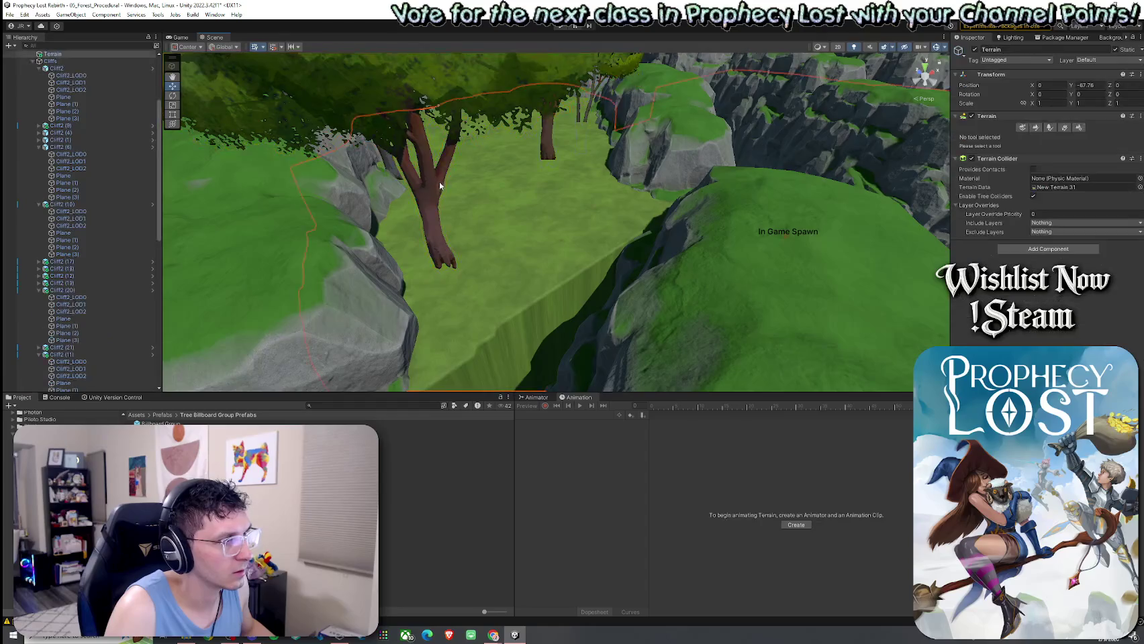
{"action": "scroll", "coordinate": [461, 227], "scroll_direction": "up", "scroll_amount": 2}
{"action": "left_click", "coordinate": [474, 254]}
{"action": "mouse_move", "coordinate": [475, 254]}
{"action": "left_mouse_down"}
{"action": "mouse_move", "coordinate": [442, 204]}
{"action": "mouse_move", "coordinate": [392, 167]}
{"action": "mouse_move", "coordinate": [415, 197]}
{"action": "mouse_move", "coordinate": [625, 222]}
{"action": "left_mouse_up"}
{"action": "left_click", "coordinate": [729, 206]}
{"action": "mouse_move", "coordinate": [729, 206]}
{"action": "left_mouse_down"}
{"action": "mouse_move", "coordinate": [600, 243]}
{"action": "mouse_move", "coordinate": [683, 194]}
{"action": "left_mouse_up"}
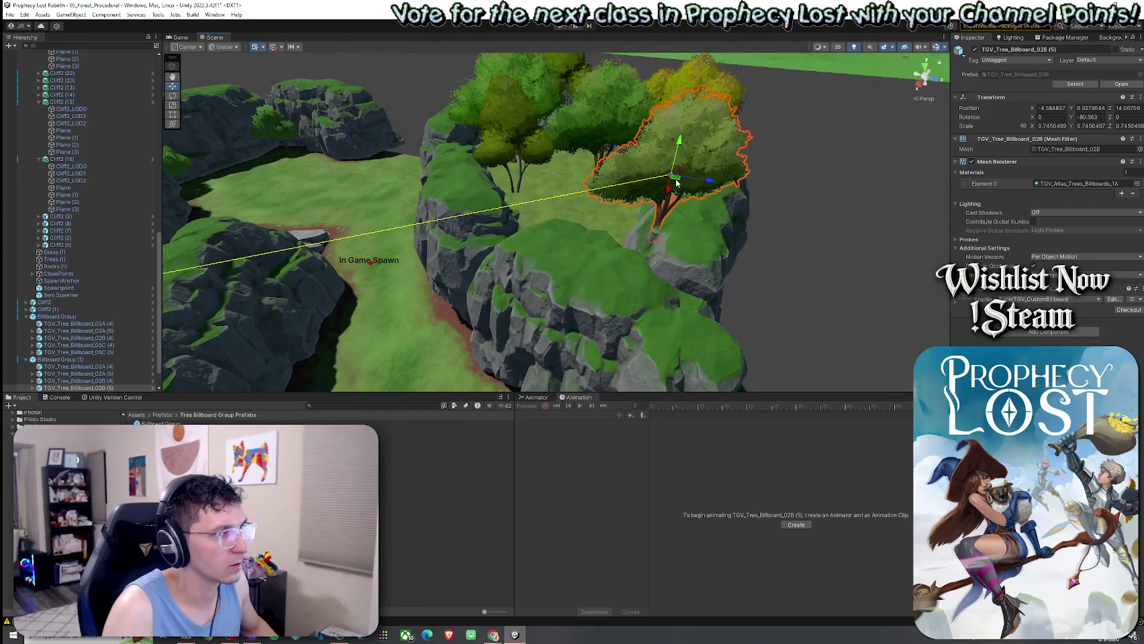
{"action": "key", "text": "Delete"}
Move the yellow billboard tree 03C (4) to a new spot on the left
{"action": "left_click", "coordinate": [698, 133]}
{"action": "mouse_move", "coordinate": [693, 135]}
{"action": "left_mouse_down"}
{"action": "mouse_move", "coordinate": [641, 163]}
{"action": "mouse_move", "coordinate": [598, 157]}
{"action": "mouse_move", "coordinate": [601, 141]}
{"action": "mouse_move", "coordinate": [542, 163]}
{"action": "left_mouse_up"}
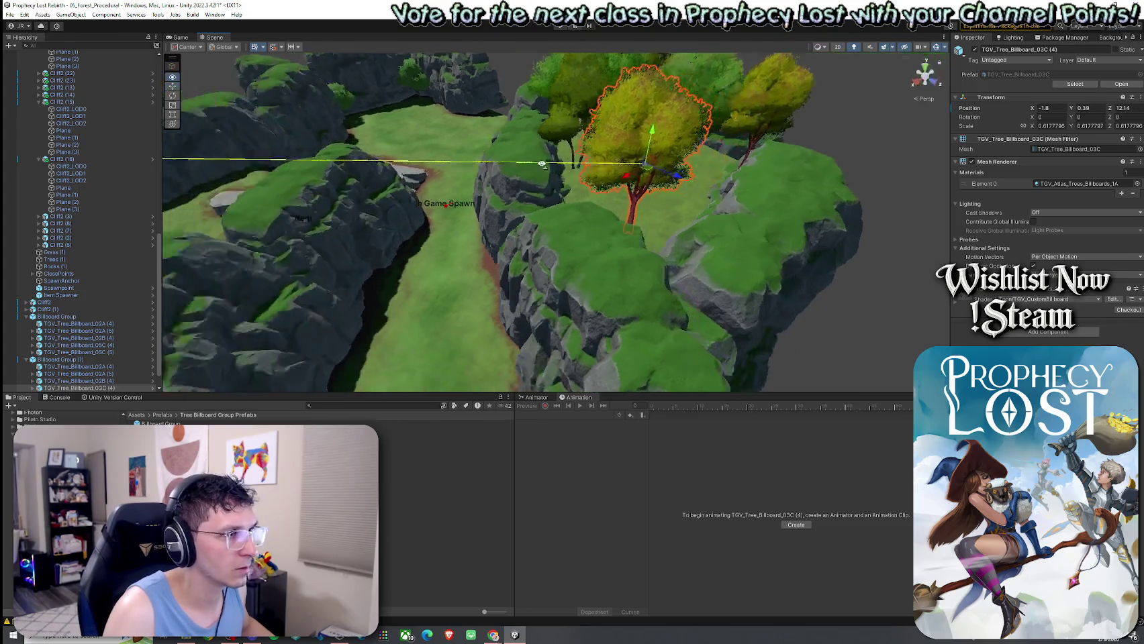
{"action": "scroll", "coordinate": [541, 164], "scroll_direction": "up", "scroll_amount": 3}
{"action": "mouse_move", "coordinate": [468, 144]}
{"action": "left_mouse_down"}
{"action": "mouse_move", "coordinate": [495, 130]}
{"action": "mouse_move", "coordinate": [498, 112]}
{"action": "left_mouse_up"}
{"action": "left_click", "coordinate": [864, 204]}
{"action": "left_click_drag", "start_coordinate": [864, 204], "coordinate": [837, 215]}
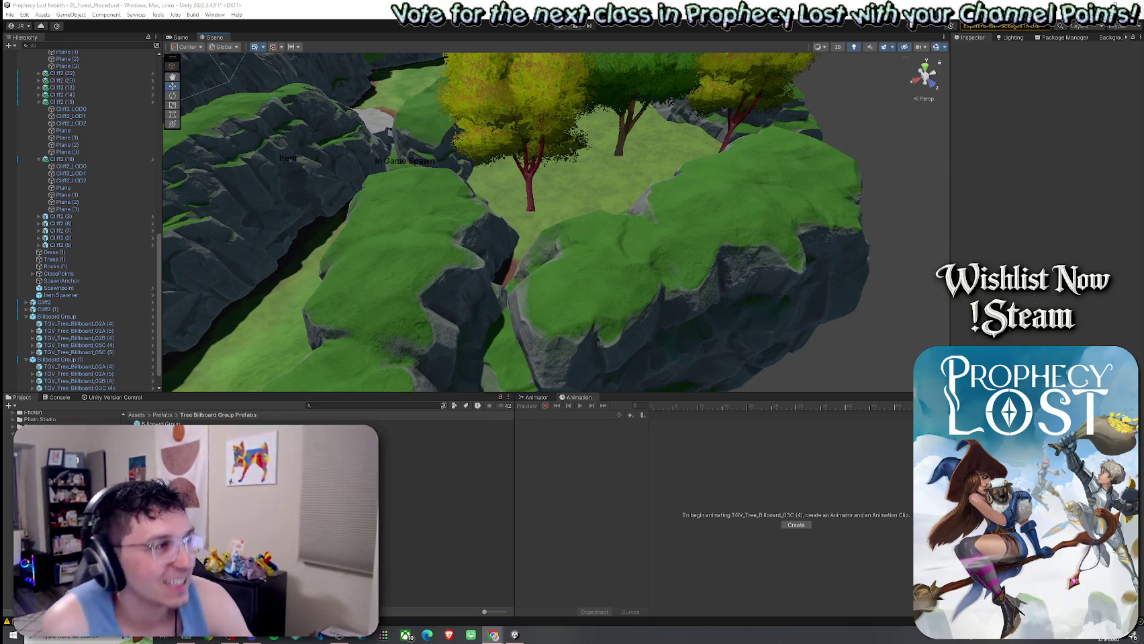
Select the terrain and add the Bush1 prefab as a new paintable tree
{"action": "left_click_drag", "start_coordinate": [742, 173], "coordinate": [321, 113]}
{"action": "left_click", "coordinate": [10, 14]}
{"action": "left_click_drag", "start_coordinate": [470, 188], "coordinate": [426, 161]}
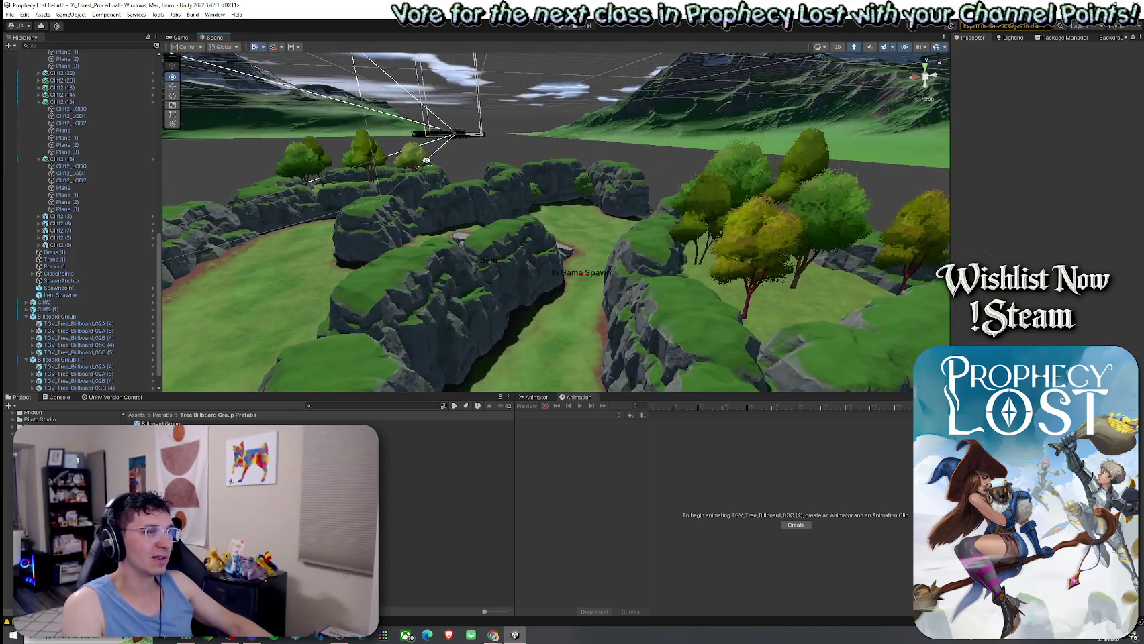
{"action": "left_click", "coordinate": [585, 302]}
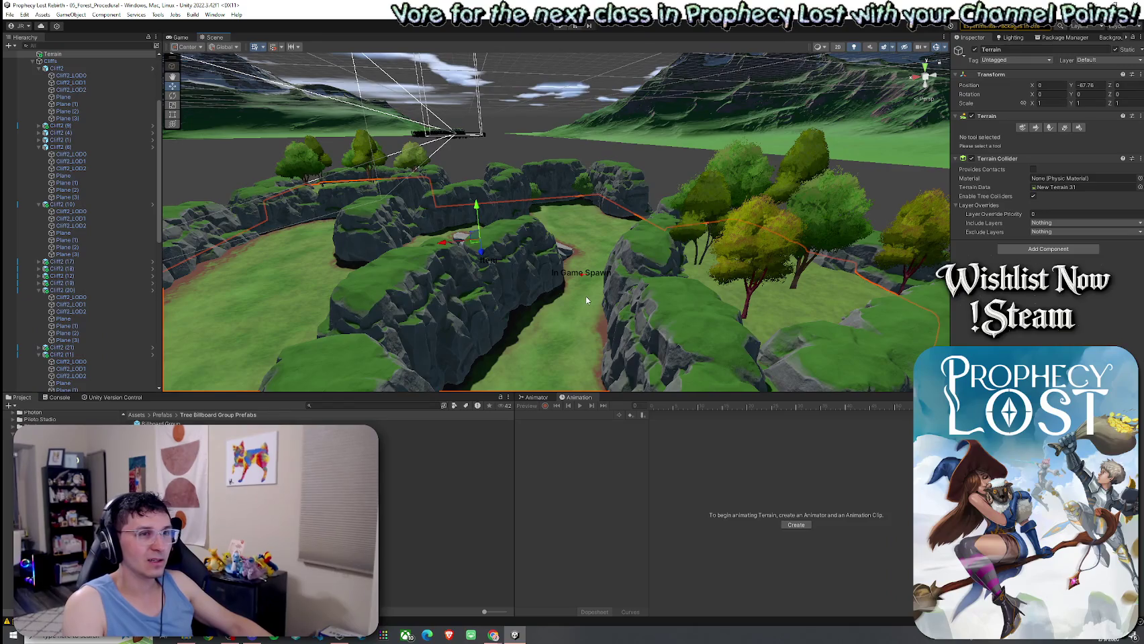
{"action": "left_click", "coordinate": [1050, 129]}
{"action": "left_click", "coordinate": [1098, 225]}
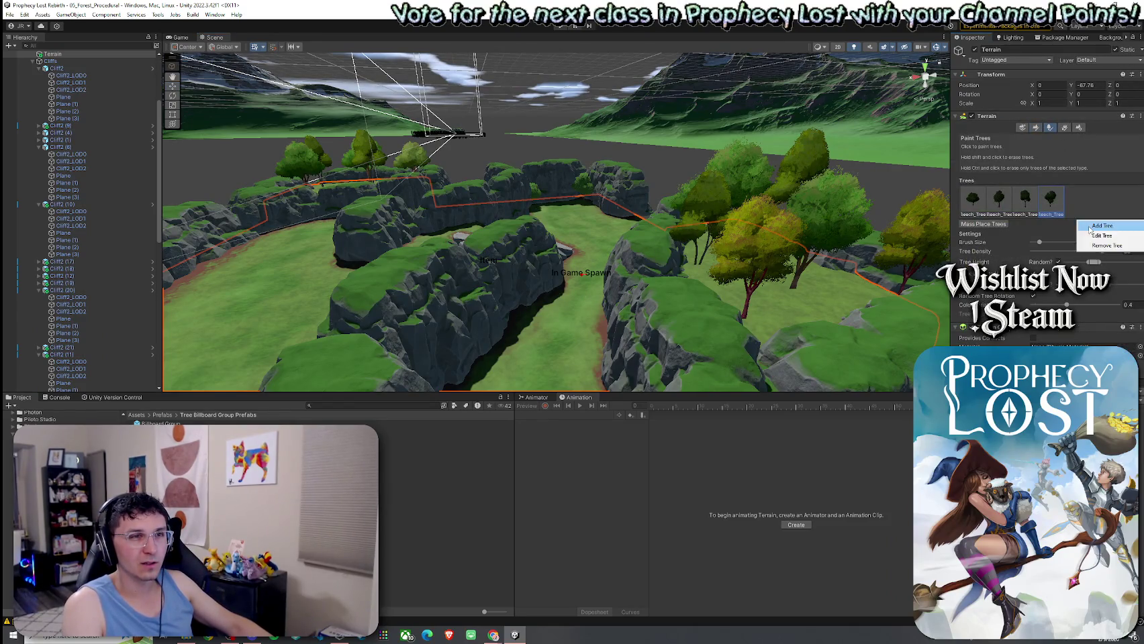
{"action": "left_click", "coordinate": [1104, 230]}
{"action": "left_click", "coordinate": [637, 193]}
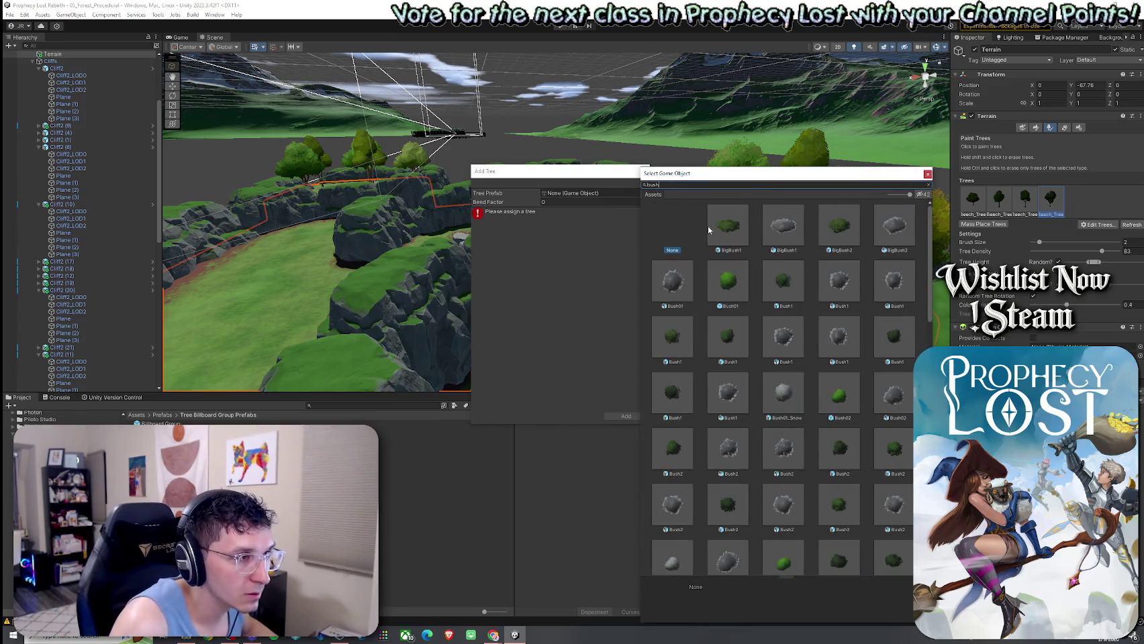
{"action": "double_click", "coordinate": [778, 285]}
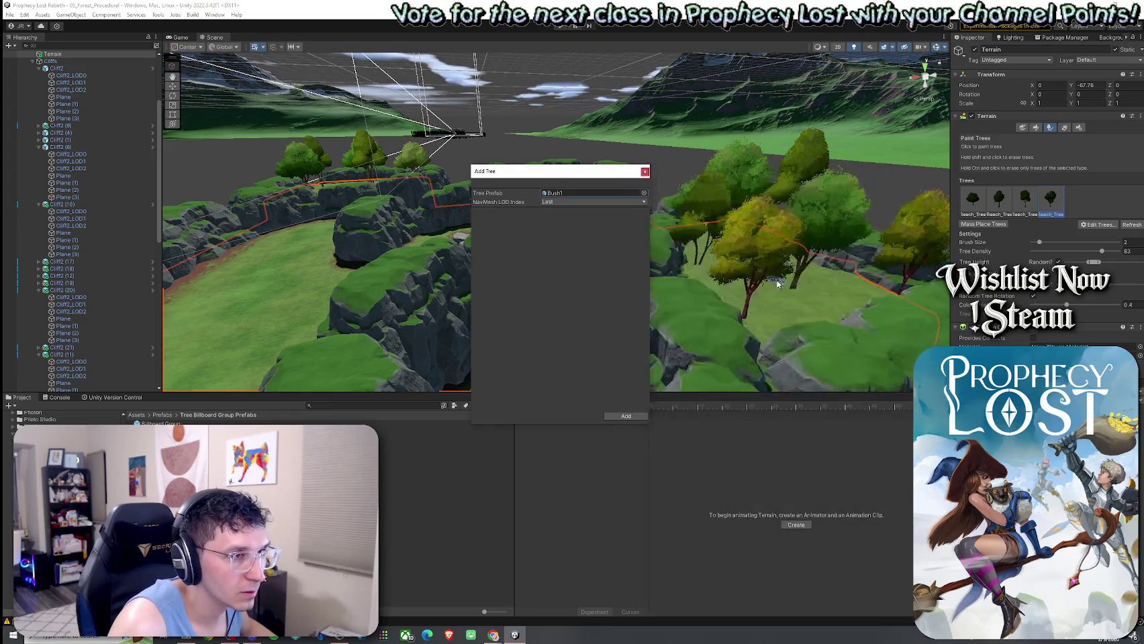
{"action": "left_click", "coordinate": [643, 418]}
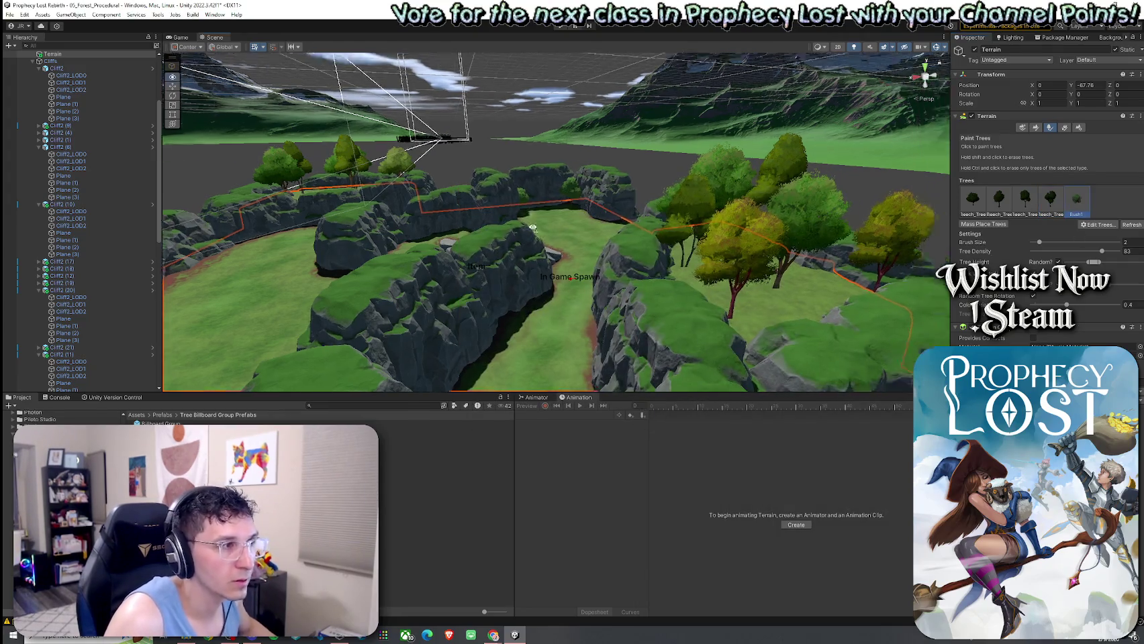
Fly the view over the grass clearing and back to reveal the cliffs
{"action": "key", "text": "w"}
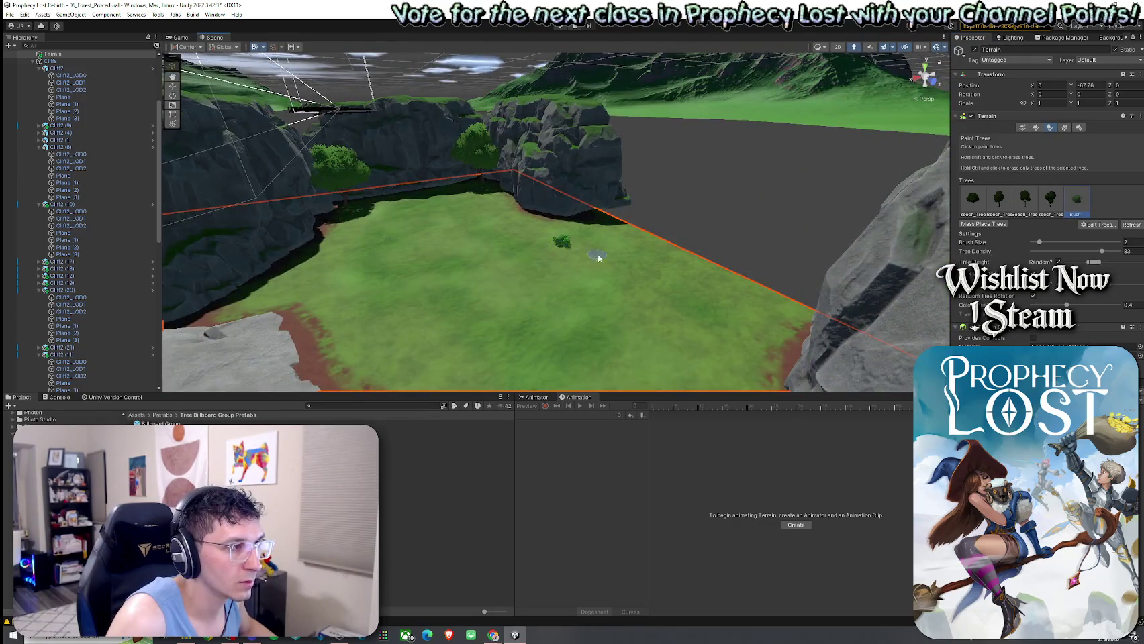
{"action": "key", "text": "w"}
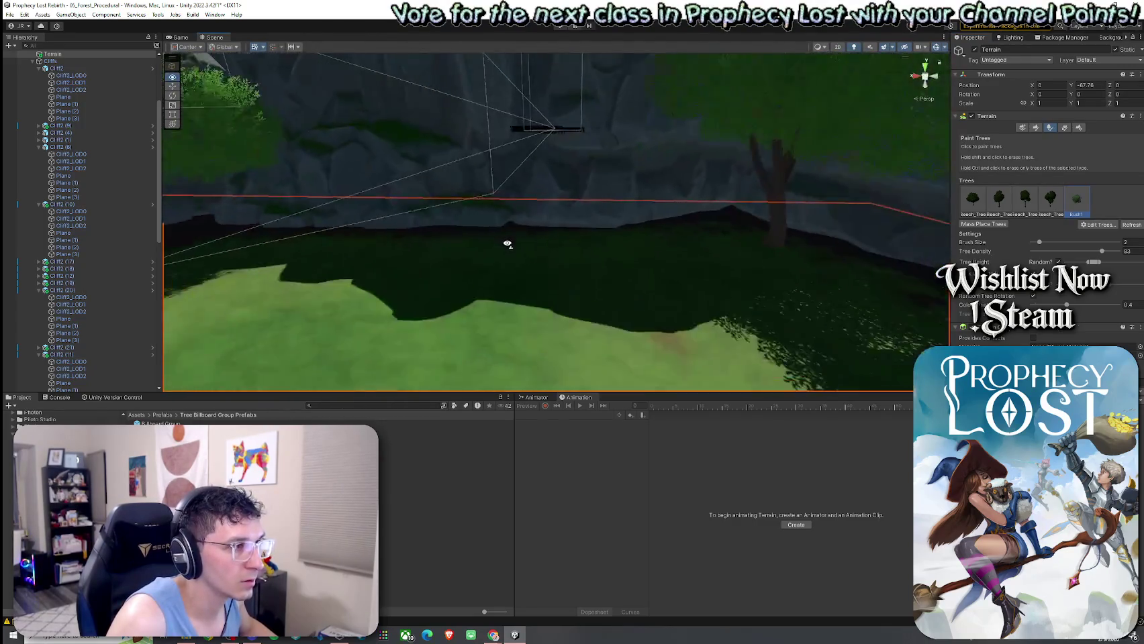
{"action": "key", "text": "s"}
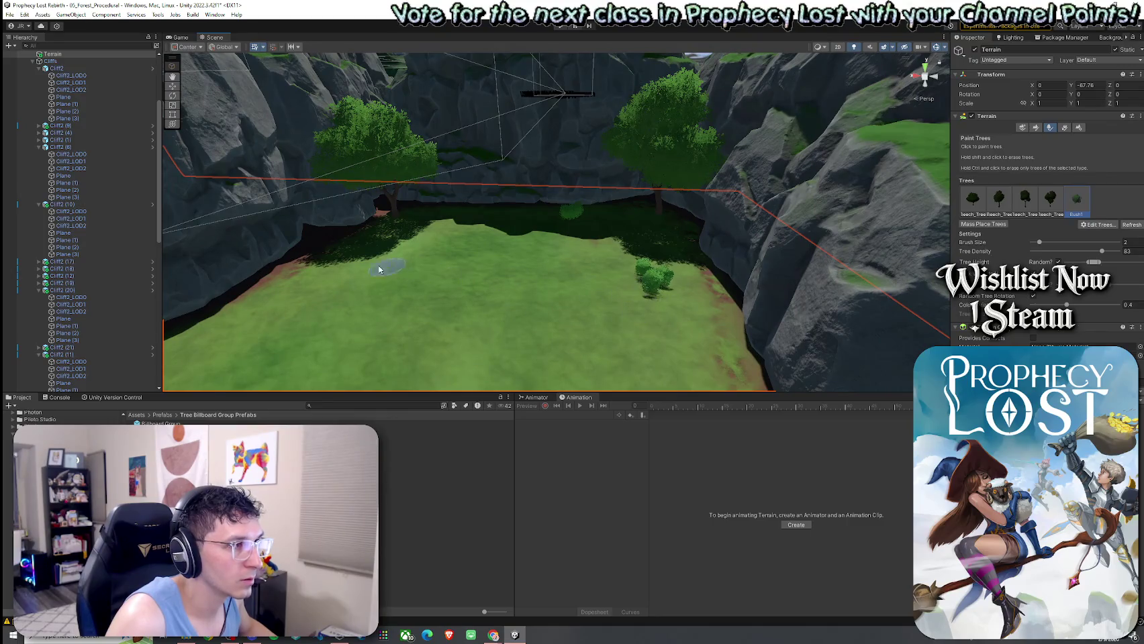
{"action": "key", "text": "s"}
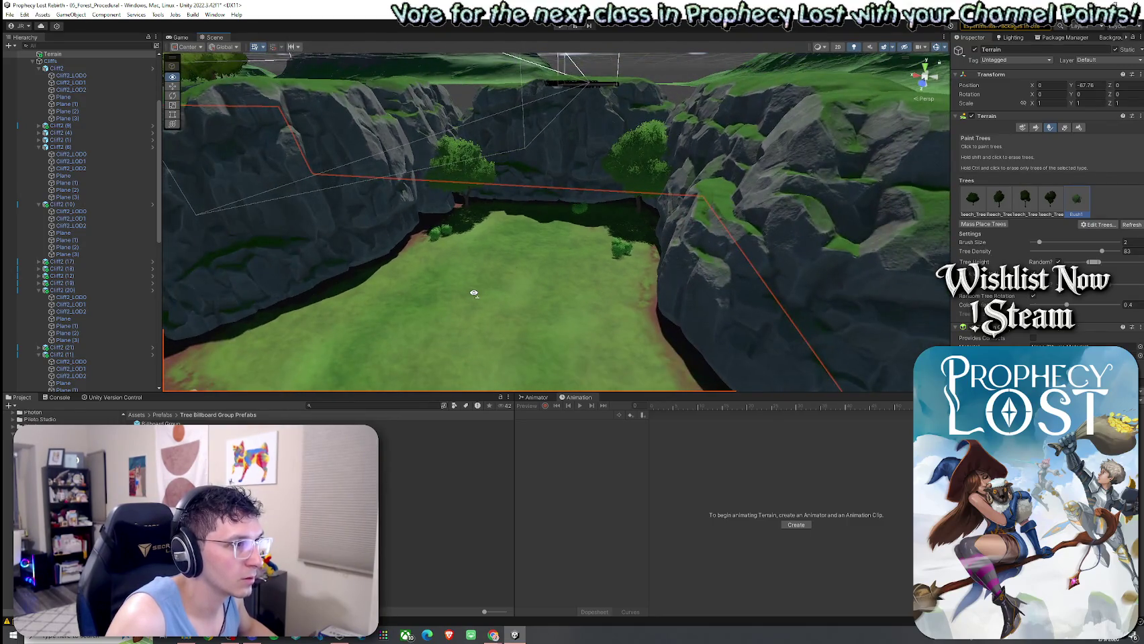
{"action": "key", "text": "w"}
{"action": "key", "text": "w"}
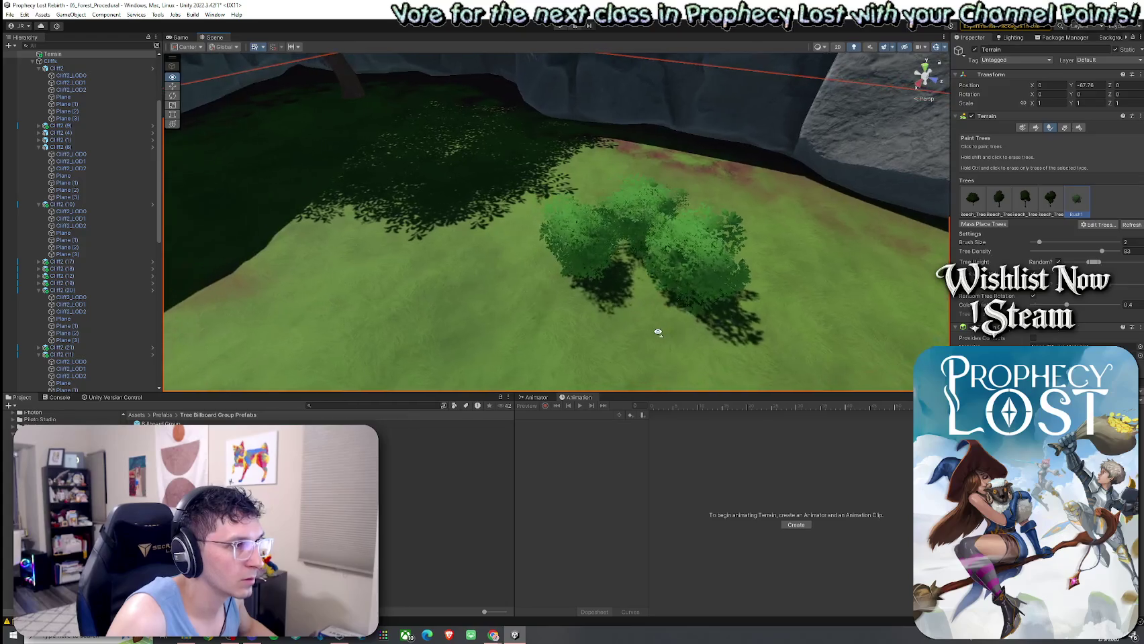
{"action": "key", "text": "s"}
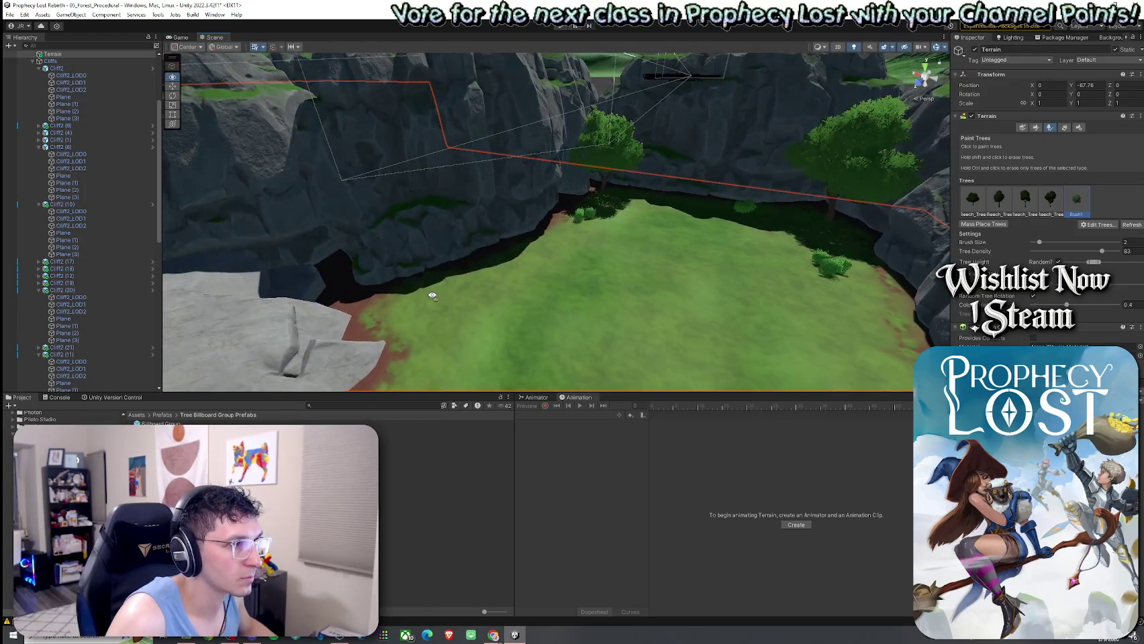
Add BigBush2, found by searching 'sh', as a tree type and paint one by the cliff
{"action": "key", "text": "w"}
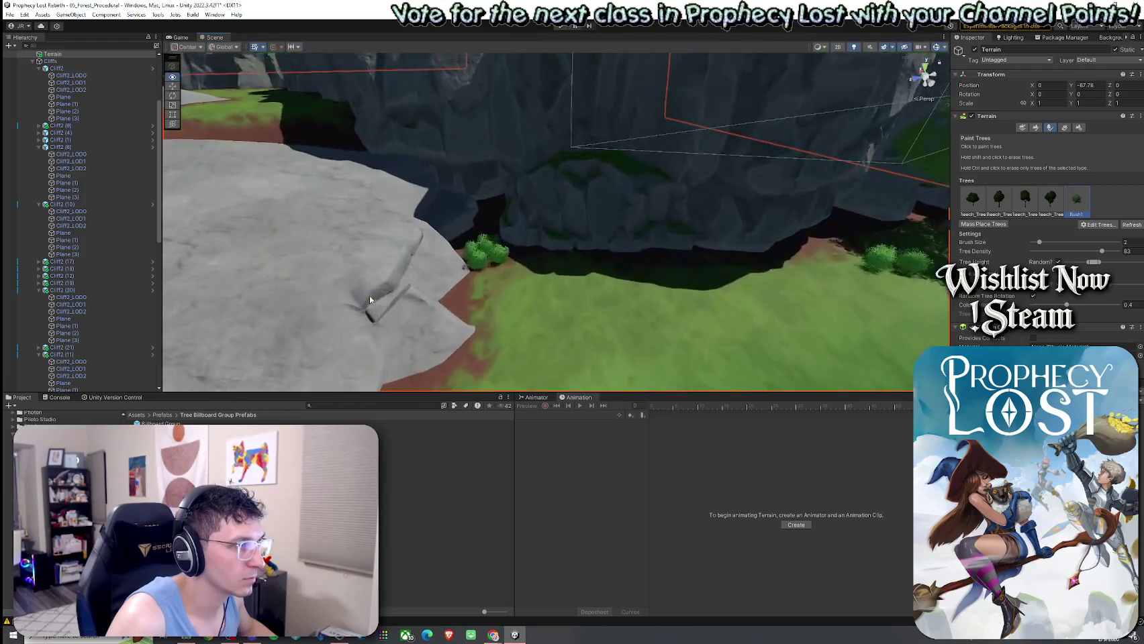
{"action": "left_click", "coordinate": [1097, 225]}
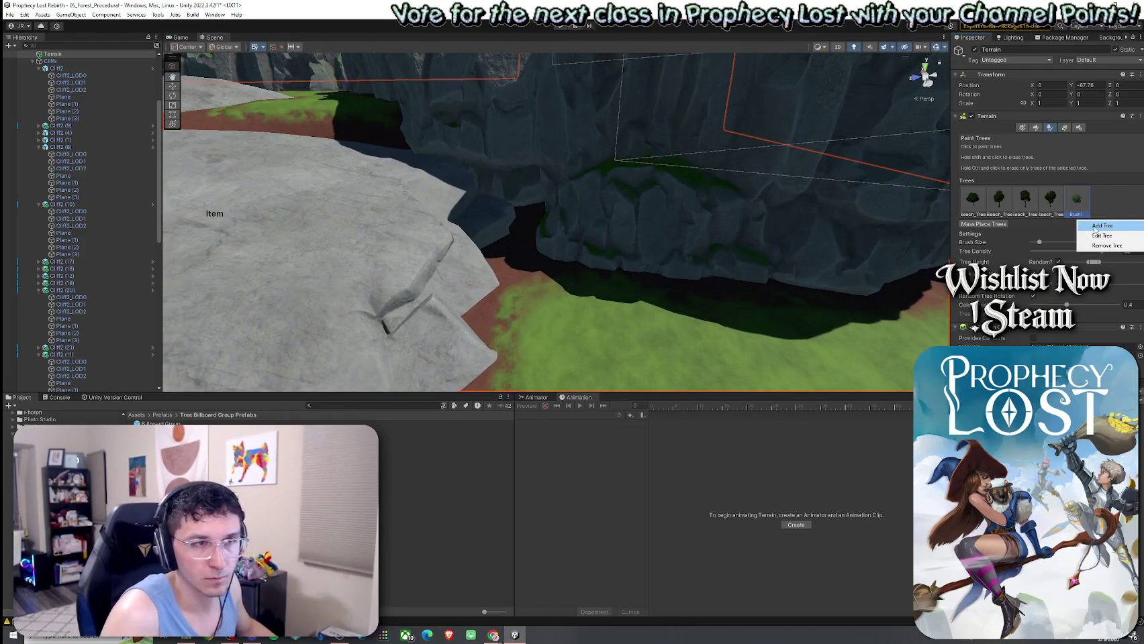
{"action": "left_click", "coordinate": [1101, 226]}
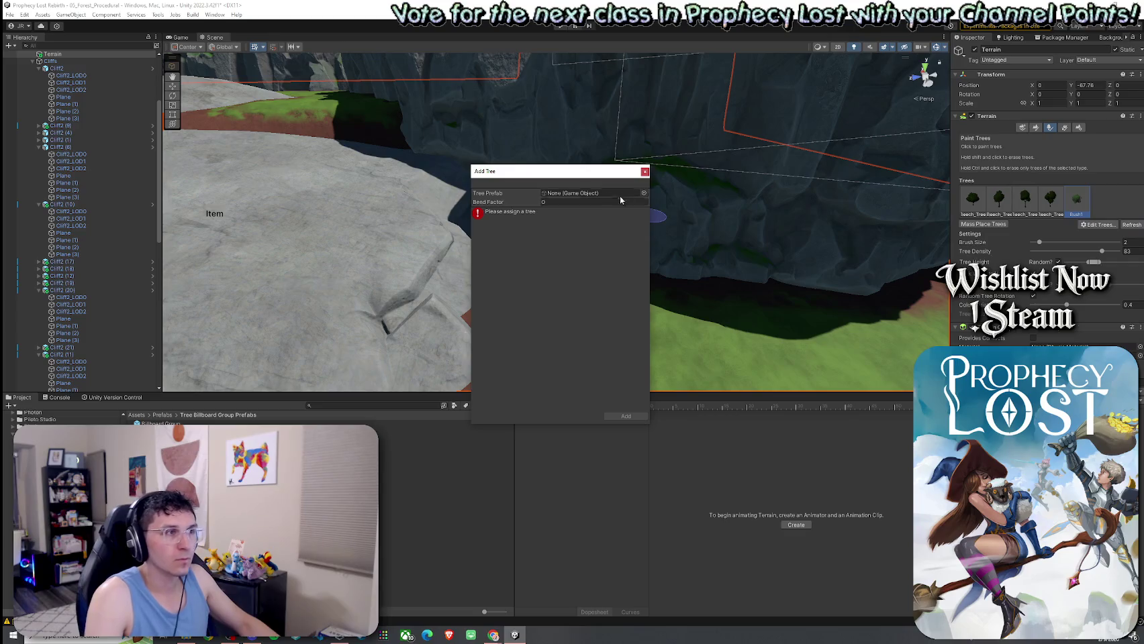
{"action": "left_click", "coordinate": [640, 194]}
{"action": "type", "text": "sh"}
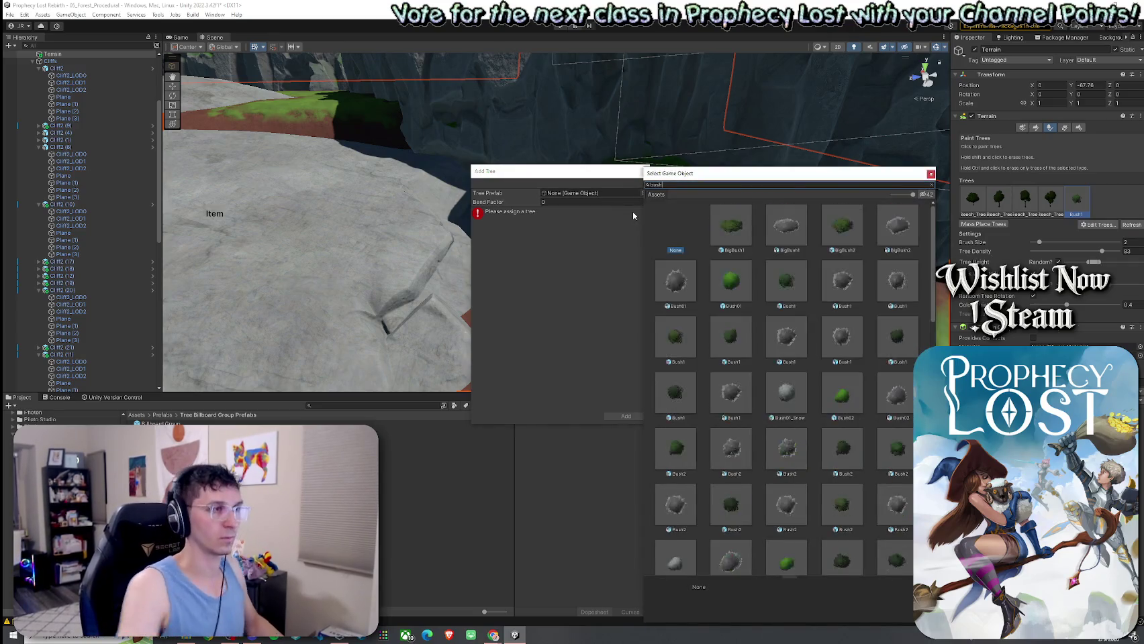
{"action": "double_click", "coordinate": [836, 235]}
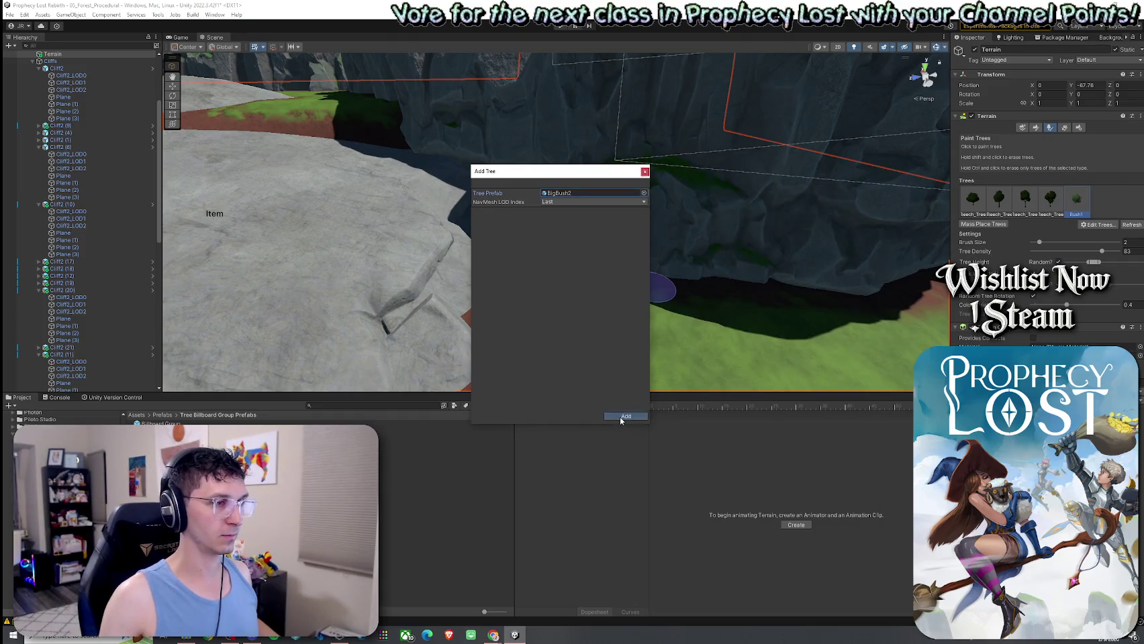
{"action": "left_click", "coordinate": [621, 417]}
{"action": "left_click", "coordinate": [524, 256]}
{"action": "mouse_move", "coordinate": [549, 273]}
{"action": "left_mouse_down"}
{"action": "mouse_move", "coordinate": [612, 256]}
{"action": "mouse_move", "coordinate": [497, 281]}
{"action": "mouse_move", "coordinate": [566, 258]}
{"action": "mouse_move", "coordinate": [509, 237]}
{"action": "mouse_move", "coordinate": [488, 276]}
{"action": "mouse_move", "coordinate": [513, 295]}
{"action": "mouse_move", "coordinate": [746, 294]}
{"action": "left_mouse_up"}
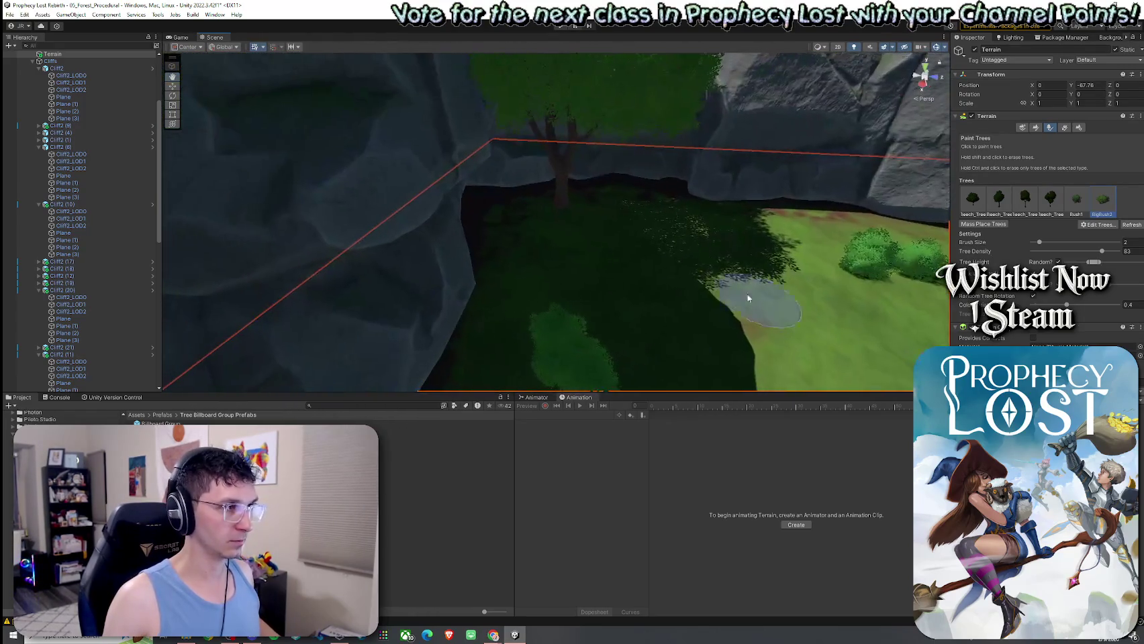
Paint bushes in the canyon beside the cliff, erasing ones placed on the cliff side
{"action": "scroll", "coordinate": [529, 224], "scroll_direction": "up", "scroll_amount": 3}
{"action": "mouse_move", "coordinate": [497, 206]}
{"action": "left_mouse_down"}
{"action": "mouse_move", "coordinate": [539, 243]}
{"action": "mouse_move", "coordinate": [604, 236]}
{"action": "left_mouse_up"}
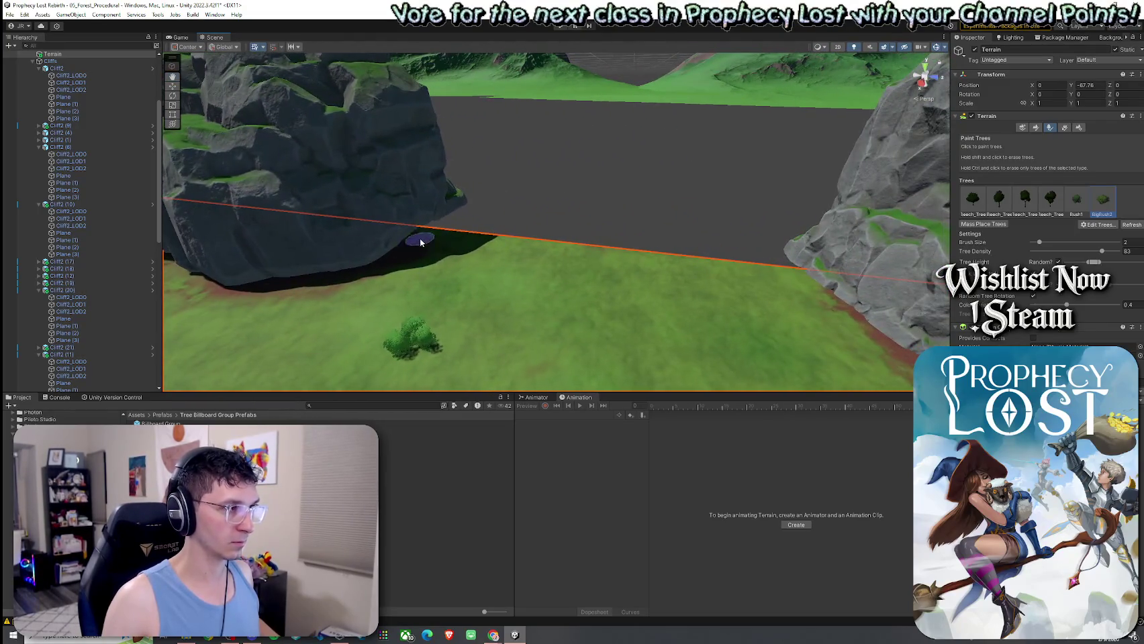
{"action": "mouse_move", "coordinate": [802, 272]}
{"action": "left_mouse_down"}
{"action": "mouse_move", "coordinate": [834, 290]}
{"action": "mouse_move", "coordinate": [529, 334]}
{"action": "mouse_move", "coordinate": [479, 304]}
{"action": "left_mouse_up"}
{"action": "left_click", "coordinate": [510, 322]}
{"action": "left_click", "coordinate": [479, 304]}
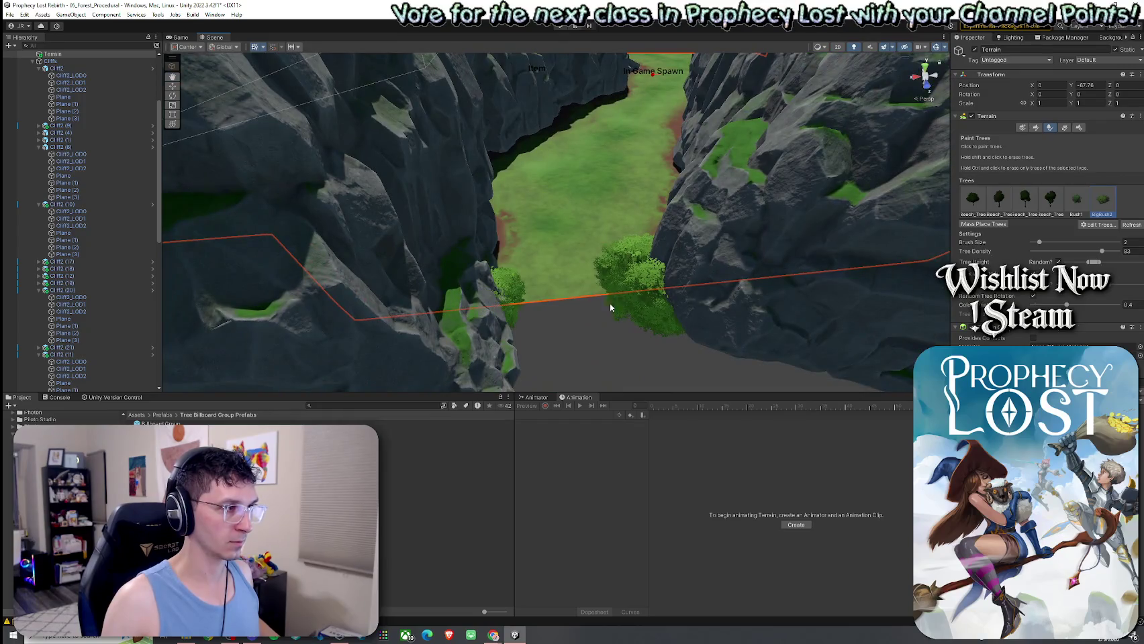
{"action": "left_click", "coordinate": [647, 281], "text": "shift"}
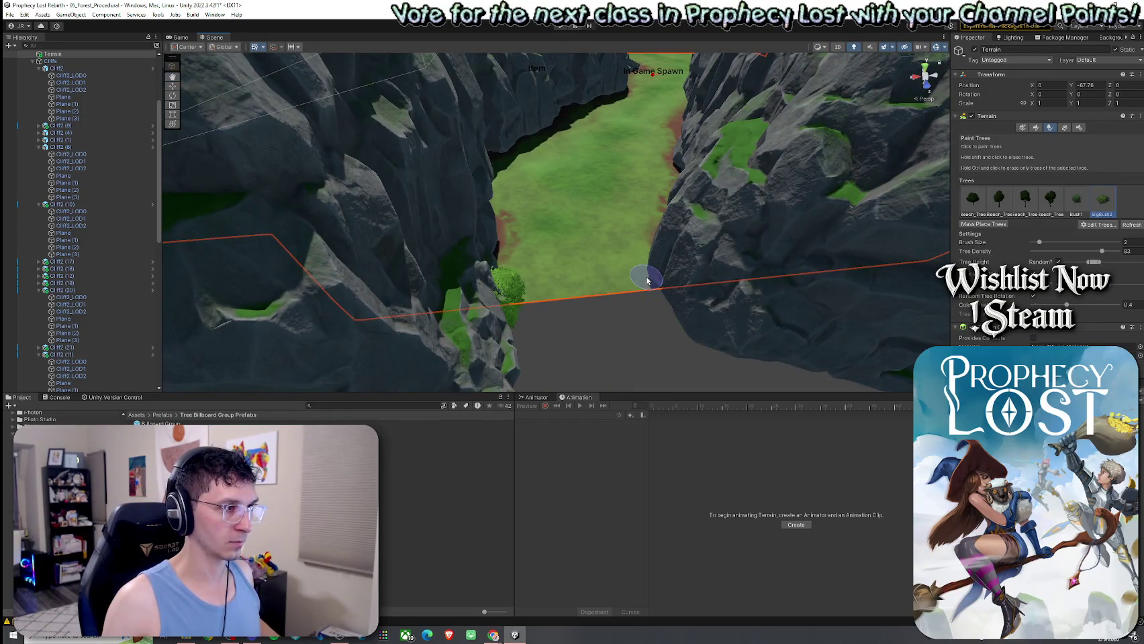
{"action": "mouse_move", "coordinate": [677, 273]}
{"action": "left_mouse_down"}
{"action": "mouse_move", "coordinate": [640, 289]}
{"action": "mouse_move", "coordinate": [766, 301]}
{"action": "mouse_move", "coordinate": [701, 208]}
{"action": "mouse_move", "coordinate": [765, 240]}
{"action": "left_mouse_up"}
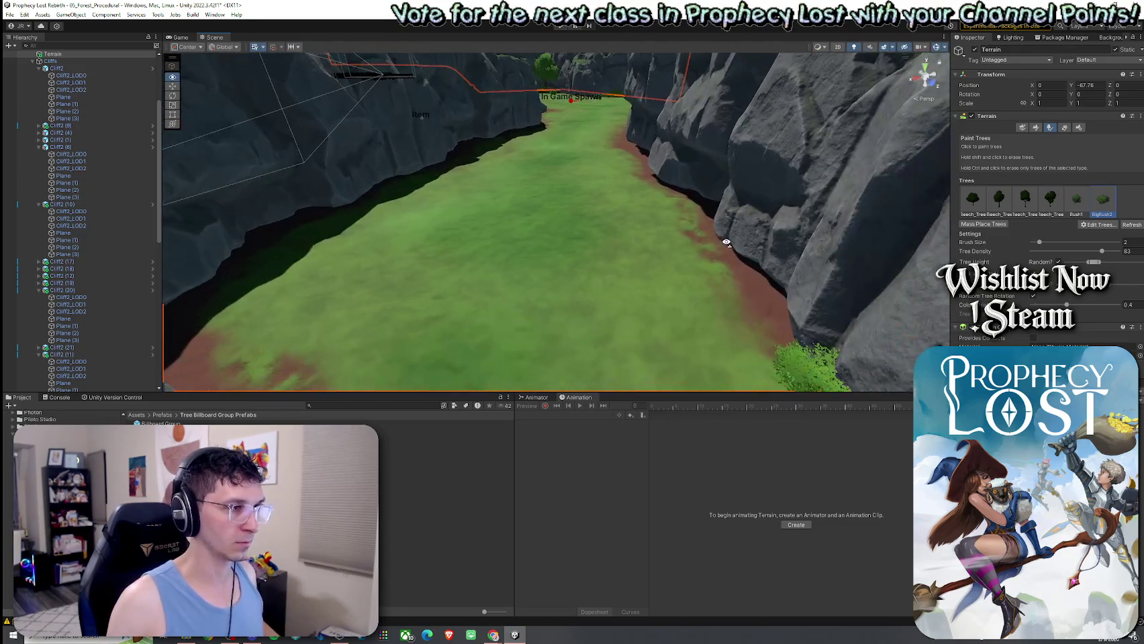
{"action": "left_click", "coordinate": [760, 241]}
{"action": "left_click", "coordinate": [760, 241], "text": "shift"}
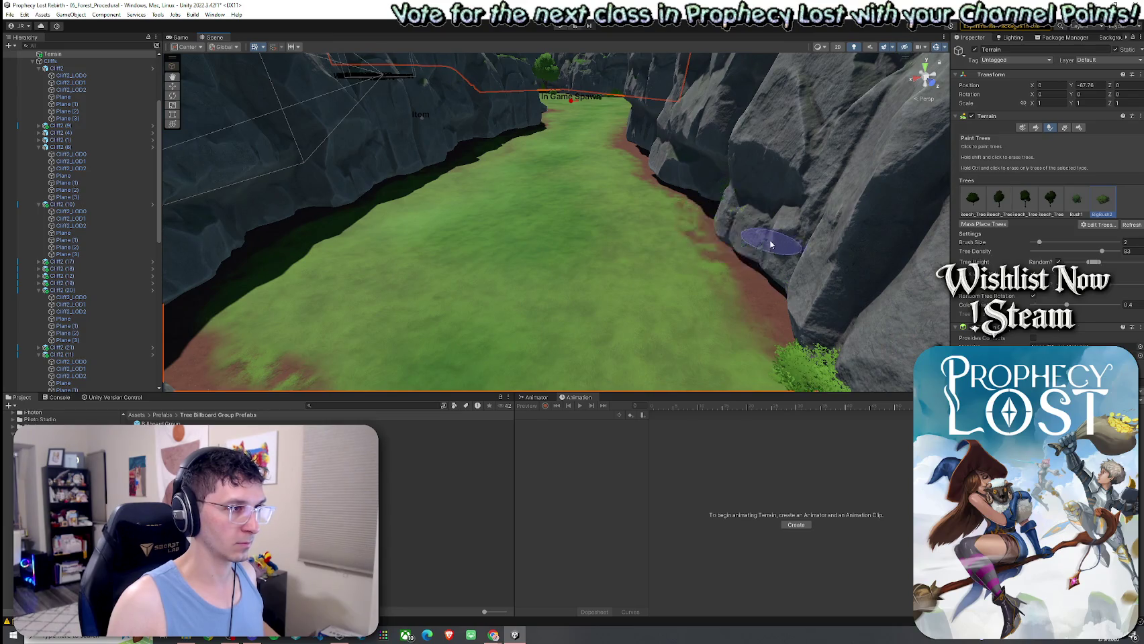
Paint more bushes along the cliff base and the grass edge under the left cliff
{"action": "scroll", "coordinate": [732, 215], "scroll_direction": "down", "scroll_amount": 3}
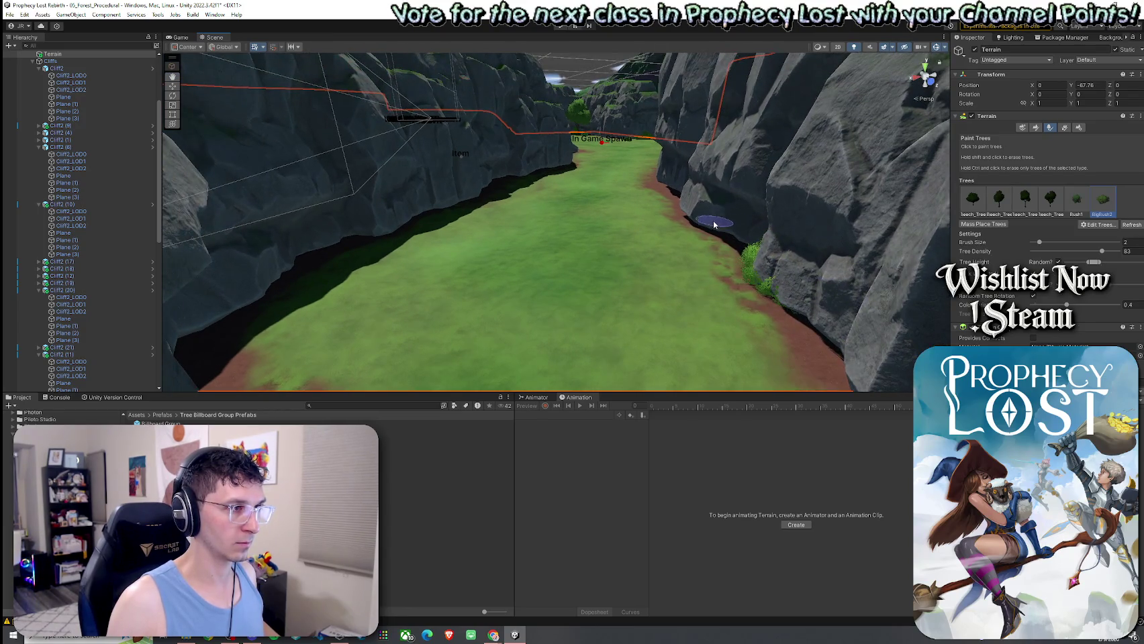
{"action": "left_click_drag", "start_coordinate": [715, 225], "coordinate": [706, 205]}
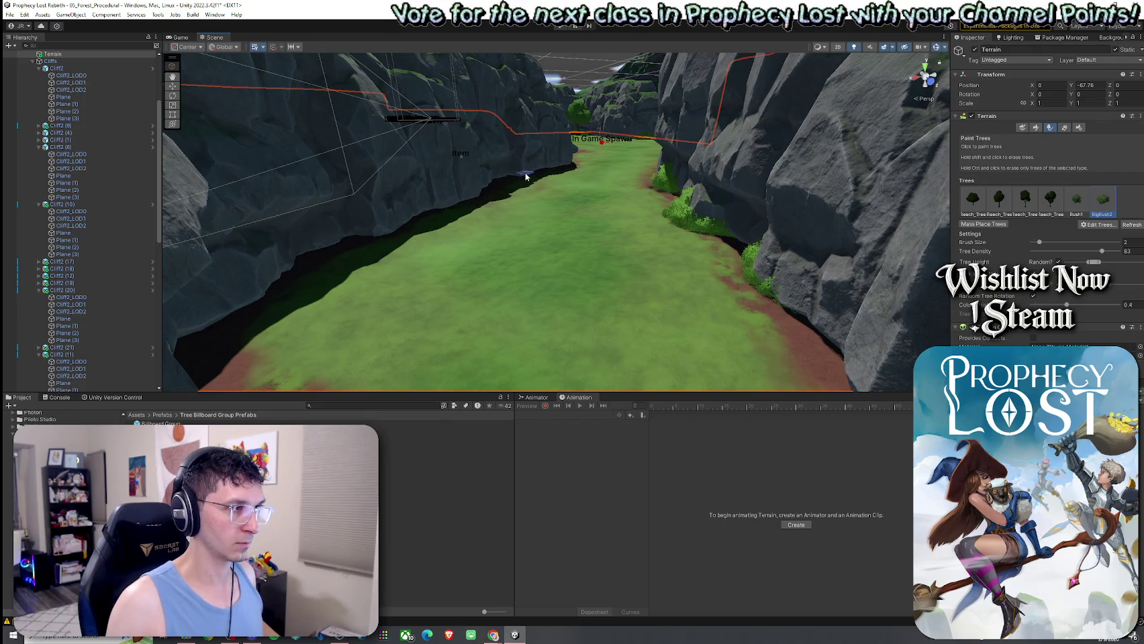
{"action": "left_click_drag", "start_coordinate": [483, 205], "coordinate": [440, 191]}
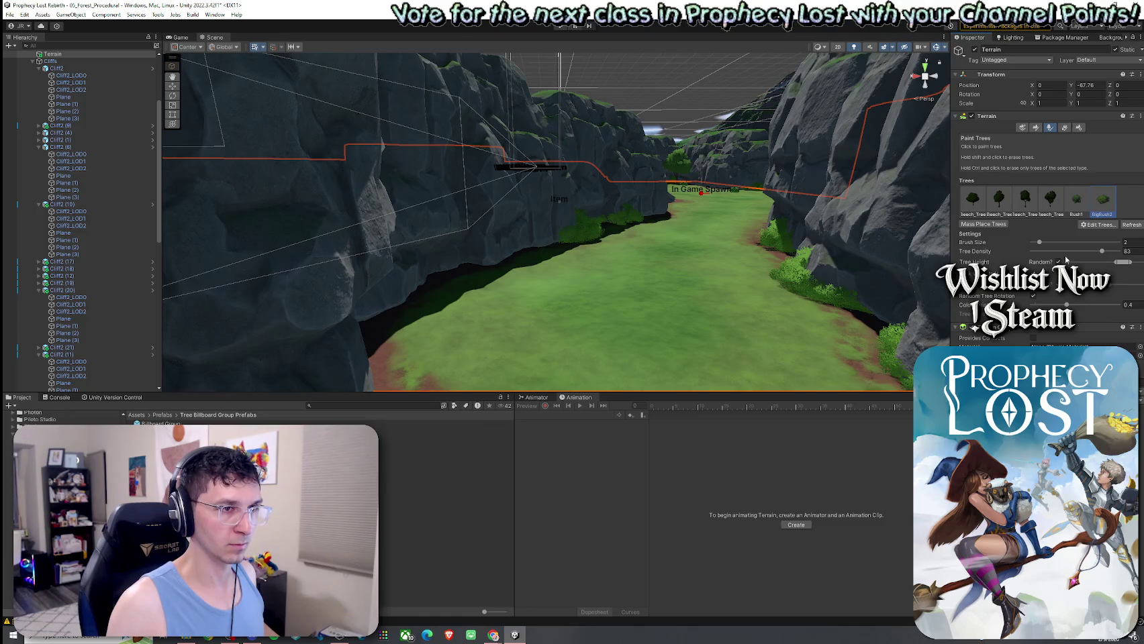
{"action": "mouse_move", "coordinate": [459, 191]}
{"action": "left_mouse_down"}
{"action": "mouse_move", "coordinate": [531, 174]}
{"action": "mouse_move", "coordinate": [562, 200]}
{"action": "mouse_move", "coordinate": [552, 212]}
{"action": "mouse_move", "coordinate": [628, 263]}
{"action": "mouse_move", "coordinate": [578, 249]}
{"action": "left_mouse_up"}
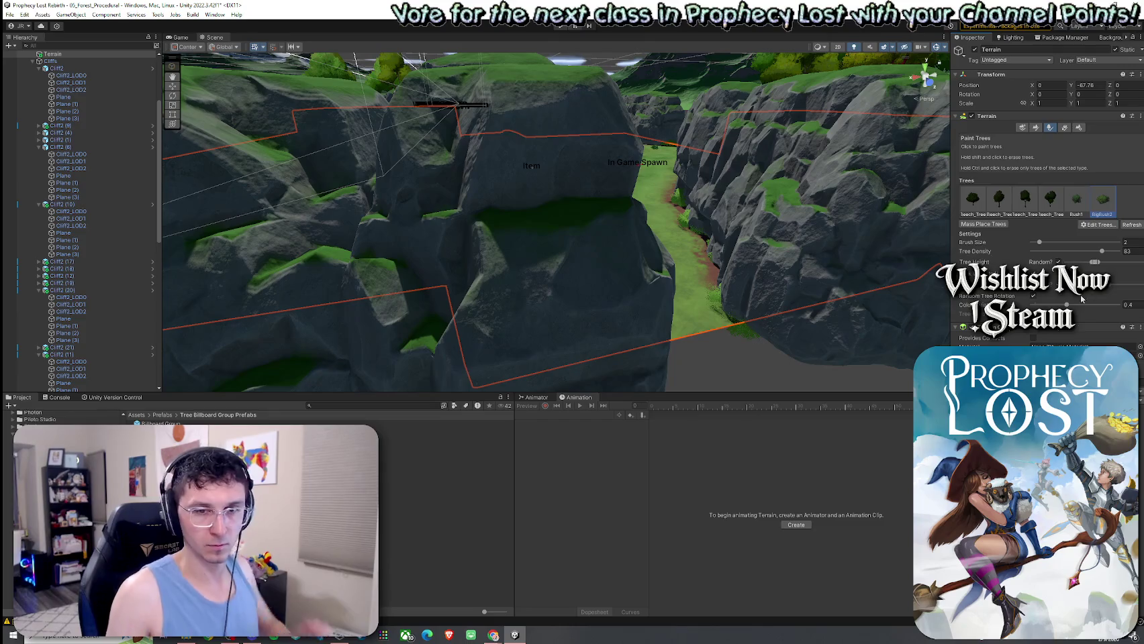
{"action": "scroll", "coordinate": [665, 281], "scroll_direction": "up", "scroll_amount": 10}
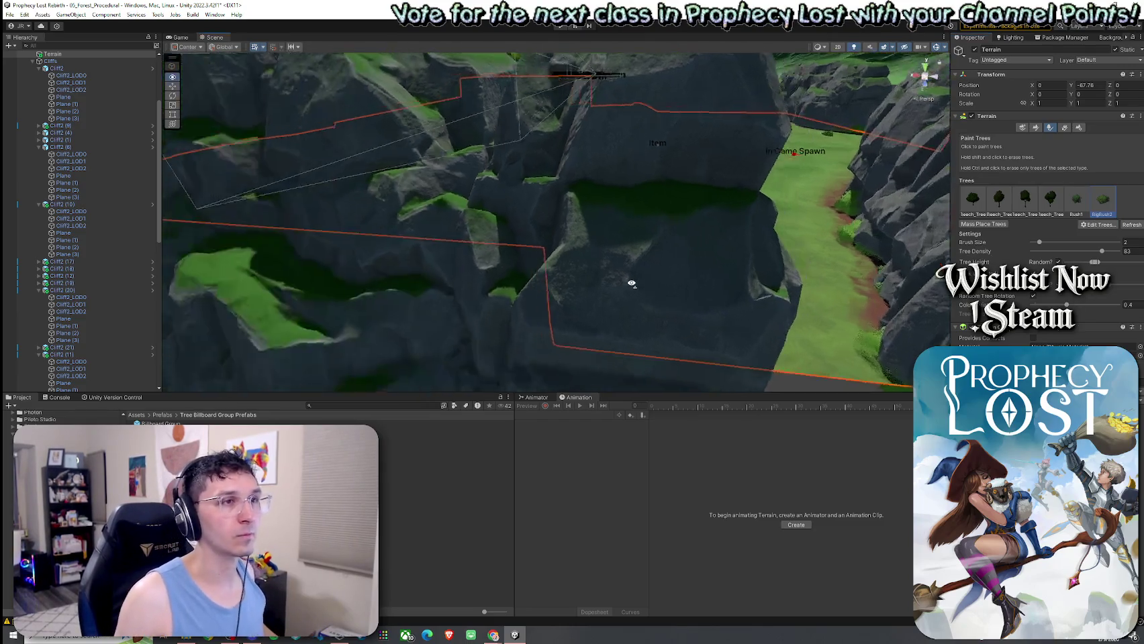
{"action": "left_click", "coordinate": [531, 228]}
{"action": "mouse_move", "coordinate": [531, 228]}
{"action": "left_mouse_down"}
{"action": "mouse_move", "coordinate": [523, 201]}
{"action": "mouse_move", "coordinate": [498, 198]}
{"action": "mouse_move", "coordinate": [628, 198]}
{"action": "mouse_move", "coordinate": [655, 214]}
{"action": "mouse_move", "coordinate": [647, 226]}
{"action": "mouse_move", "coordinate": [577, 238]}
{"action": "mouse_move", "coordinate": [671, 247]}
{"action": "mouse_move", "coordinate": [903, 52]}
{"action": "left_mouse_up"}
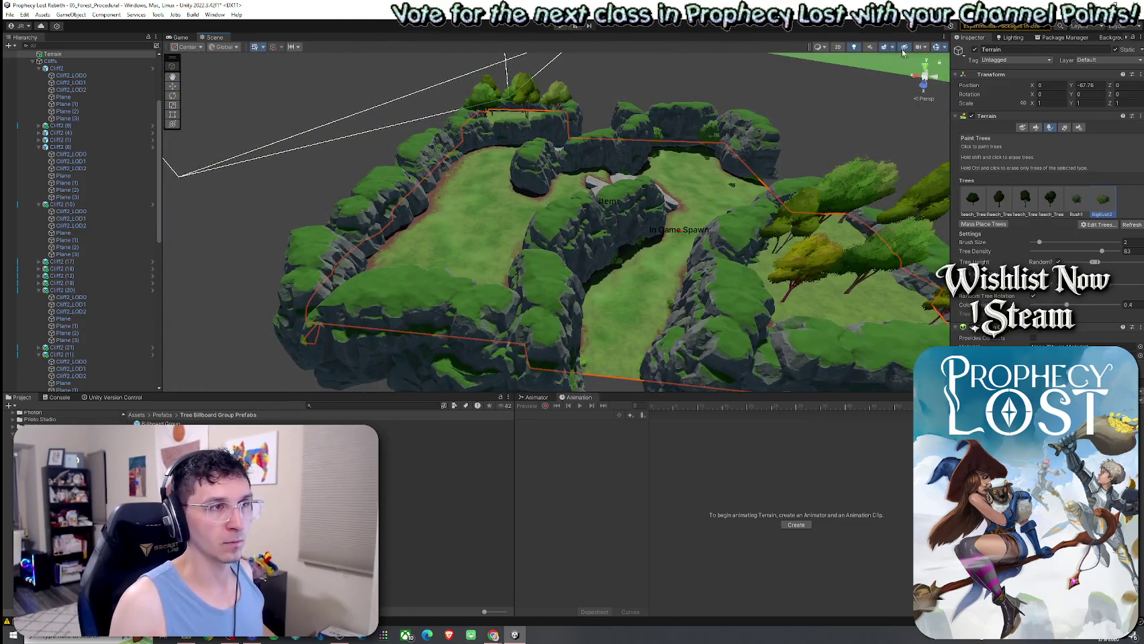
Toggle scene lighting off and on, then paint and erase a bush on the clearing
{"action": "left_click", "coordinate": [853, 47]}
{"action": "mouse_move", "coordinate": [711, 148]}
{"action": "left_mouse_down"}
{"action": "mouse_move", "coordinate": [468, 184]}
{"action": "mouse_move", "coordinate": [355, 169]}
{"action": "left_mouse_up"}
{"action": "left_click", "coordinate": [853, 46]}
{"action": "mouse_move", "coordinate": [712, 154]}
{"action": "left_mouse_down"}
{"action": "mouse_move", "coordinate": [596, 185]}
{"action": "mouse_move", "coordinate": [622, 139]}
{"action": "mouse_move", "coordinate": [627, 164]}
{"action": "left_mouse_up"}
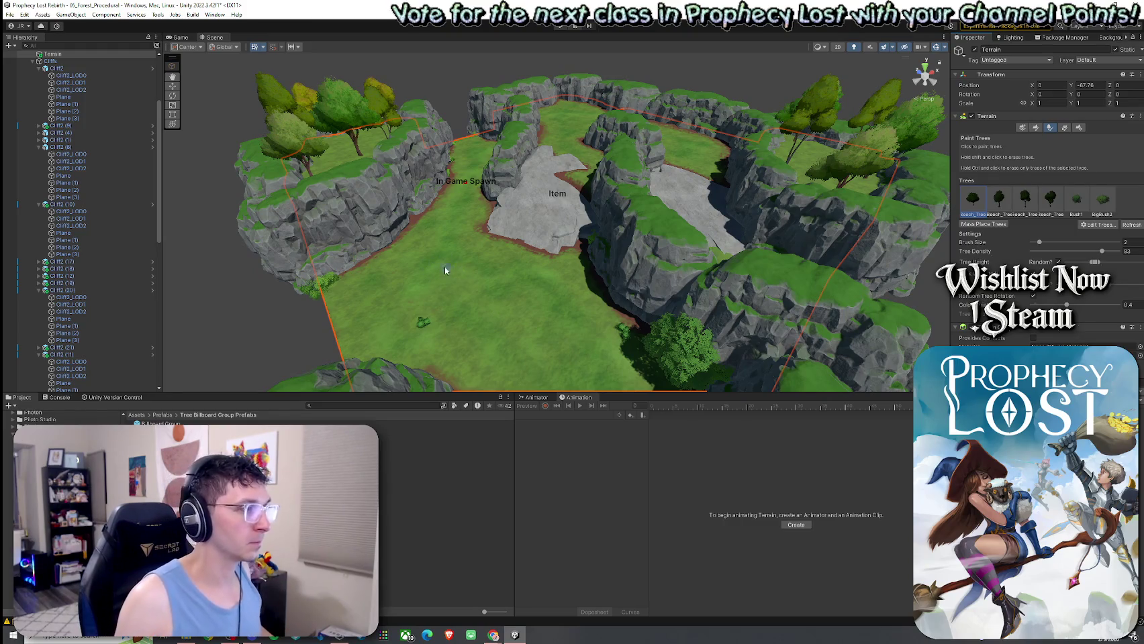
{"action": "left_click", "coordinate": [449, 315]}
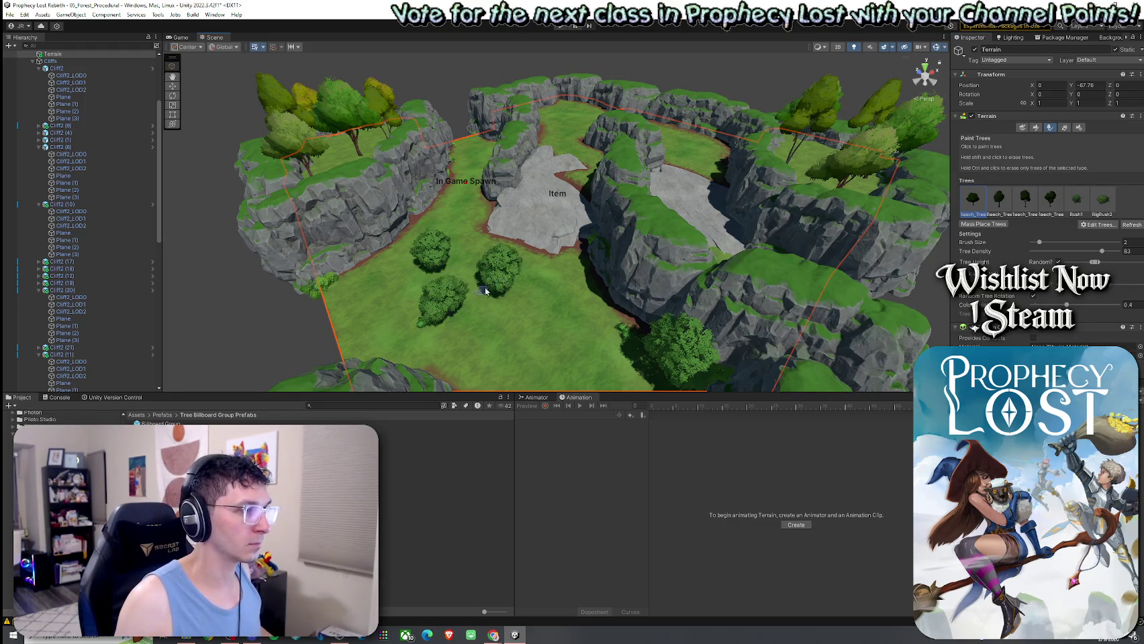
{"action": "left_click", "coordinate": [435, 263], "text": "shift"}
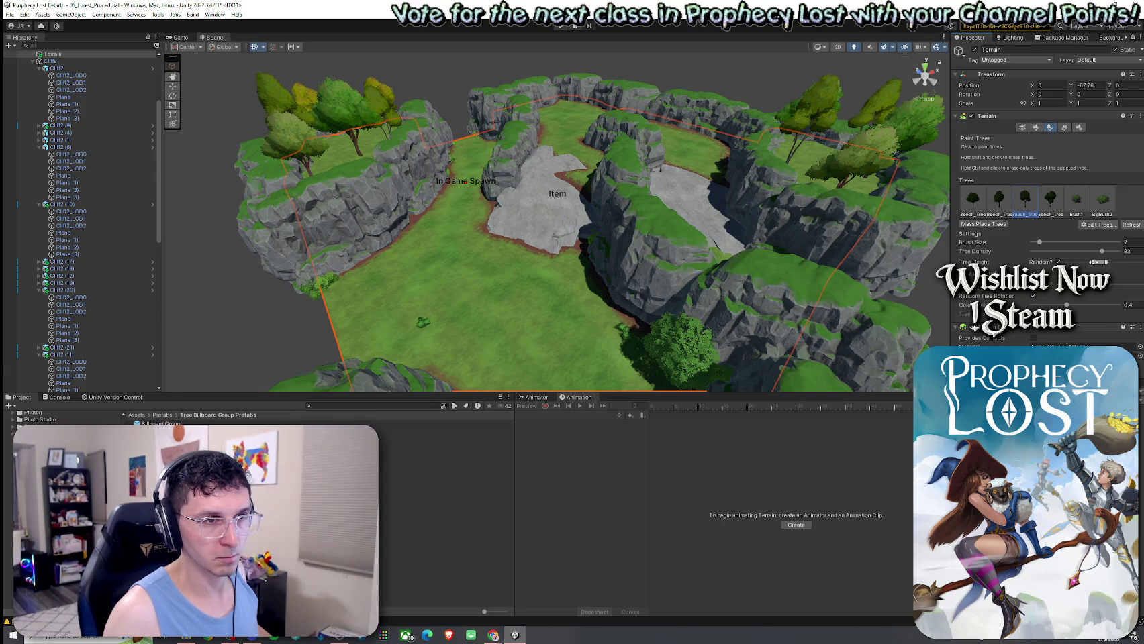
Paint two leafy trees on the grass clearing in front of the Item rock
{"action": "left_click", "coordinate": [463, 268]}
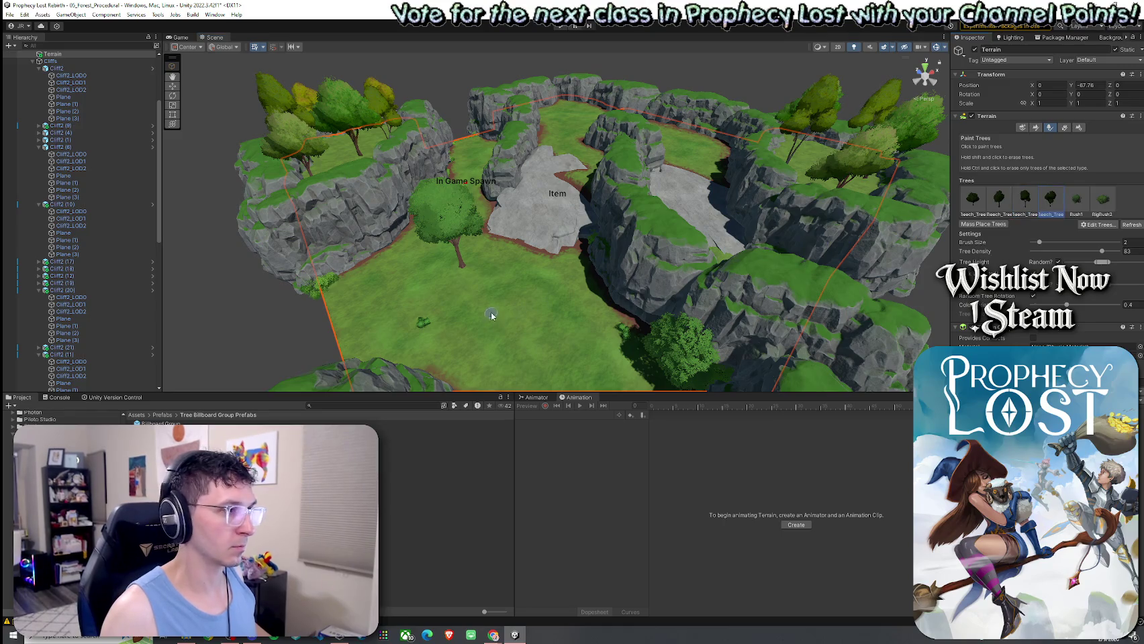
{"action": "left_click", "coordinate": [491, 316]}
{"action": "mouse_move", "coordinate": [422, 314]}
{"action": "left_mouse_down"}
{"action": "mouse_move", "coordinate": [402, 355]}
{"action": "mouse_move", "coordinate": [442, 376]}
{"action": "mouse_move", "coordinate": [674, 275]}
{"action": "mouse_move", "coordinate": [697, 290]}
{"action": "mouse_move", "coordinate": [557, 243]}
{"action": "left_mouse_up"}
{"action": "left_click", "coordinate": [1095, 225]}
Add TGV_Beech_Tree_06C, found by searching 'G', as a new terrain tree type
{"action": "left_click", "coordinate": [1114, 230]}
{"action": "left_click", "coordinate": [643, 193]}
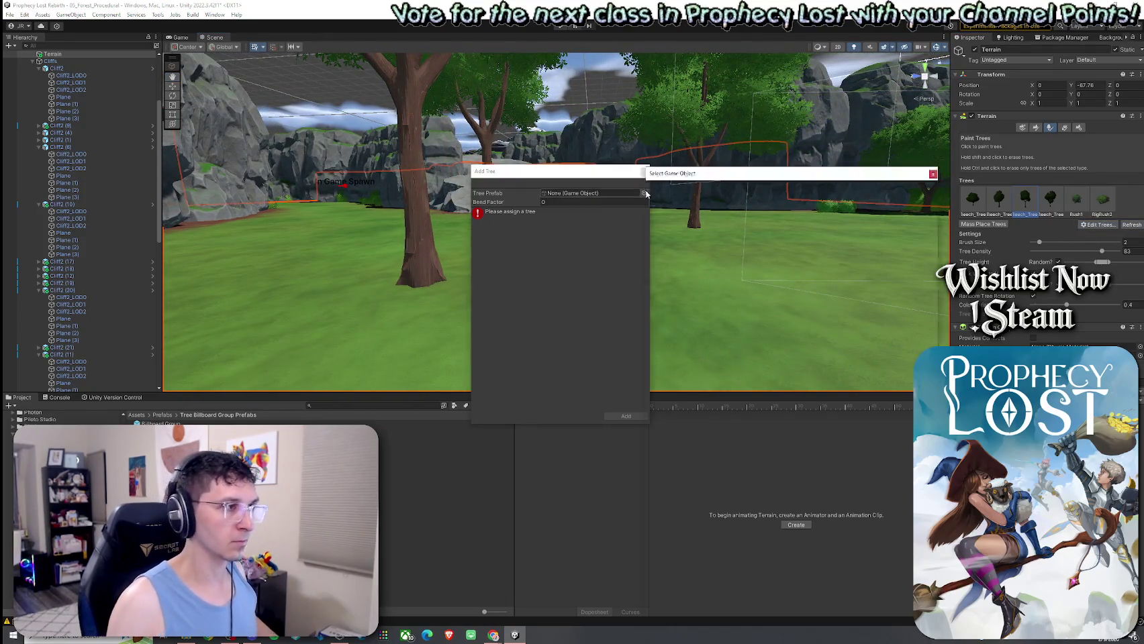
{"action": "type", "text": "TGV tree"}
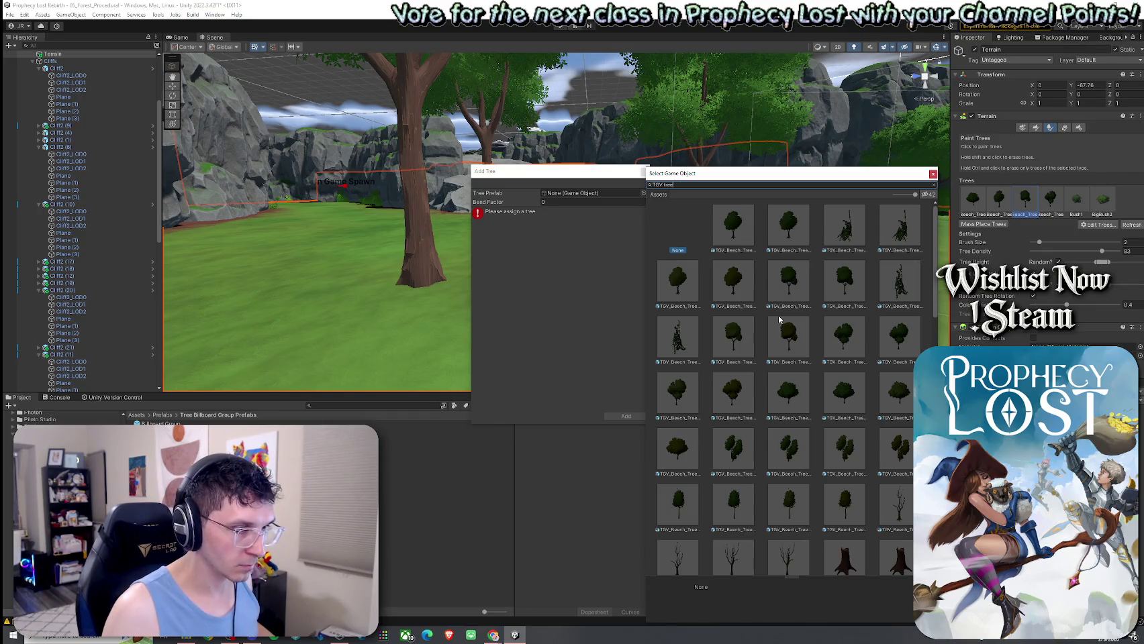
{"action": "left_click", "coordinate": [845, 505]}
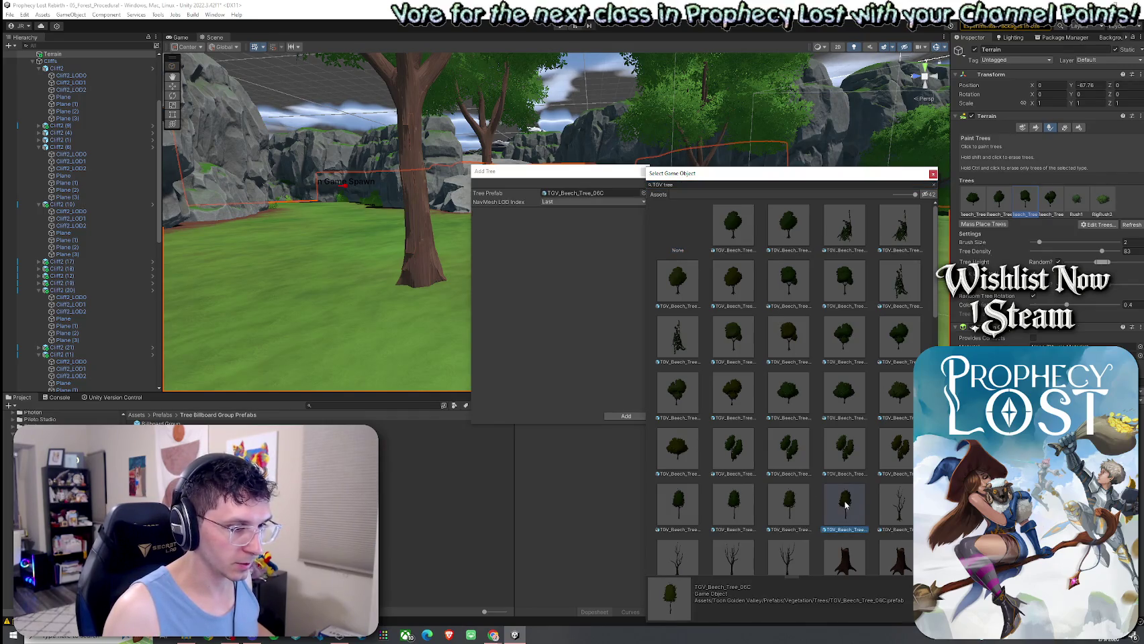
{"action": "double_click", "coordinate": [845, 505]}
{"action": "left_click", "coordinate": [637, 417]}
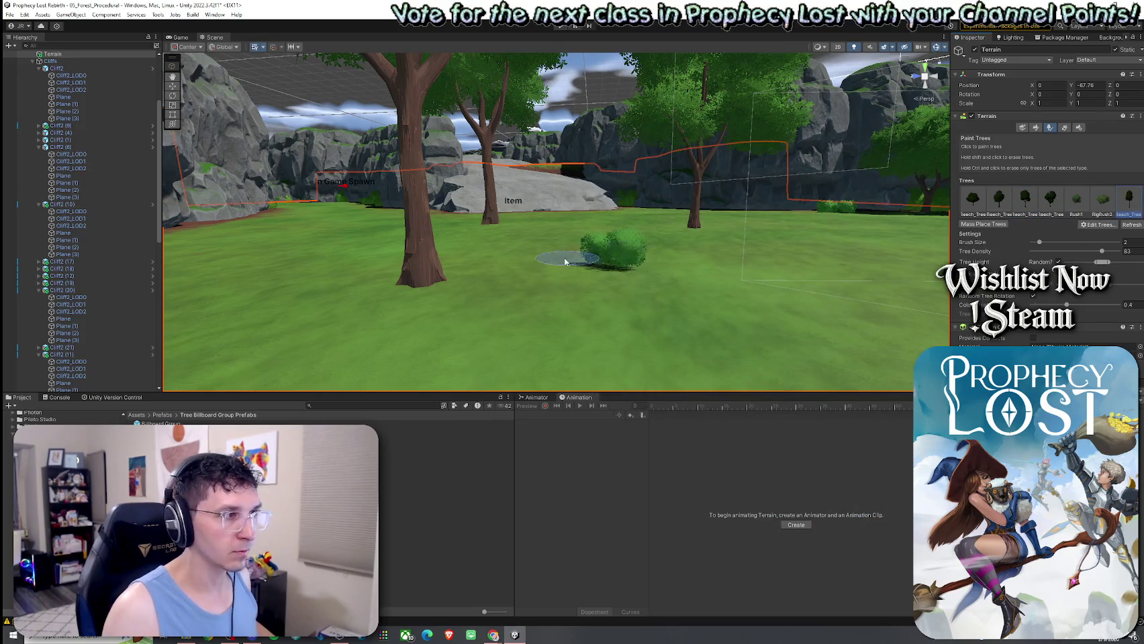
Paint a beech tree near the cliff edge, then erase the two yellow trees
{"action": "scroll", "coordinate": [565, 262], "scroll_direction": "down", "scroll_amount": 3}
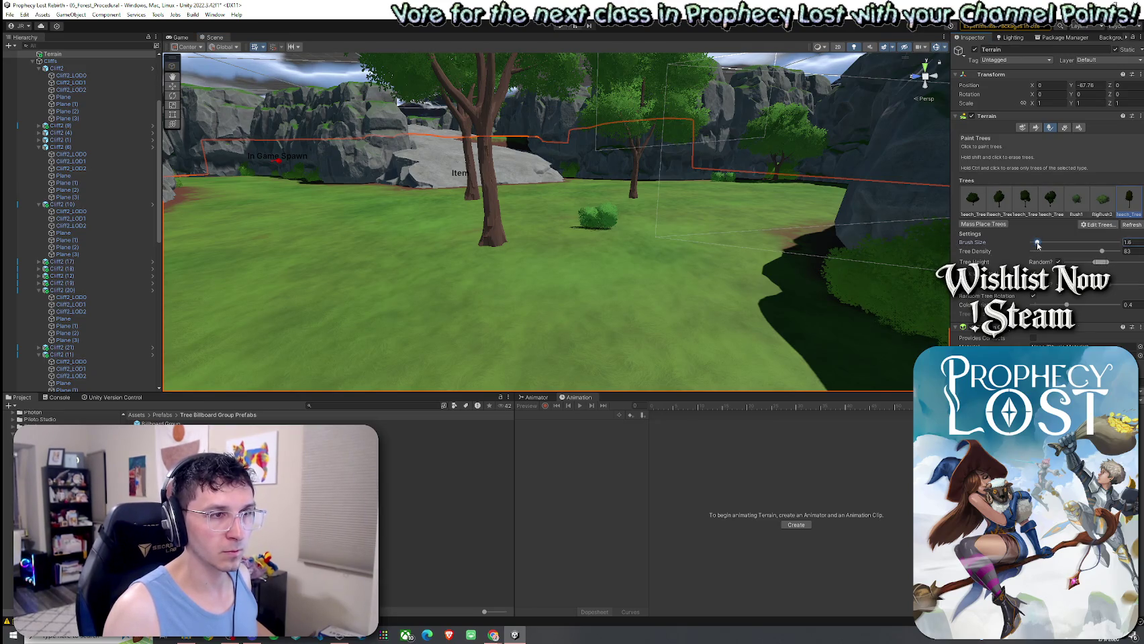
{"action": "scroll", "coordinate": [407, 191], "scroll_direction": "down", "scroll_amount": 5}
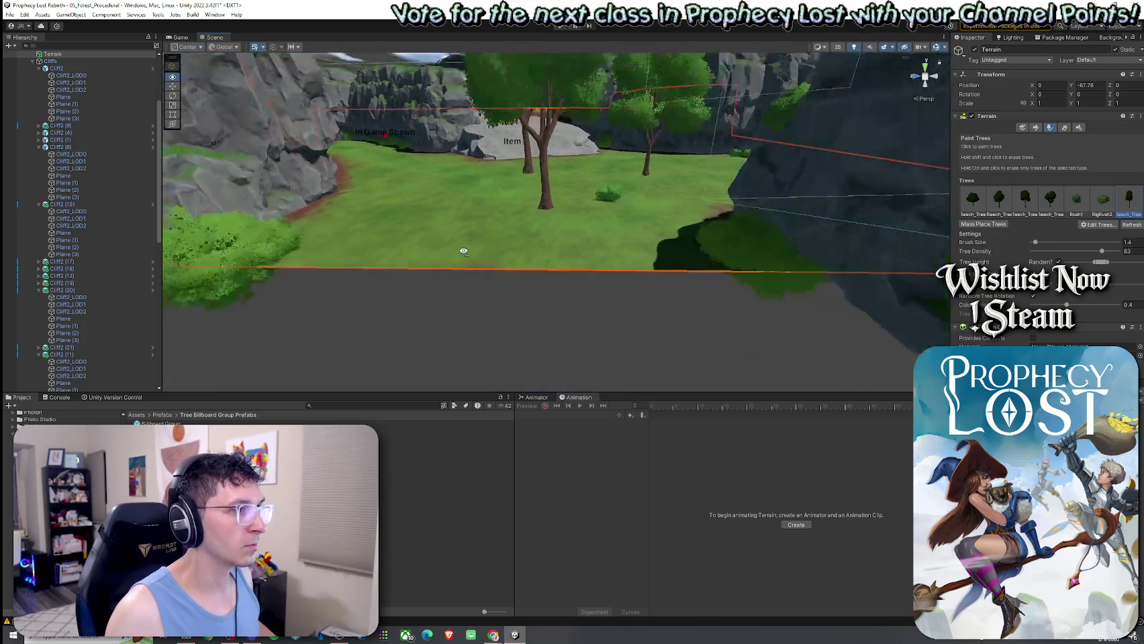
{"action": "left_click", "coordinate": [674, 202]}
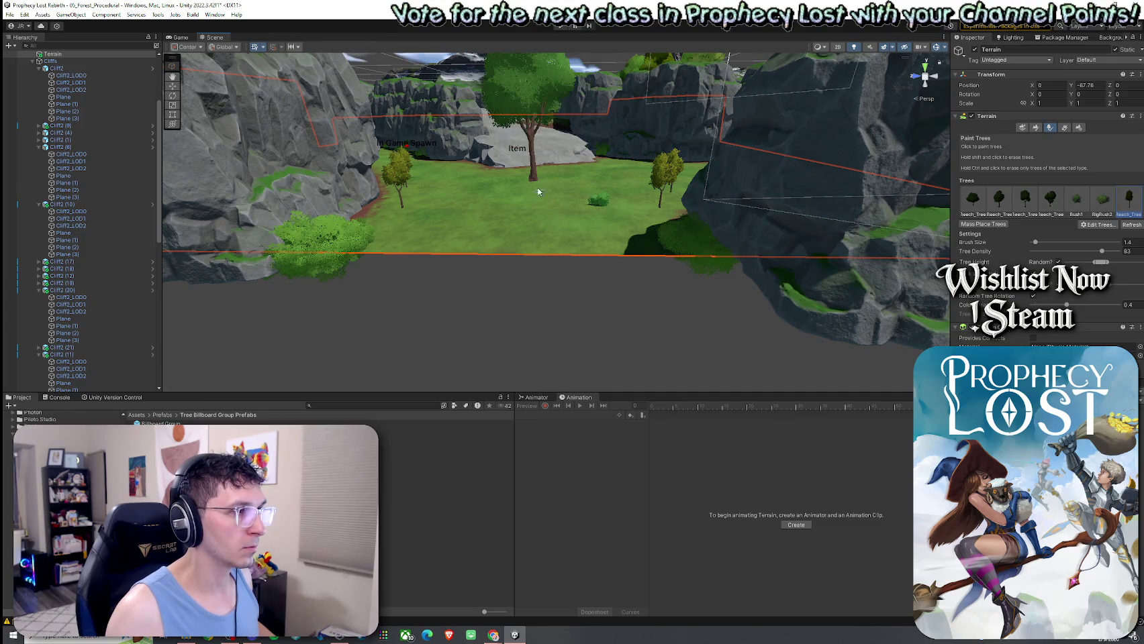
{"action": "scroll", "coordinate": [571, 195], "scroll_direction": "up", "scroll_amount": 5}
{"action": "scroll", "coordinate": [571, 195], "scroll_direction": "up", "scroll_amount": 5}
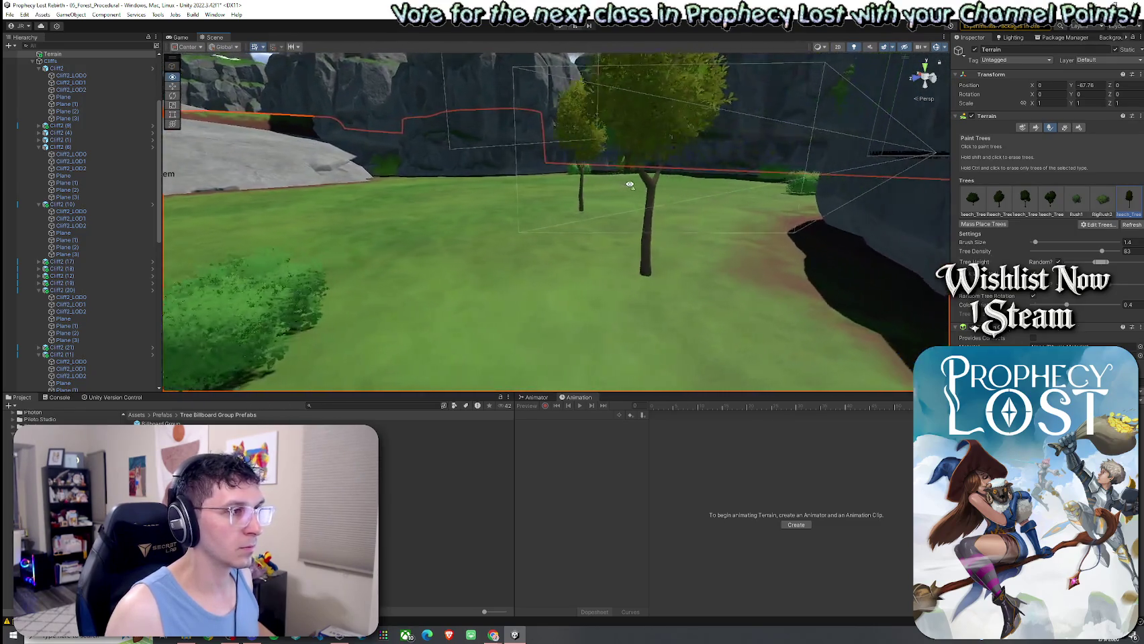
{"action": "left_click_drag", "start_coordinate": [616, 177], "coordinate": [615, 216]}
{"action": "left_click", "coordinate": [776, 223], "text": "shift"}
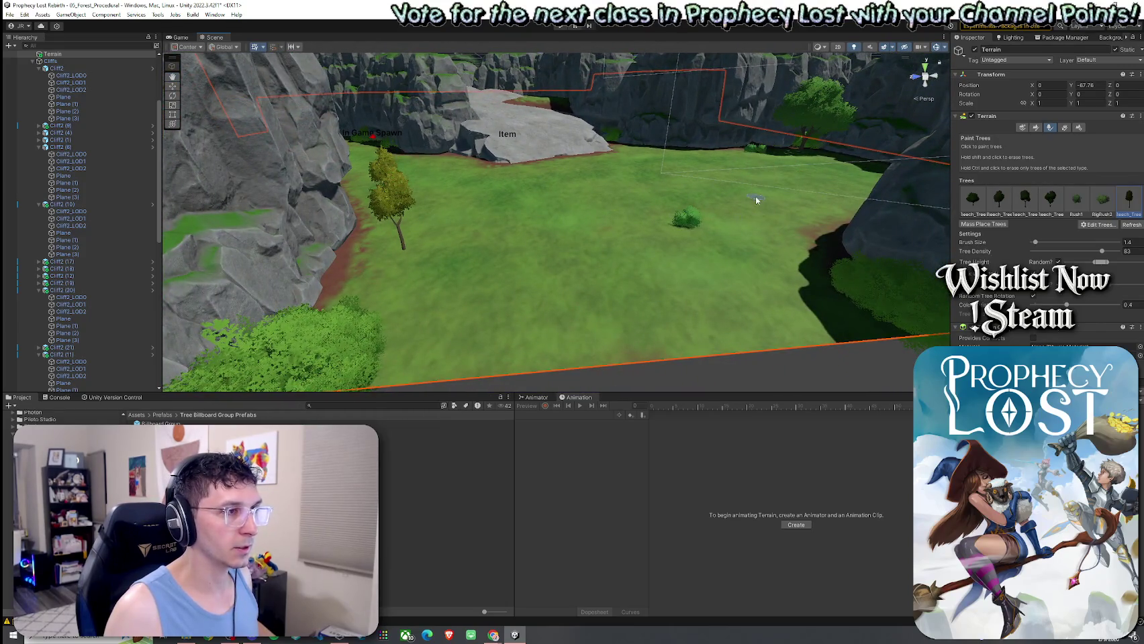
{"action": "left_click", "coordinate": [395, 213], "text": "shift"}
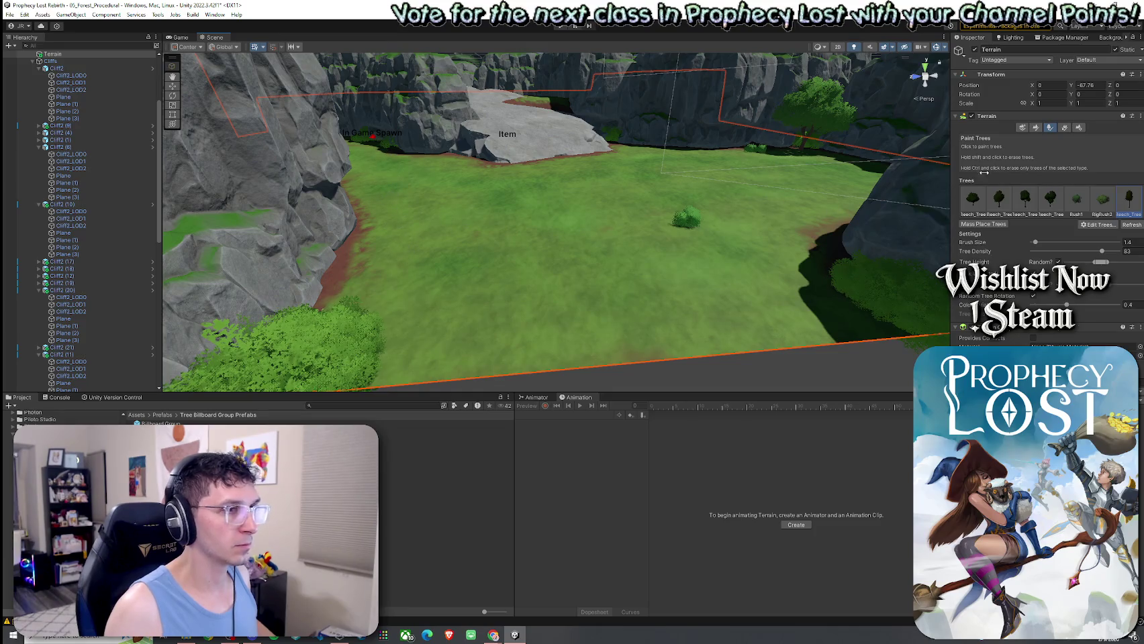
{"action": "left_click", "coordinate": [1064, 127]}
Add Grass1 as a detail mesh with max width 3, min height 2 and max height 3
{"action": "left_click", "coordinate": [1098, 201]}
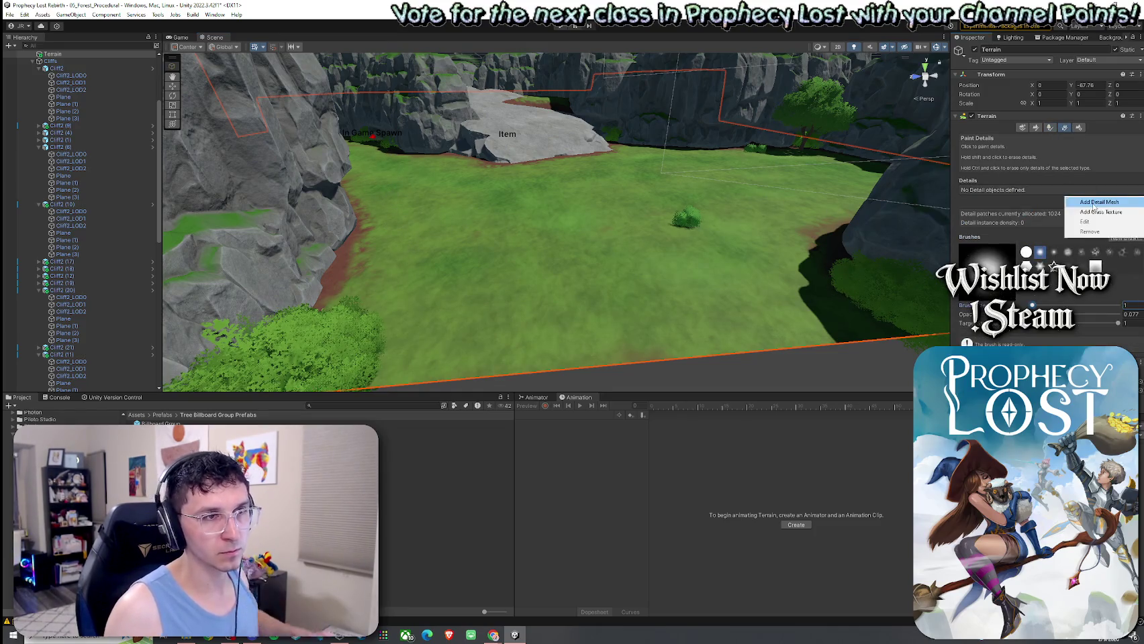
{"action": "left_click", "coordinate": [1101, 210]}
{"action": "left_click", "coordinate": [783, 215]}
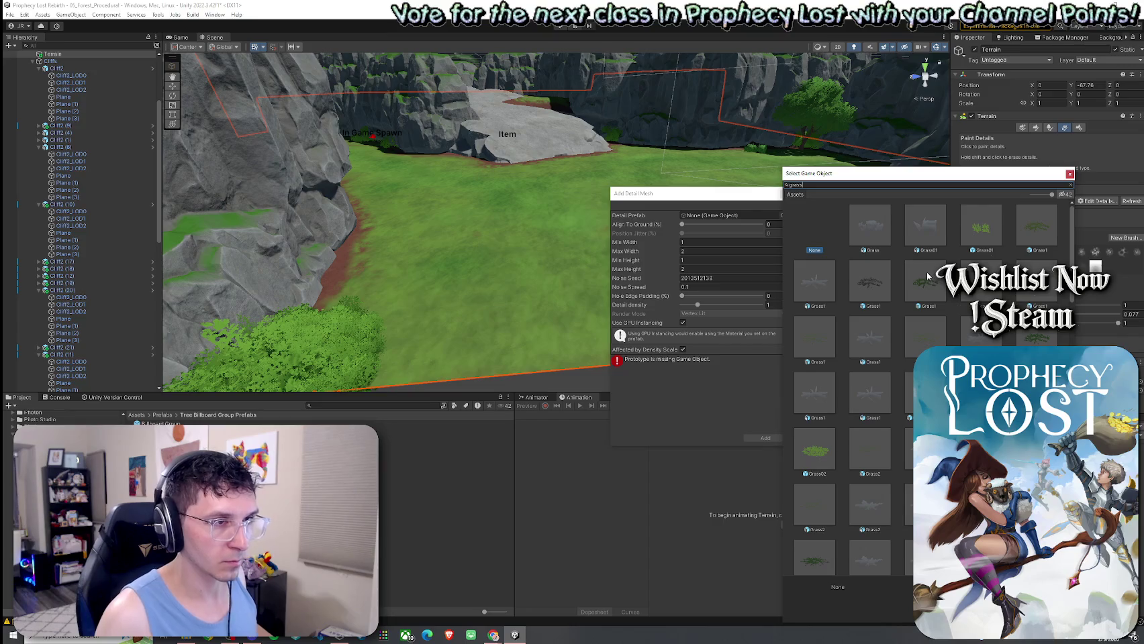
{"action": "double_click", "coordinate": [1023, 246]}
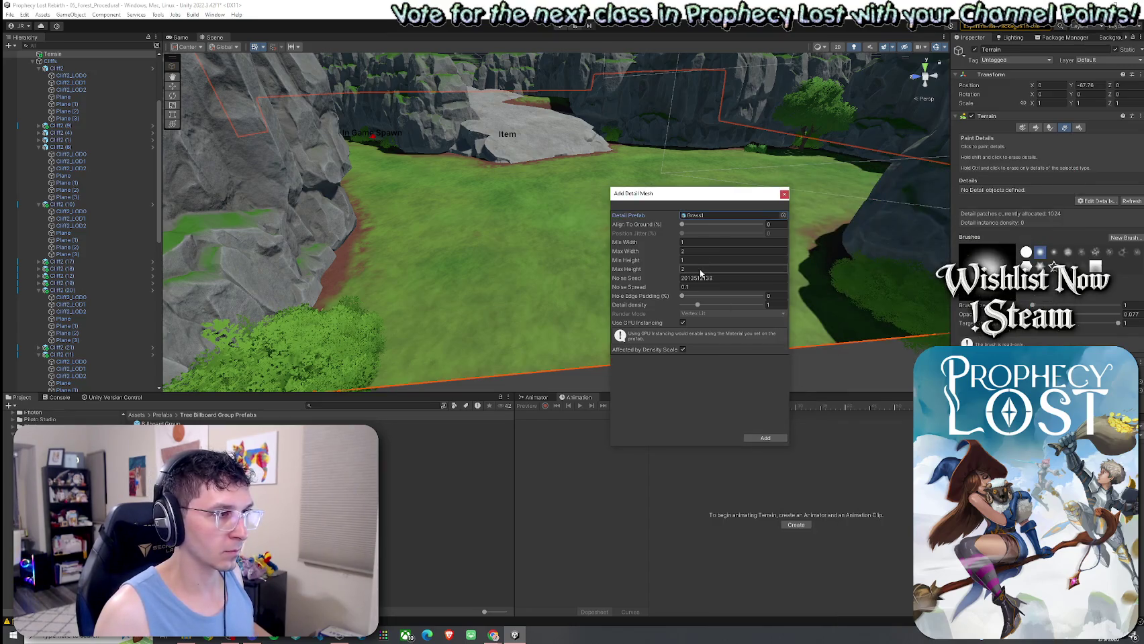
{"action": "type", "text": "3"}
{"action": "left_click", "coordinate": [699, 260]}
{"action": "type", "text": "2"}
{"action": "left_click", "coordinate": [695, 251]}
{"action": "type", "text": "3"}
{"action": "left_click", "coordinate": [692, 243]}
{"action": "left_click", "coordinate": [763, 438]}
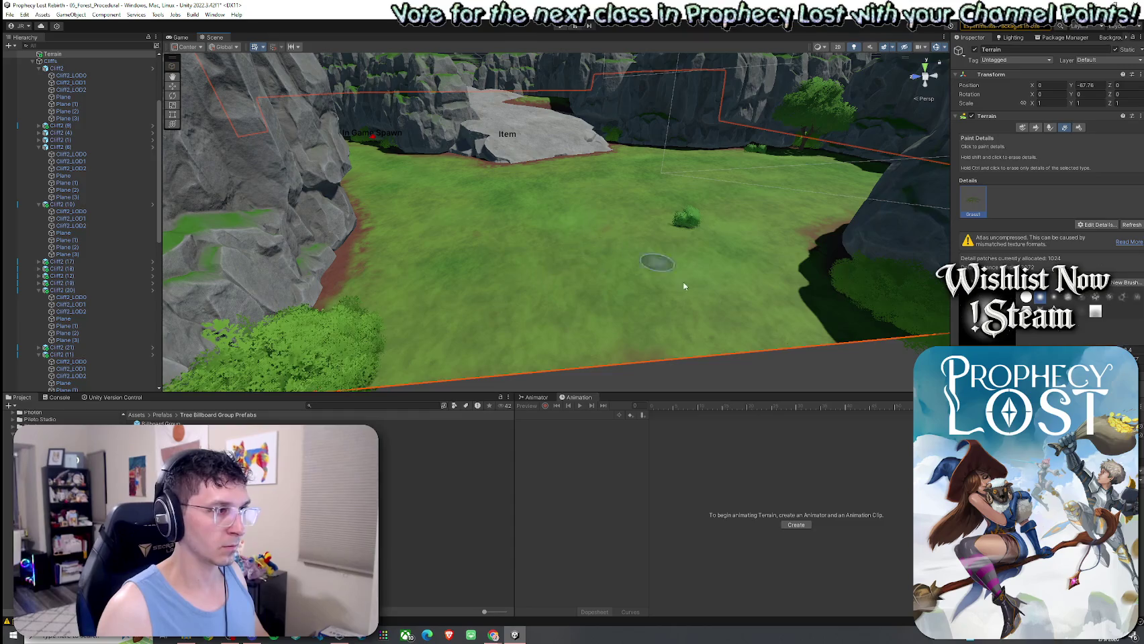
{"action": "scroll", "coordinate": [513, 270], "scroll_direction": "up", "scroll_amount": 5}
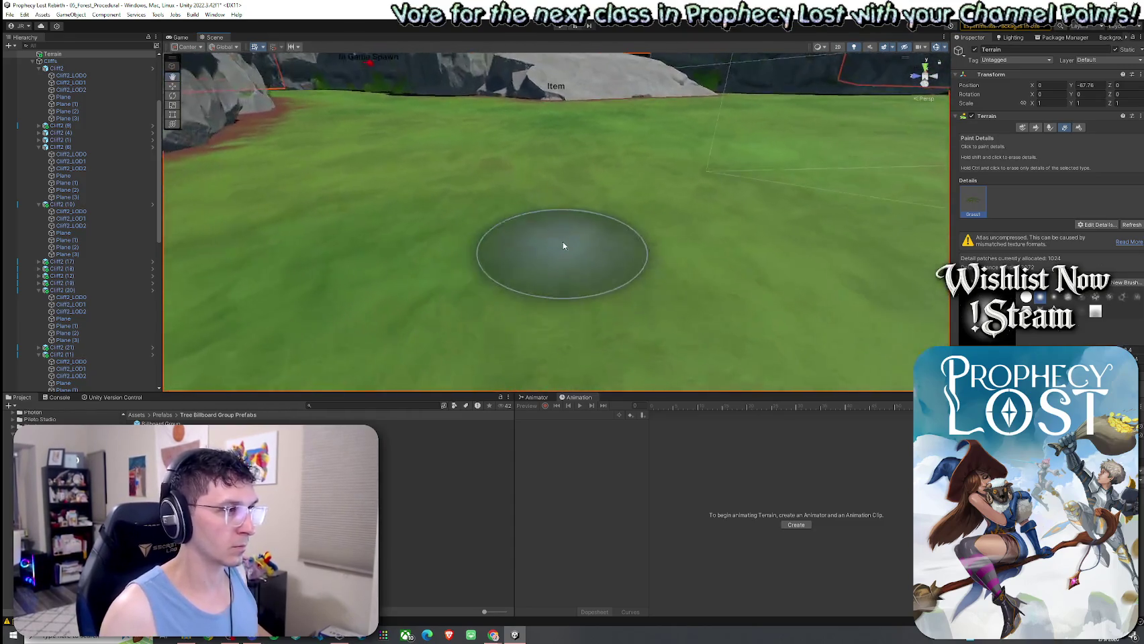
{"action": "scroll", "coordinate": [564, 245], "scroll_direction": "down", "scroll_amount": 5}
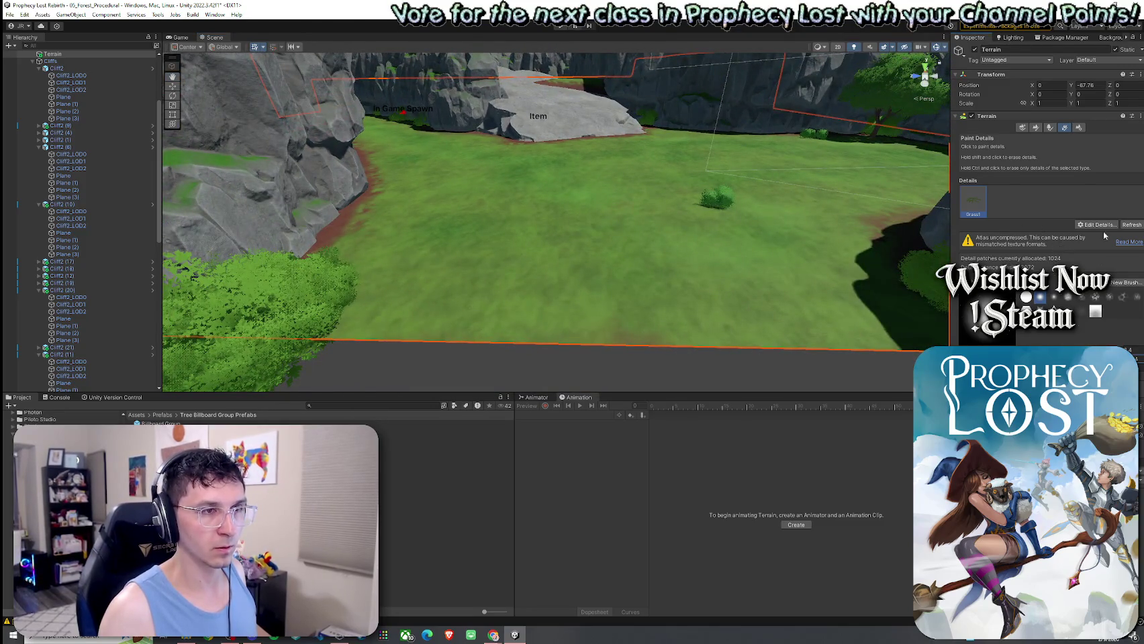
{"action": "left_click", "coordinate": [1095, 225]}
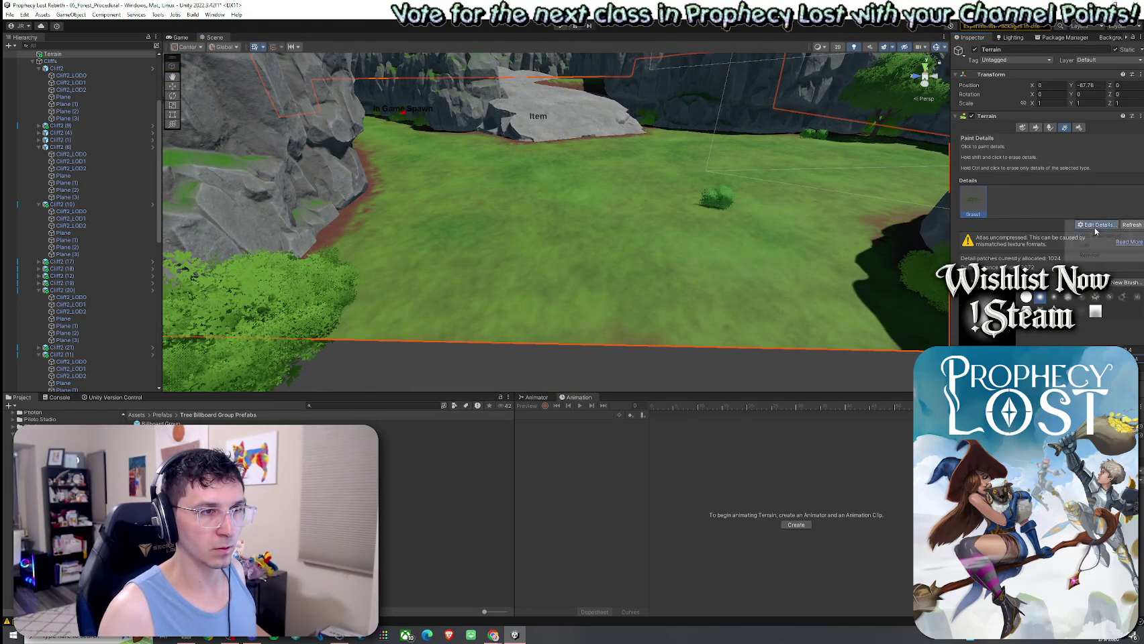
Re-add Grass1, found by searching 'grass', as a detail mesh with minimum height 2.76
{"action": "left_click", "coordinate": [1098, 201]}
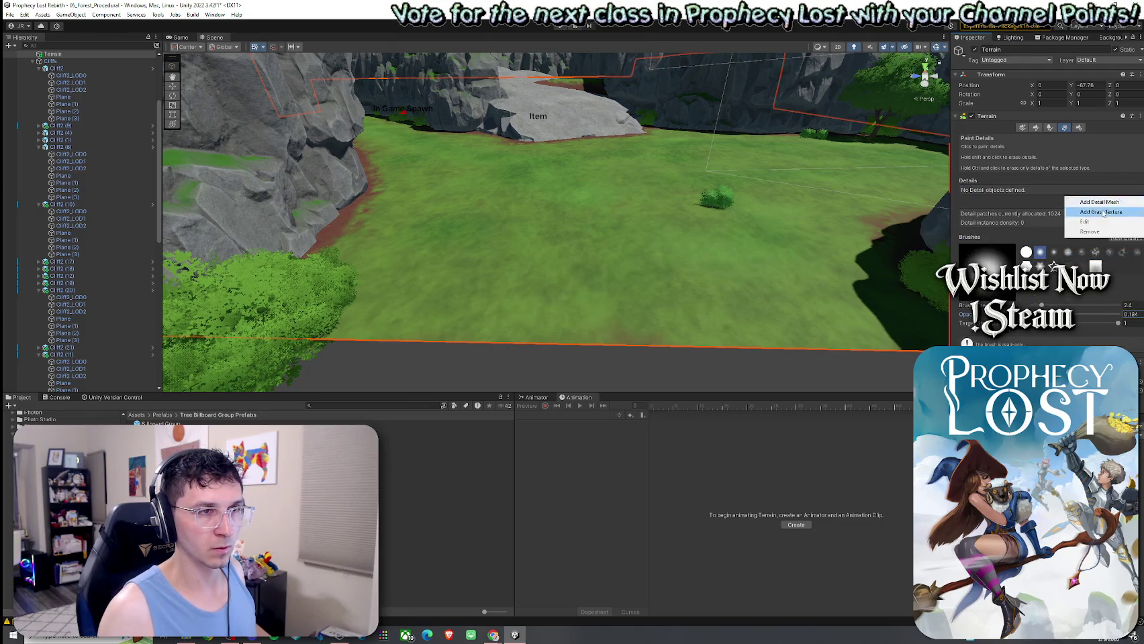
{"action": "left_click", "coordinate": [1101, 217]}
{"action": "left_click", "coordinate": [782, 216]}
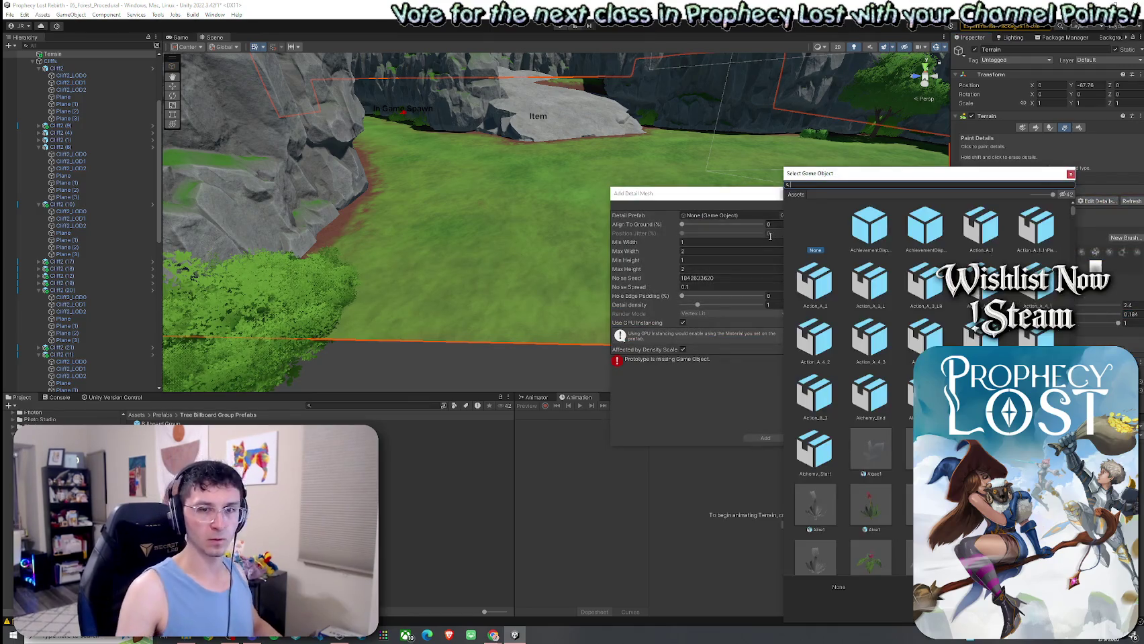
{"action": "type", "text": "grass"}
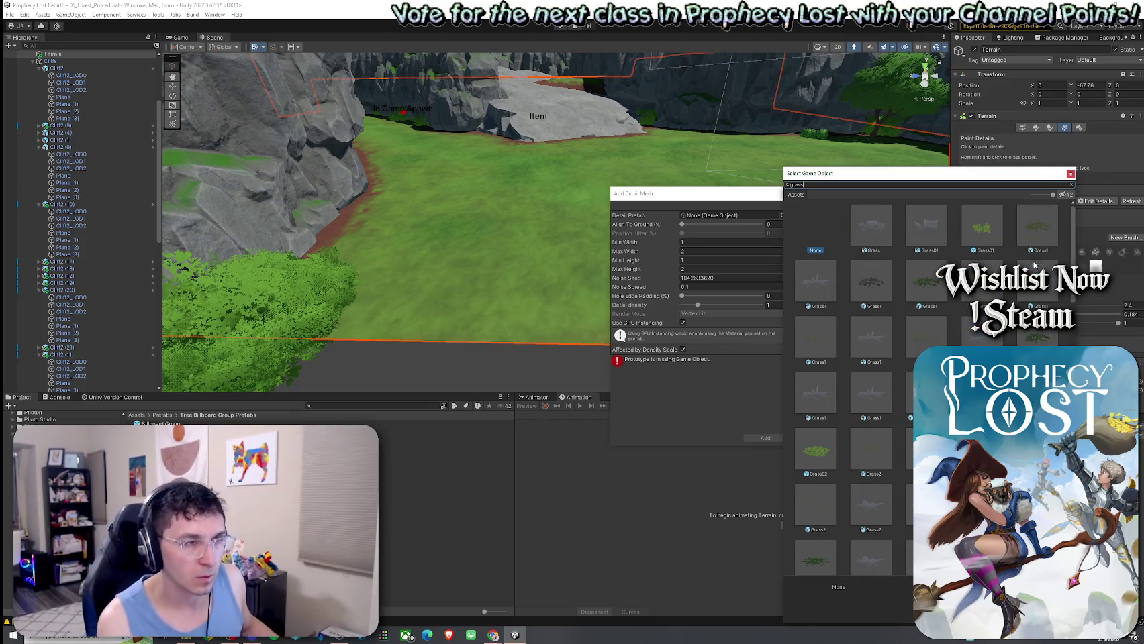
{"action": "left_click", "coordinate": [1030, 253]}
{"action": "left_click", "coordinate": [935, 289]}
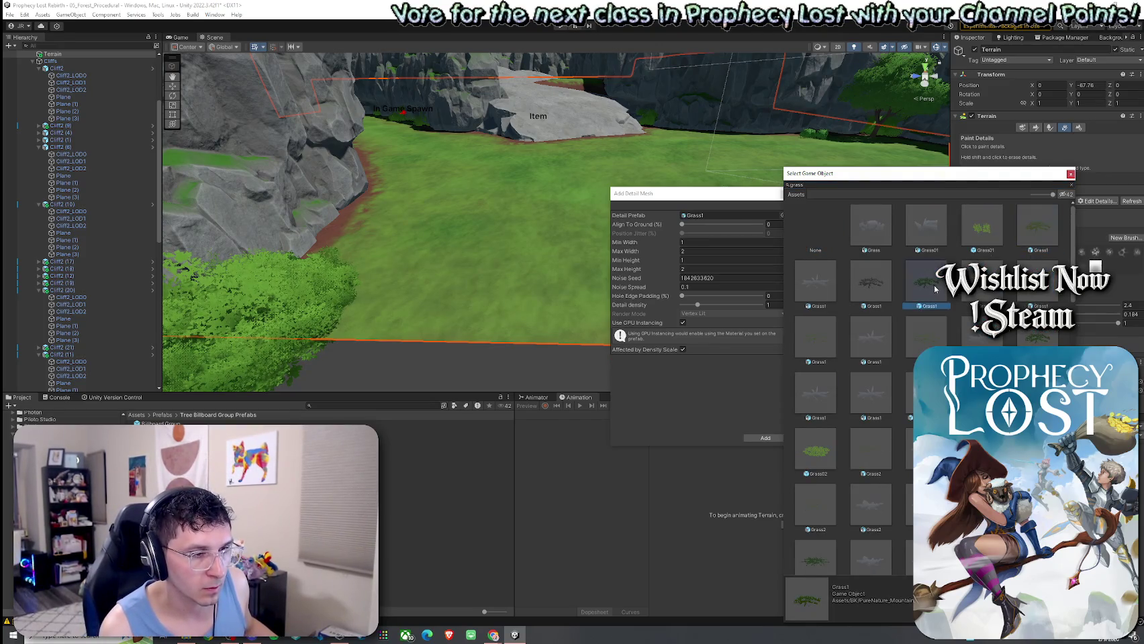
{"action": "double_click", "coordinate": [1027, 238]}
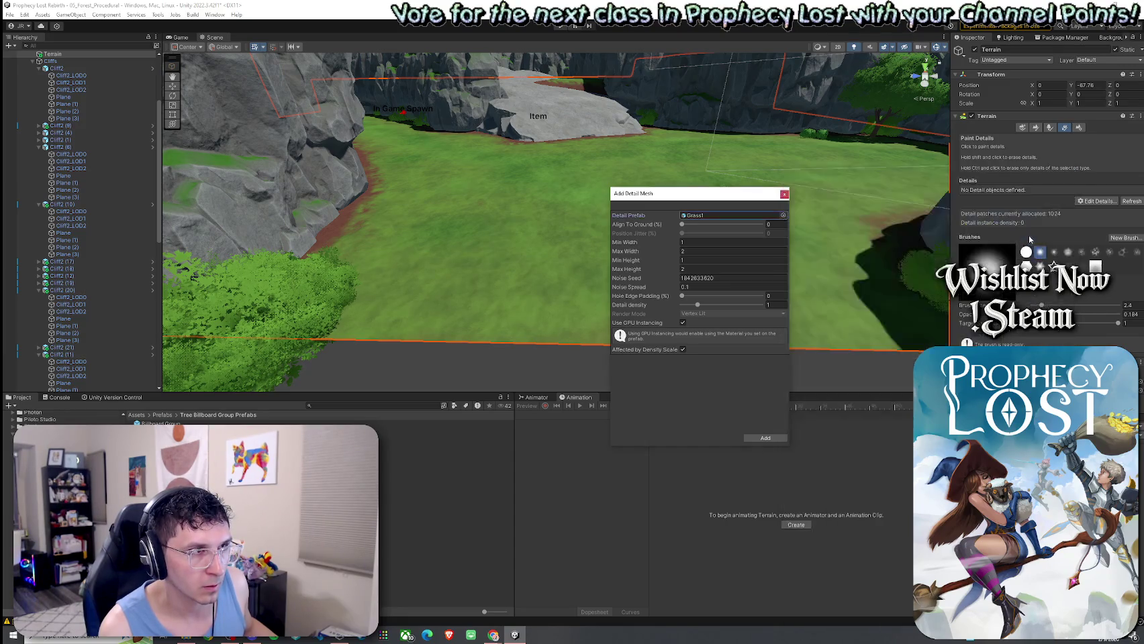
{"action": "left_click", "coordinate": [674, 263]}
{"action": "type", "text": "7"}
{"action": "left_click", "coordinate": [673, 253]}
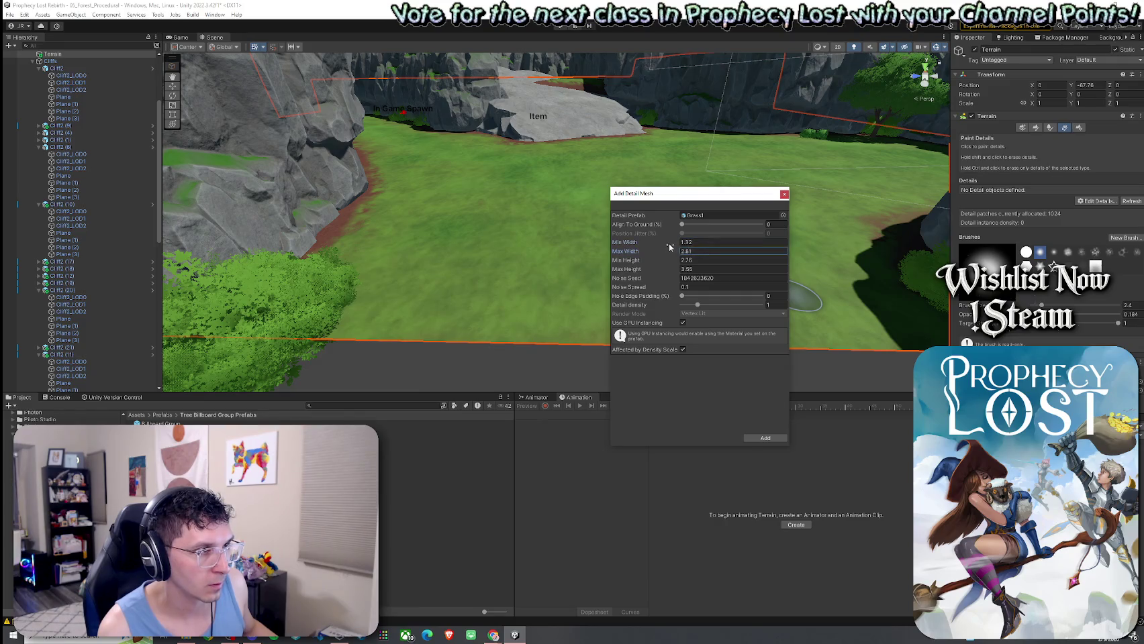
{"action": "left_click", "coordinate": [766, 438]}
Paint Grass1 tufts along the terrain edge near the cliffs
{"action": "mouse_move", "coordinate": [621, 249]}
{"action": "left_mouse_down"}
{"action": "mouse_move", "coordinate": [602, 272]}
{"action": "mouse_move", "coordinate": [582, 264]}
{"action": "mouse_move", "coordinate": [612, 239]}
{"action": "mouse_move", "coordinate": [672, 245]}
{"action": "mouse_move", "coordinate": [549, 213]}
{"action": "left_mouse_up"}
{"action": "mouse_move", "coordinate": [725, 221]}
{"action": "left_mouse_down"}
{"action": "mouse_move", "coordinate": [732, 231]}
{"action": "mouse_move", "coordinate": [638, 306]}
{"action": "left_mouse_up"}
{"action": "mouse_move", "coordinate": [485, 286]}
{"action": "left_mouse_down"}
{"action": "mouse_move", "coordinate": [477, 266]}
{"action": "mouse_move", "coordinate": [390, 203]}
{"action": "left_mouse_up"}
{"action": "left_click", "coordinate": [849, 325]}
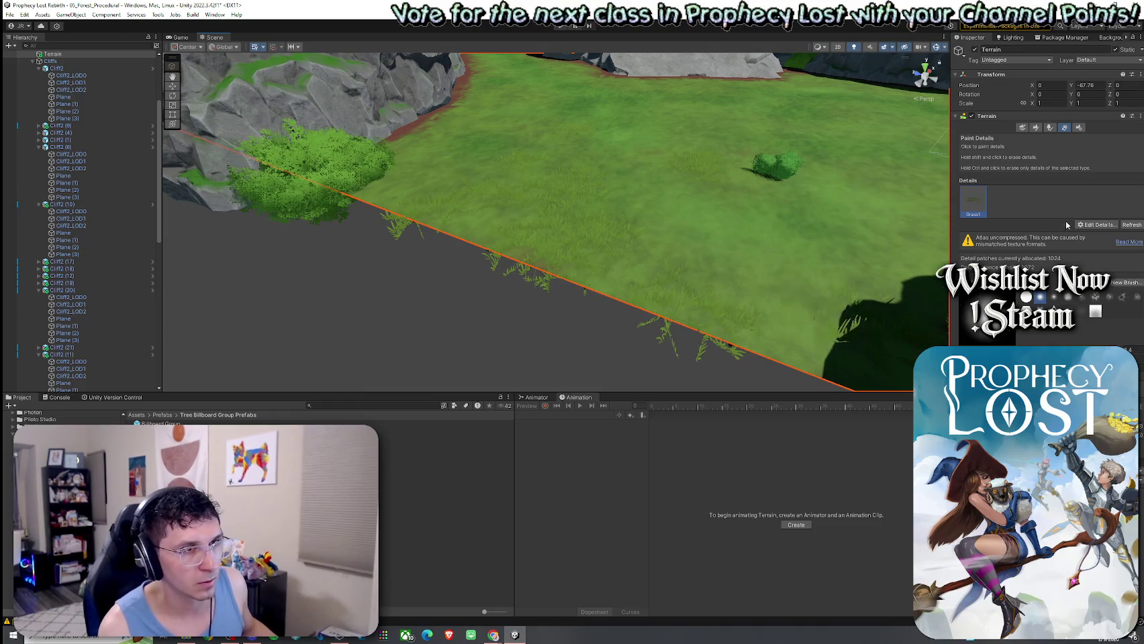
Add another Grass1 detail mesh with its height range set to 1.84–4.05
{"action": "left_click", "coordinate": [1097, 224]}
{"action": "left_click", "coordinate": [1099, 226]}
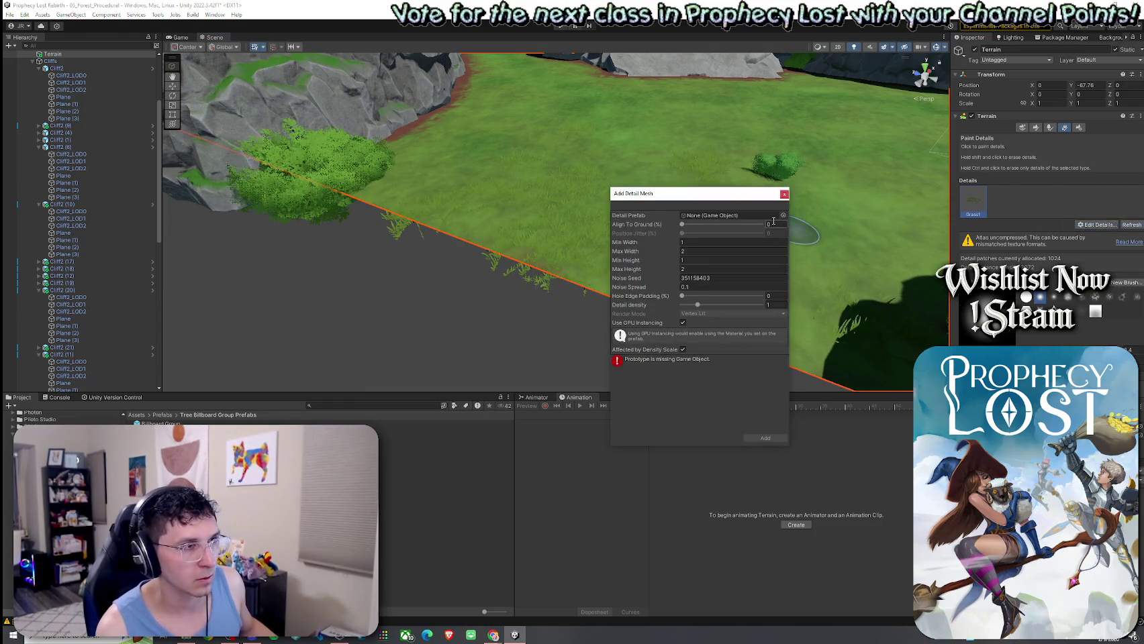
{"action": "left_click", "coordinate": [781, 215]}
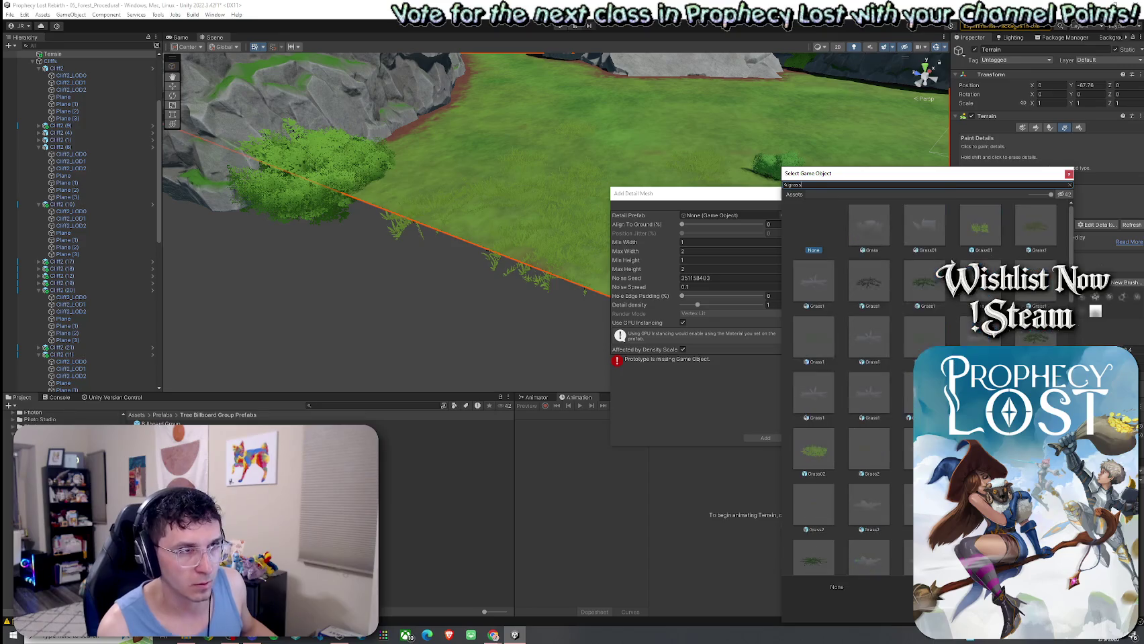
{"action": "left_click_drag", "start_coordinate": [888, 179], "coordinate": [724, 208]}
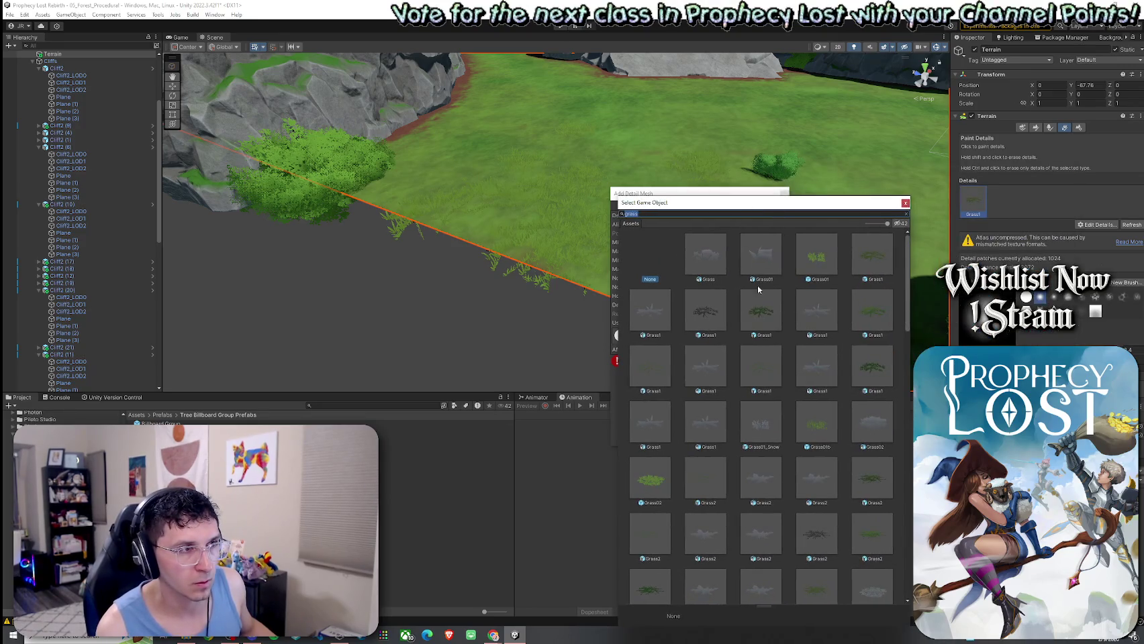
{"action": "left_click", "coordinate": [766, 320]}
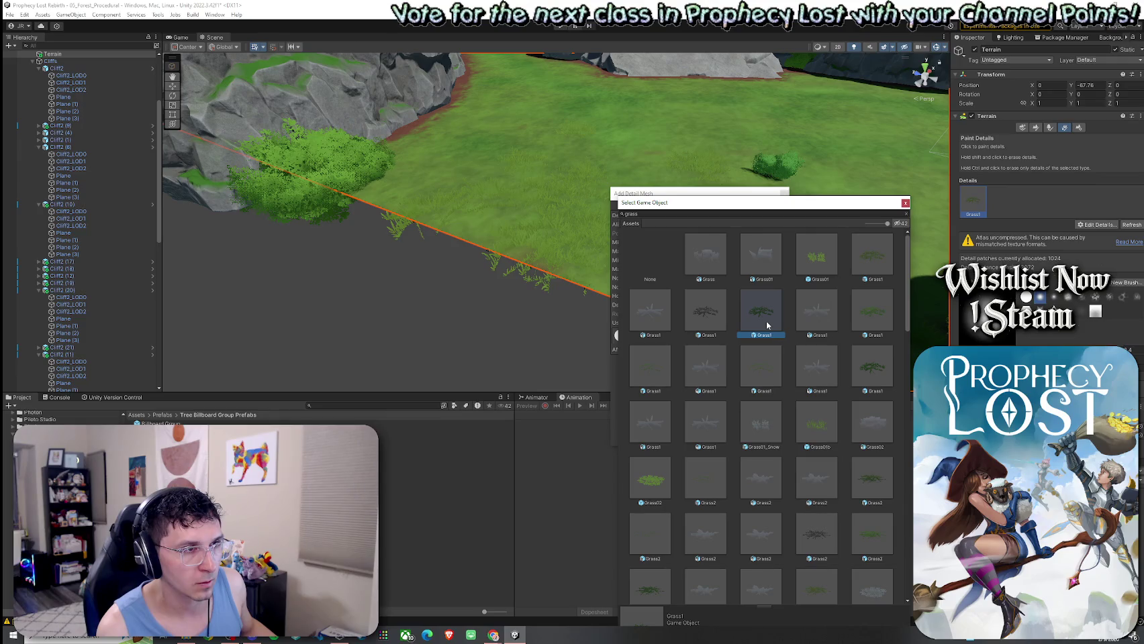
{"action": "double_click", "coordinate": [766, 326]}
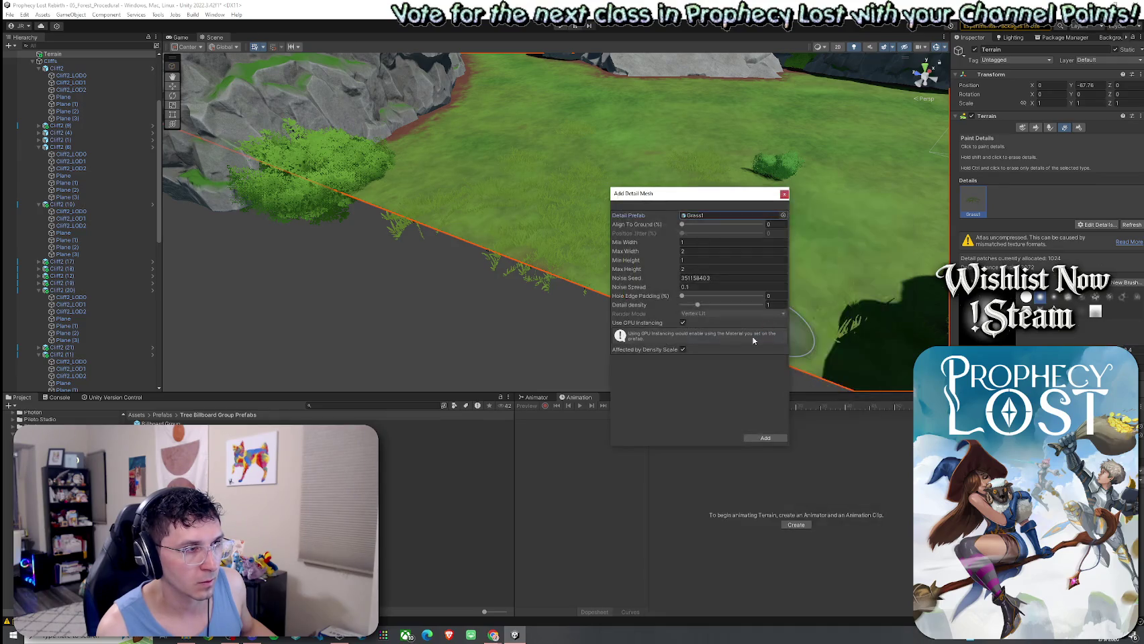
{"action": "left_click_drag", "start_coordinate": [673, 263], "coordinate": [677, 246]}
{"action": "left_click", "coordinate": [758, 440]}
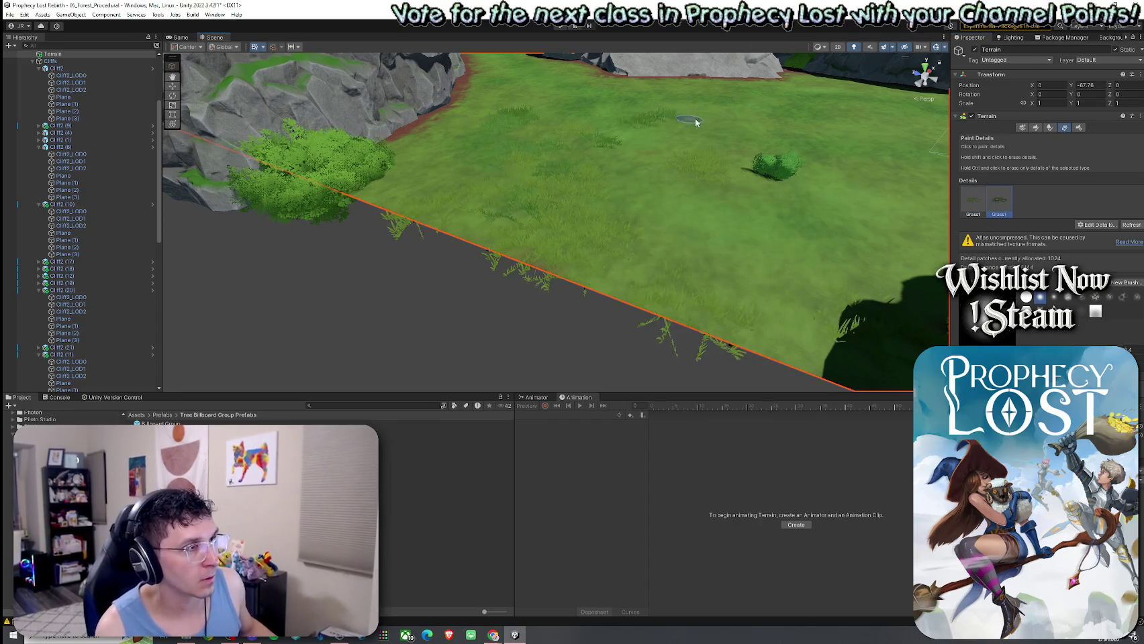
Paint the first Grass1 detail toward In Game Spawn and the second along the clearing's edge
{"action": "scroll", "coordinate": [799, 161], "scroll_direction": "up", "scroll_amount": 5}
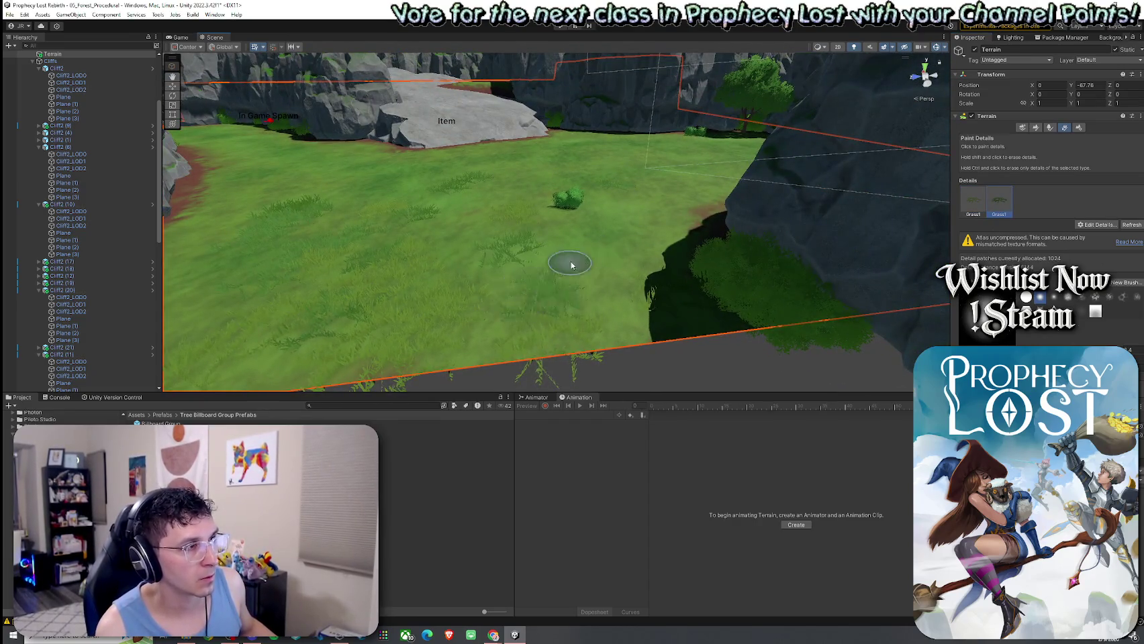
{"action": "scroll", "coordinate": [513, 267], "scroll_direction": "up", "scroll_amount": 5}
{"action": "mouse_move", "coordinate": [513, 267]}
{"action": "left_mouse_down"}
{"action": "mouse_move", "coordinate": [653, 335]}
{"action": "mouse_move", "coordinate": [541, 304]}
{"action": "mouse_move", "coordinate": [462, 258]}
{"action": "left_mouse_up"}
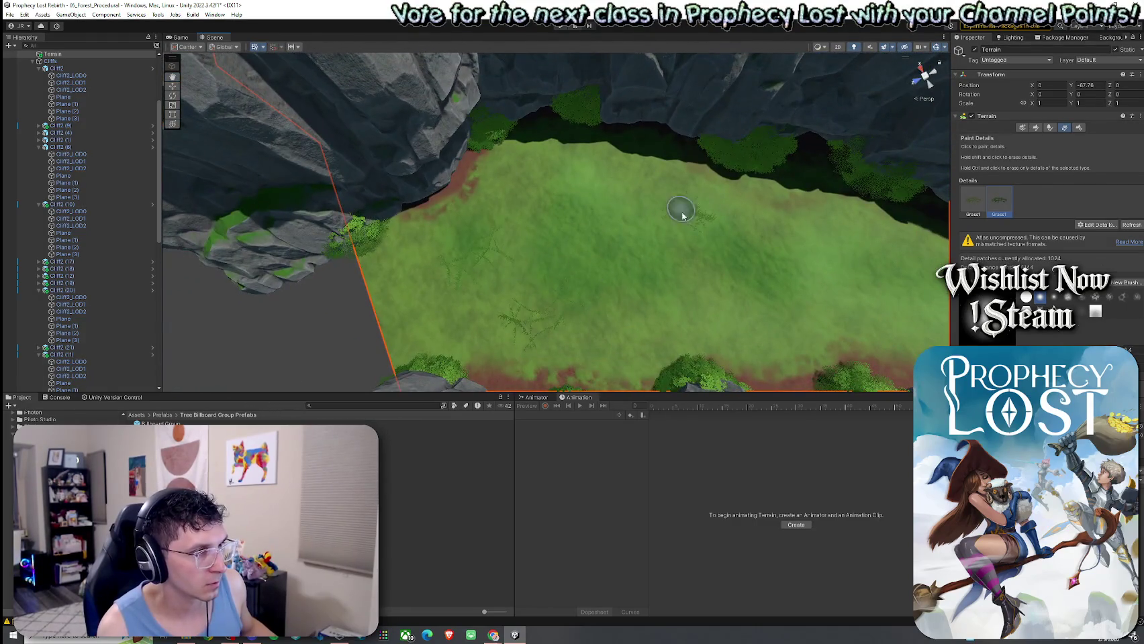
{"action": "left_click", "coordinate": [980, 211]}
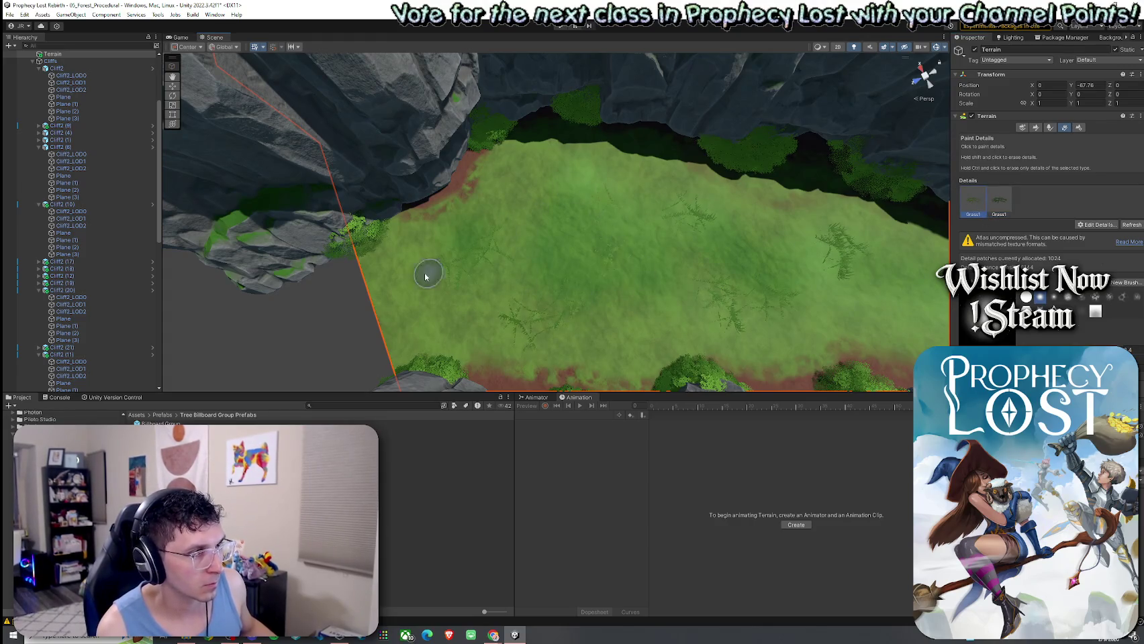
{"action": "mouse_move", "coordinate": [383, 285]}
{"action": "left_mouse_down"}
{"action": "mouse_move", "coordinate": [562, 250]}
{"action": "mouse_move", "coordinate": [665, 182]}
{"action": "left_mouse_up"}
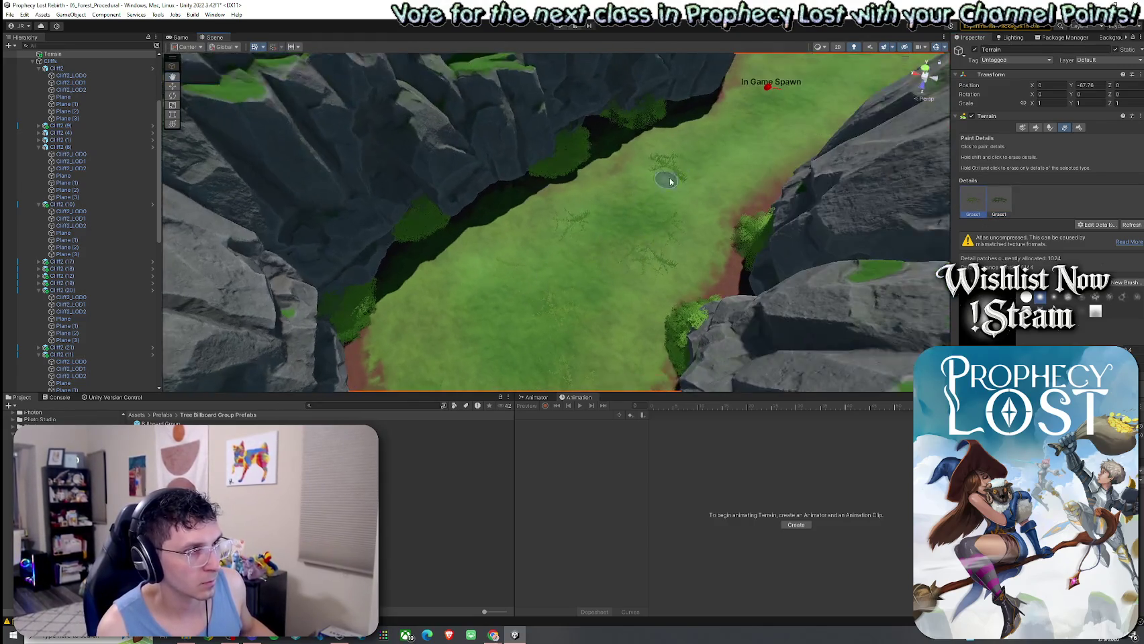
{"action": "mouse_move", "coordinate": [605, 216]}
{"action": "left_mouse_down"}
{"action": "mouse_move", "coordinate": [453, 301]}
{"action": "mouse_move", "coordinate": [620, 239]}
{"action": "mouse_move", "coordinate": [531, 281]}
{"action": "mouse_move", "coordinate": [531, 344]}
{"action": "mouse_move", "coordinate": [592, 244]}
{"action": "mouse_move", "coordinate": [610, 281]}
{"action": "mouse_move", "coordinate": [505, 212]}
{"action": "left_mouse_up"}
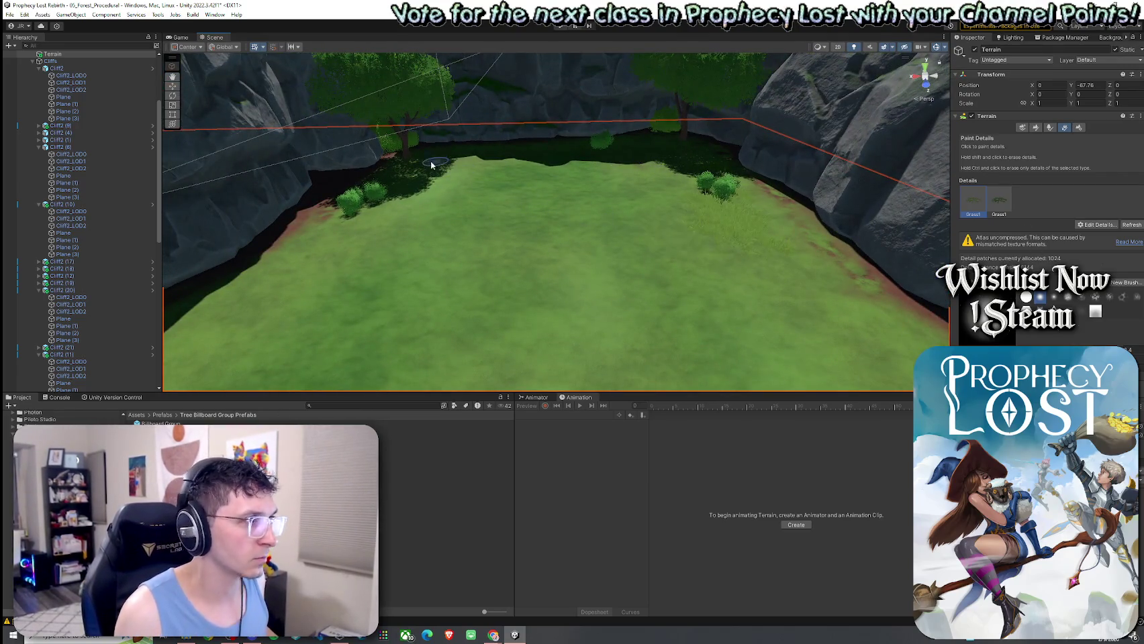
{"action": "left_click", "coordinate": [992, 203]}
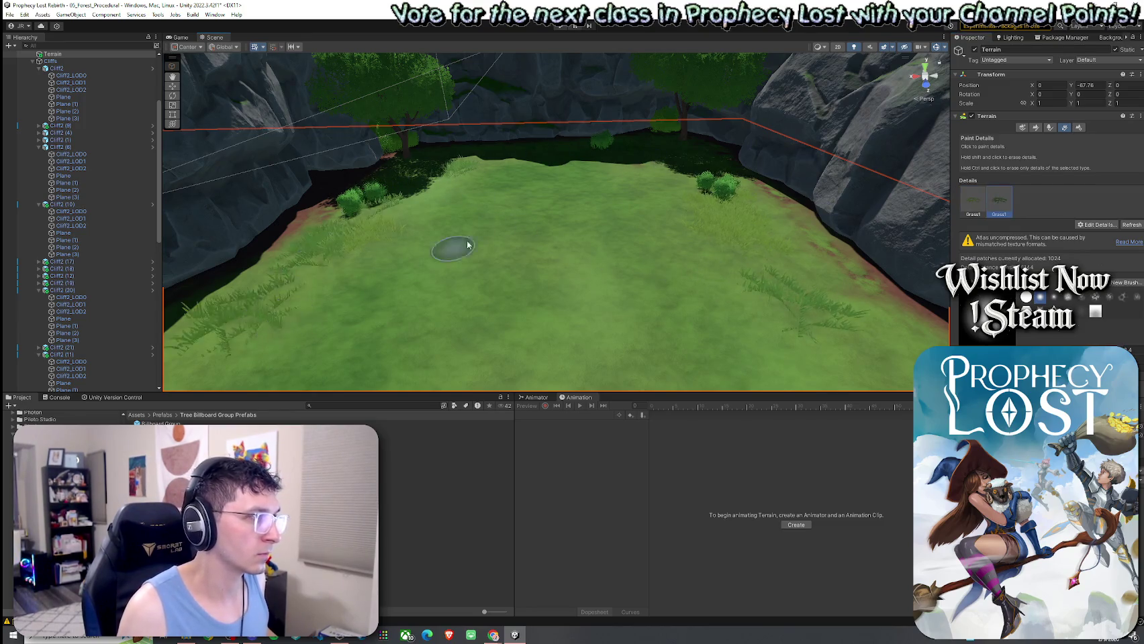
{"action": "left_click_drag", "start_coordinate": [493, 115], "coordinate": [935, 172]}
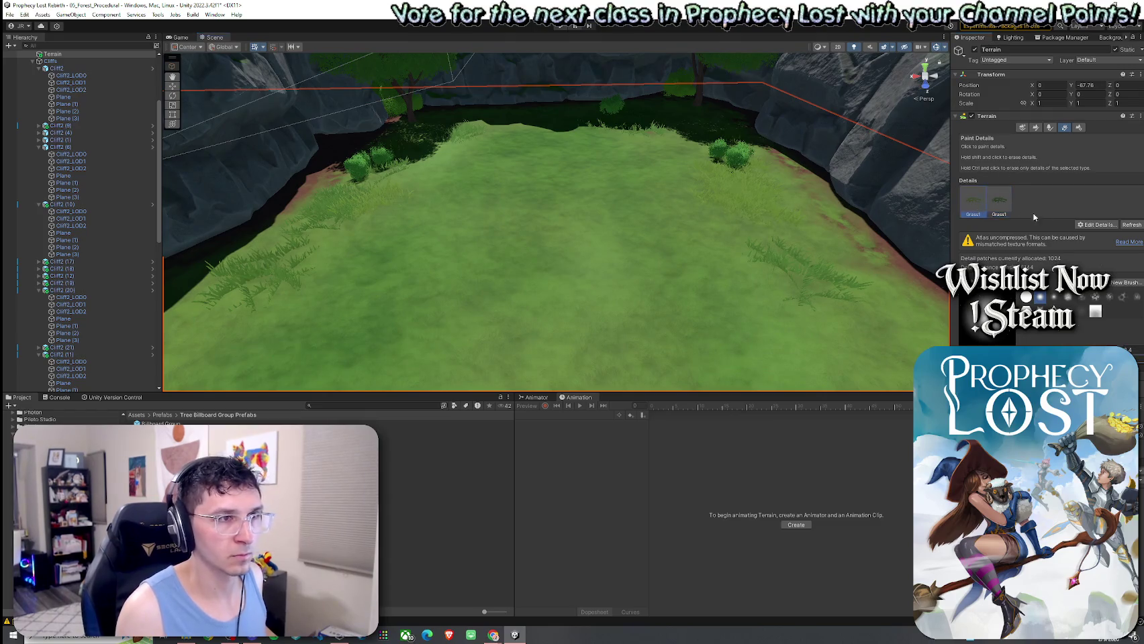
{"action": "left_click", "coordinate": [1036, 127]}
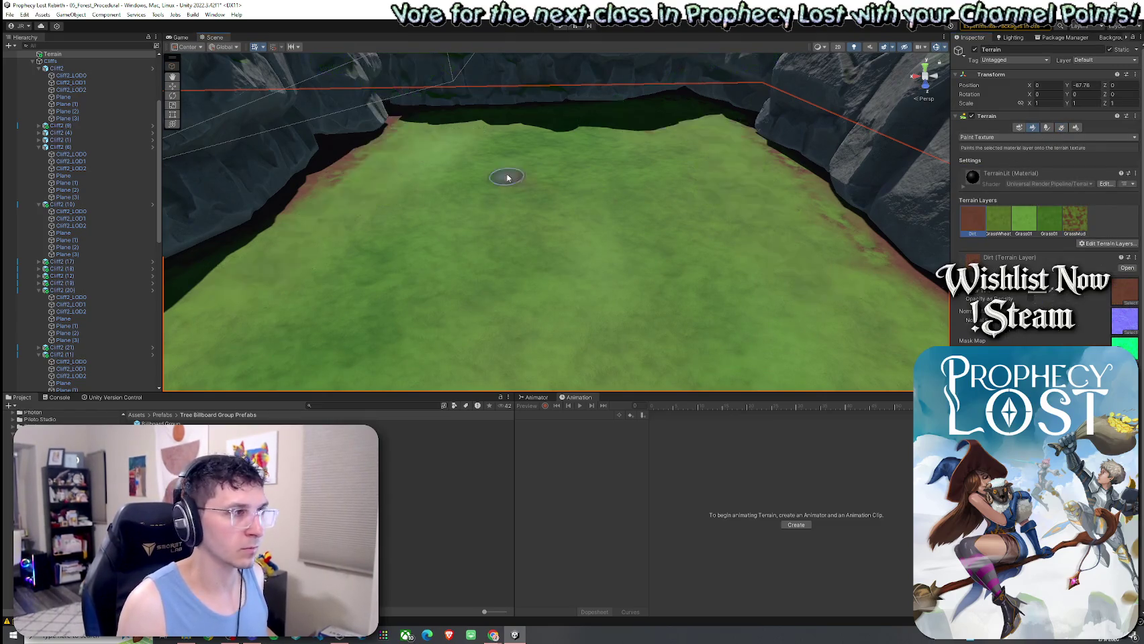
Paint a large Dirt patch on the clearing and blend GrassMud spots around it
{"action": "left_click", "coordinate": [540, 168]}
{"action": "mouse_move", "coordinate": [611, 163]}
{"action": "left_mouse_down"}
{"action": "mouse_move", "coordinate": [486, 161]}
{"action": "mouse_move", "coordinate": [643, 161]}
{"action": "left_mouse_up"}
{"action": "mouse_move", "coordinate": [554, 201]}
{"action": "left_mouse_down"}
{"action": "mouse_move", "coordinate": [712, 197]}
{"action": "mouse_move", "coordinate": [503, 229]}
{"action": "mouse_move", "coordinate": [521, 190]}
{"action": "mouse_move", "coordinate": [496, 235]}
{"action": "mouse_move", "coordinate": [542, 219]}
{"action": "mouse_move", "coordinate": [588, 250]}
{"action": "mouse_move", "coordinate": [616, 153]}
{"action": "mouse_move", "coordinate": [604, 158]}
{"action": "left_mouse_up"}
{"action": "left_click", "coordinate": [1059, 231]}
{"action": "mouse_move", "coordinate": [628, 203]}
{"action": "left_mouse_down"}
{"action": "mouse_move", "coordinate": [632, 212]}
{"action": "mouse_move", "coordinate": [557, 222]}
{"action": "left_mouse_up"}
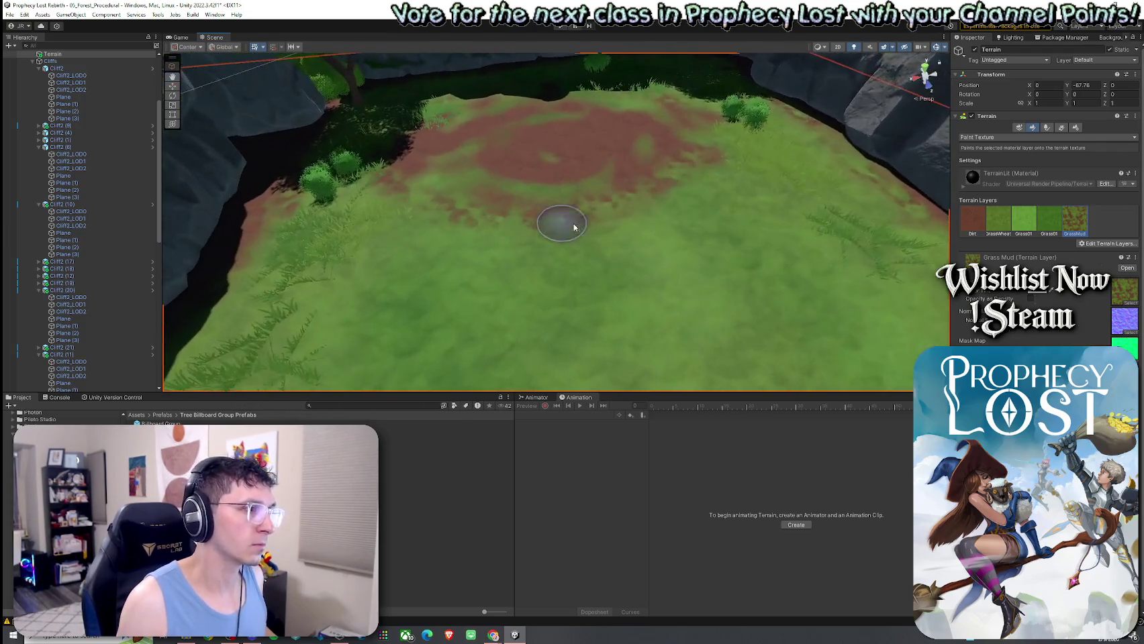
{"action": "mouse_move", "coordinate": [710, 240]}
{"action": "left_mouse_down"}
{"action": "mouse_move", "coordinate": [664, 230]}
{"action": "mouse_move", "coordinate": [484, 246]}
{"action": "mouse_move", "coordinate": [648, 204]}
{"action": "mouse_move", "coordinate": [572, 210]}
{"action": "mouse_move", "coordinate": [591, 254]}
{"action": "mouse_move", "coordinate": [534, 259]}
{"action": "mouse_move", "coordinate": [577, 225]}
{"action": "left_mouse_up"}
Add another blotchy Dirt patch near the cliffs, alternating between the Dirt and GrassMud layers
{"action": "left_click", "coordinate": [972, 221]}
{"action": "left_click", "coordinate": [1074, 220]}
{"action": "left_click_drag", "start_coordinate": [396, 263], "coordinate": [409, 268]}
{"action": "left_click", "coordinate": [972, 220]}
{"action": "mouse_move", "coordinate": [535, 212]}
{"action": "left_mouse_down"}
{"action": "mouse_move", "coordinate": [578, 173]}
{"action": "mouse_move", "coordinate": [545, 186]}
{"action": "mouse_move", "coordinate": [559, 147]}
{"action": "mouse_move", "coordinate": [534, 133]}
{"action": "mouse_move", "coordinate": [460, 219]}
{"action": "mouse_move", "coordinate": [513, 232]}
{"action": "mouse_move", "coordinate": [544, 255]}
{"action": "mouse_move", "coordinate": [540, 123]}
{"action": "mouse_move", "coordinate": [590, 145]}
{"action": "mouse_move", "coordinate": [550, 197]}
{"action": "mouse_move", "coordinate": [619, 173]}
{"action": "mouse_move", "coordinate": [533, 213]}
{"action": "left_mouse_up"}
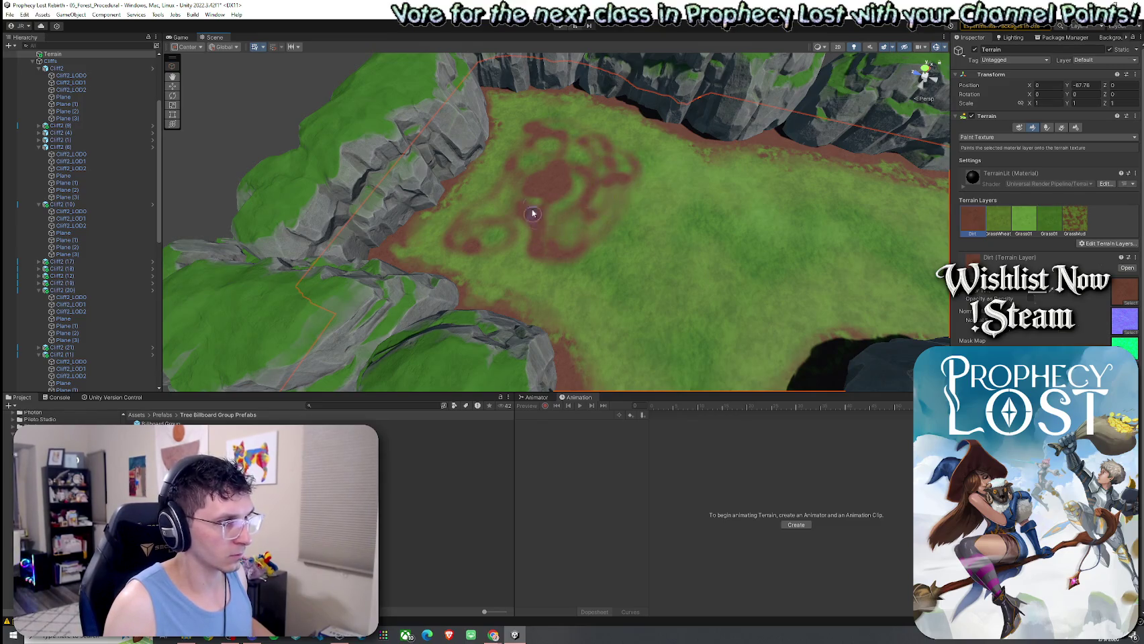
Paint both Grass01 layers back over parts of the dirt patch
{"action": "left_click", "coordinate": [1049, 219]}
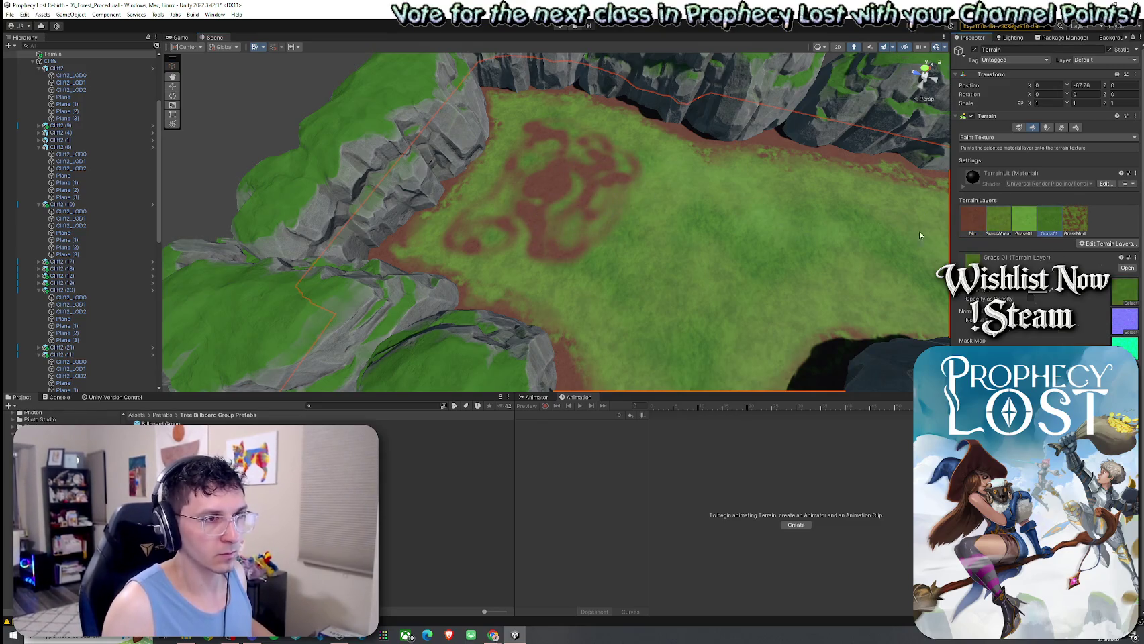
{"action": "mouse_move", "coordinate": [608, 175]}
{"action": "left_mouse_down"}
{"action": "mouse_move", "coordinate": [622, 199]}
{"action": "mouse_move", "coordinate": [499, 248]}
{"action": "mouse_move", "coordinate": [502, 204]}
{"action": "mouse_move", "coordinate": [499, 213]}
{"action": "left_mouse_up"}
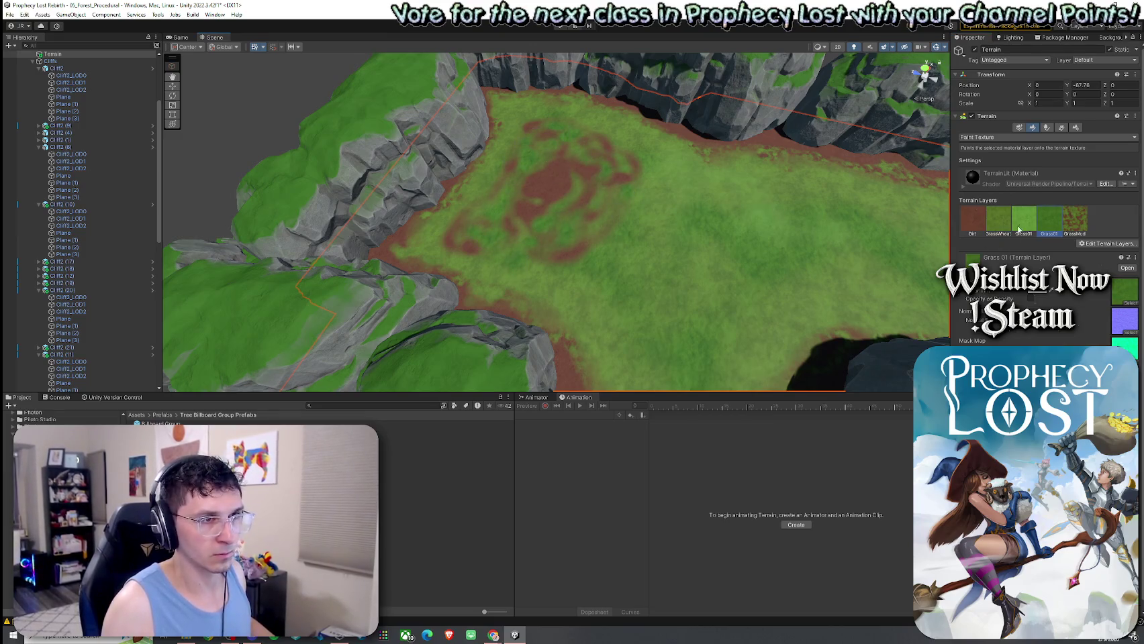
{"action": "left_click", "coordinate": [1018, 229]}
{"action": "left_click", "coordinate": [584, 141]}
{"action": "left_click", "coordinate": [514, 232]}
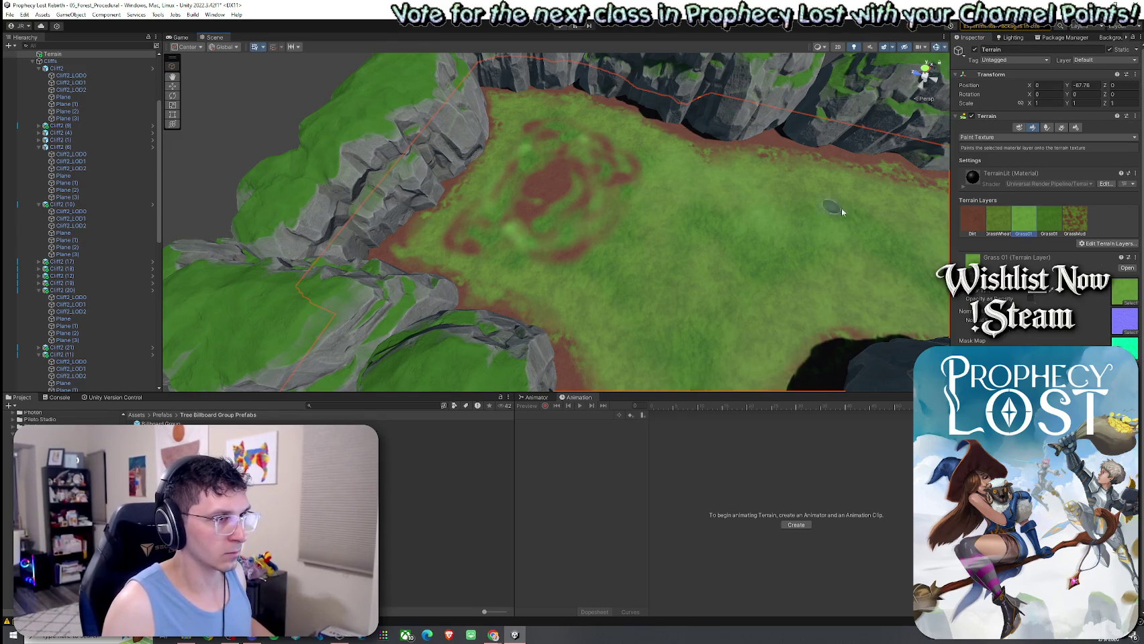
Extend the Dirt patches across the grass, select GrassMud and view the cliffs at eye level
{"action": "left_click", "coordinate": [972, 218]}
{"action": "mouse_move", "coordinate": [530, 230]}
{"action": "left_mouse_down"}
{"action": "mouse_move", "coordinate": [486, 222]}
{"action": "mouse_move", "coordinate": [522, 161]}
{"action": "mouse_move", "coordinate": [564, 165]}
{"action": "left_mouse_up"}
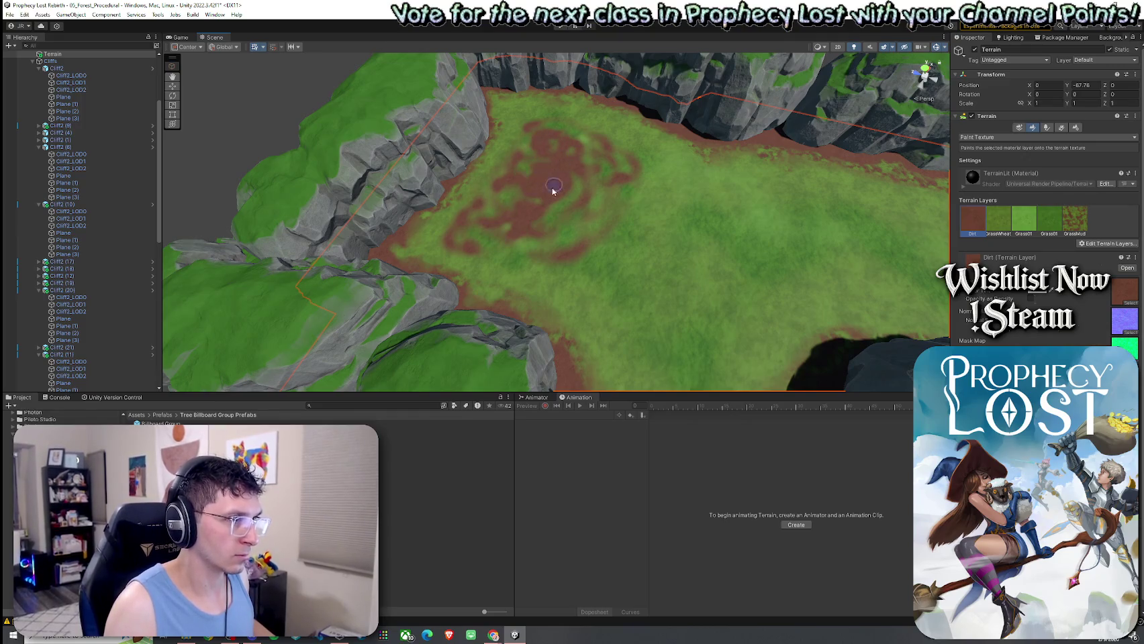
{"action": "mouse_move", "coordinate": [564, 265]}
{"action": "left_mouse_down"}
{"action": "mouse_move", "coordinate": [607, 217]}
{"action": "mouse_move", "coordinate": [602, 276]}
{"action": "mouse_move", "coordinate": [649, 177]}
{"action": "mouse_move", "coordinate": [693, 176]}
{"action": "left_mouse_up"}
{"action": "left_click", "coordinate": [1074, 219]}
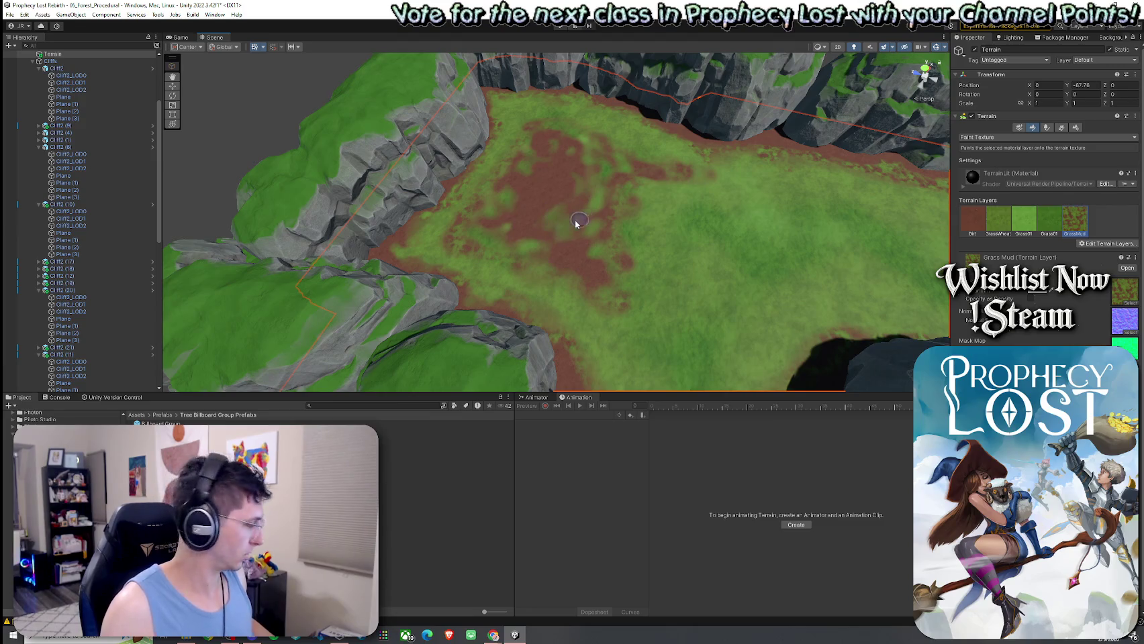
{"action": "scroll", "coordinate": [597, 210], "scroll_direction": "down", "scroll_amount": 2}
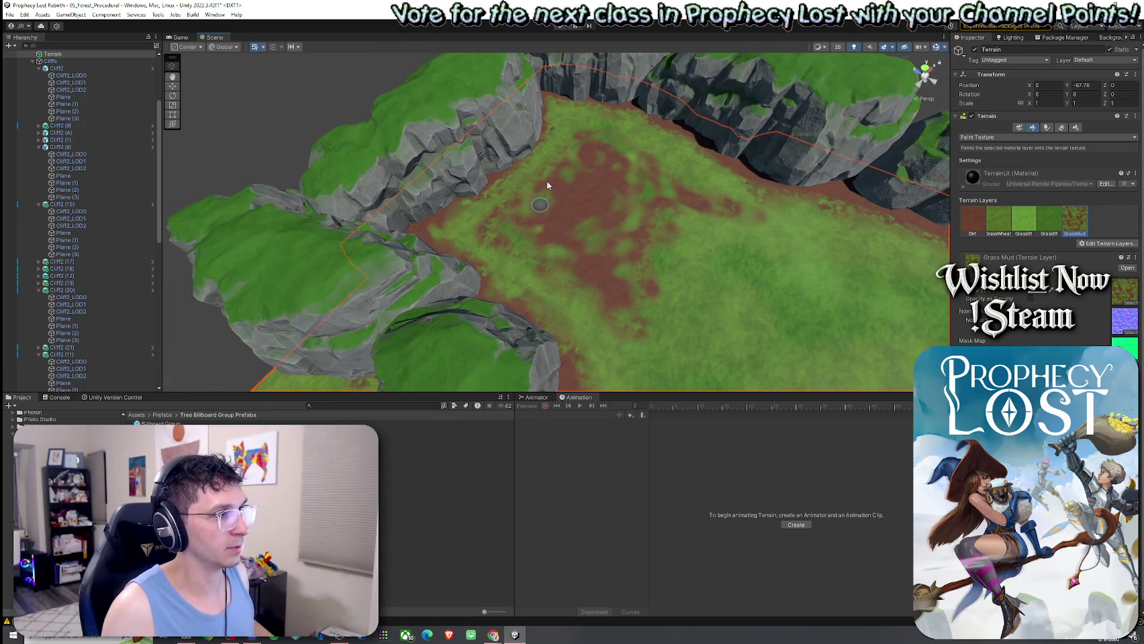
{"action": "mouse_move", "coordinate": [591, 259]}
{"action": "left_mouse_down"}
{"action": "mouse_move", "coordinate": [613, 268]}
{"action": "mouse_move", "coordinate": [549, 217]}
{"action": "mouse_move", "coordinate": [439, 161]}
{"action": "mouse_move", "coordinate": [464, 212]}
{"action": "left_mouse_up"}
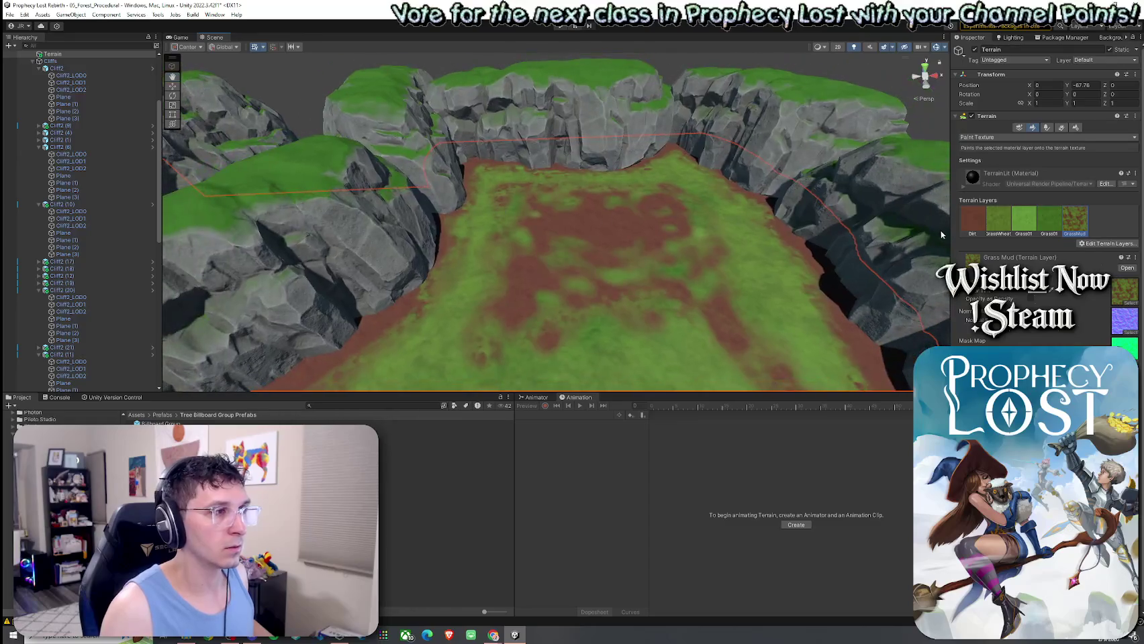
Place Beech_Tree variants along the cliff edges, undoing one misplaced large tree
{"action": "left_click", "coordinate": [1047, 128]}
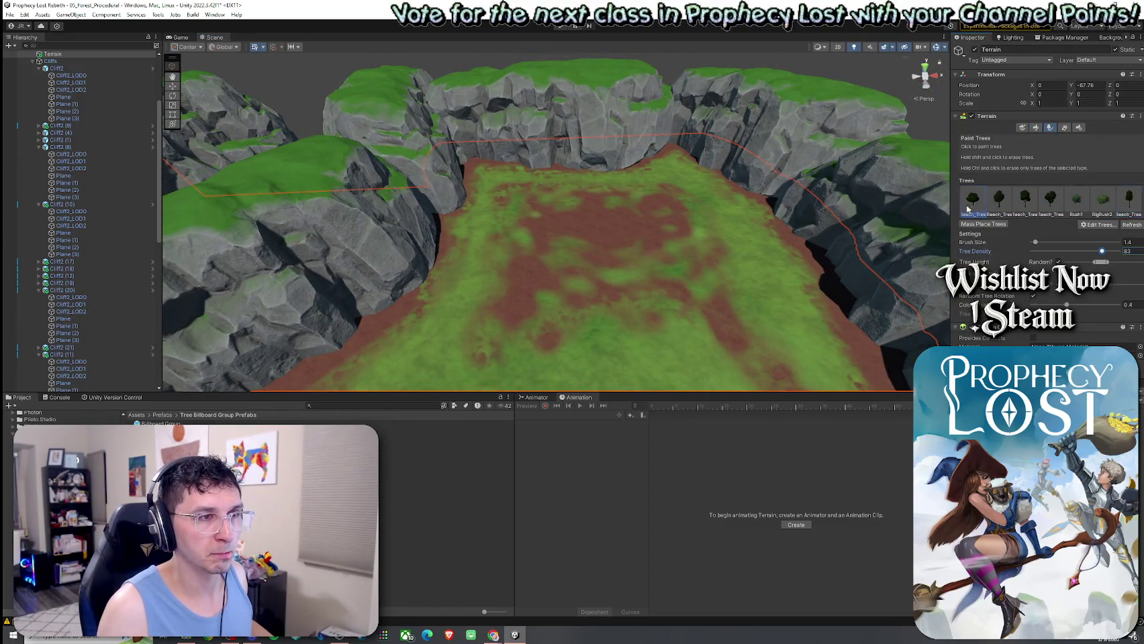
{"action": "left_click", "coordinate": [677, 166]}
{"action": "left_click", "coordinate": [783, 221]}
{"action": "left_click", "coordinate": [998, 200]}
{"action": "left_click", "coordinate": [685, 181]}
{"action": "left_click", "coordinate": [472, 172]}
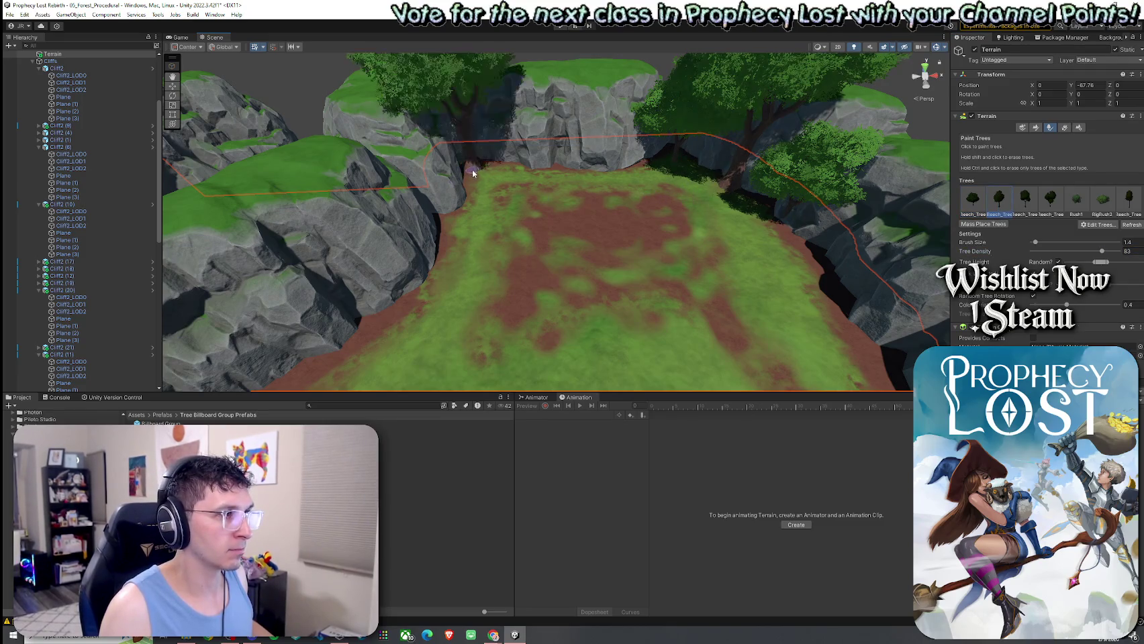
{"action": "key", "text": "ctrl+z"}
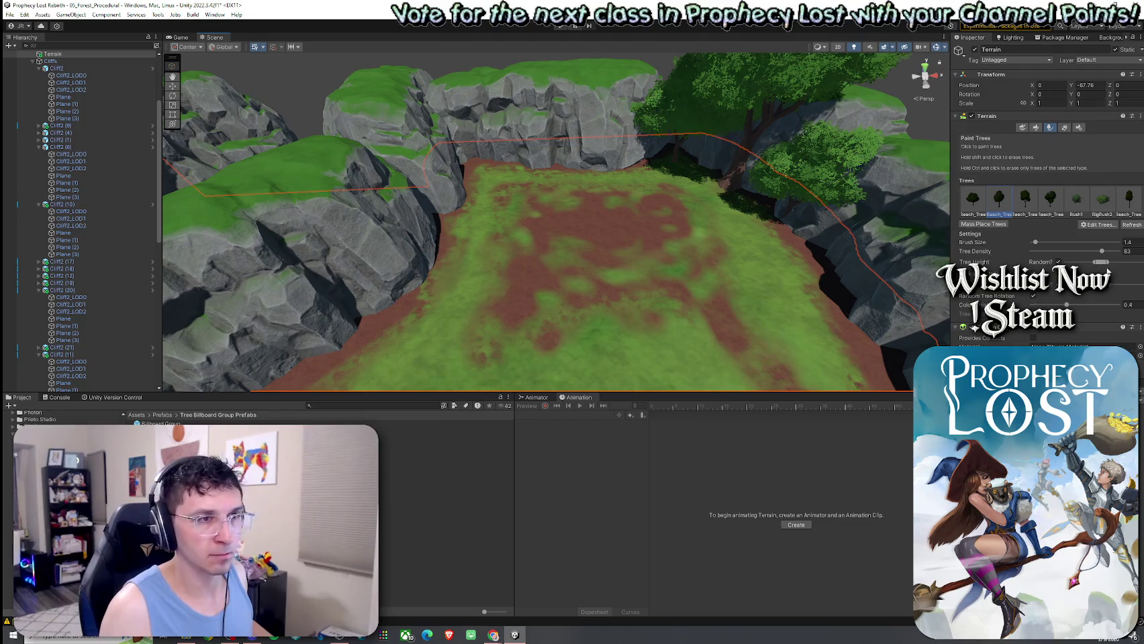
{"action": "left_click", "coordinate": [1118, 211]}
{"action": "left_click", "coordinate": [500, 195]}
Erase and repaint large beech trees on the right cliff and slope, clearing the left cliff cluster
{"action": "left_click", "coordinate": [785, 227], "text": "shift"}
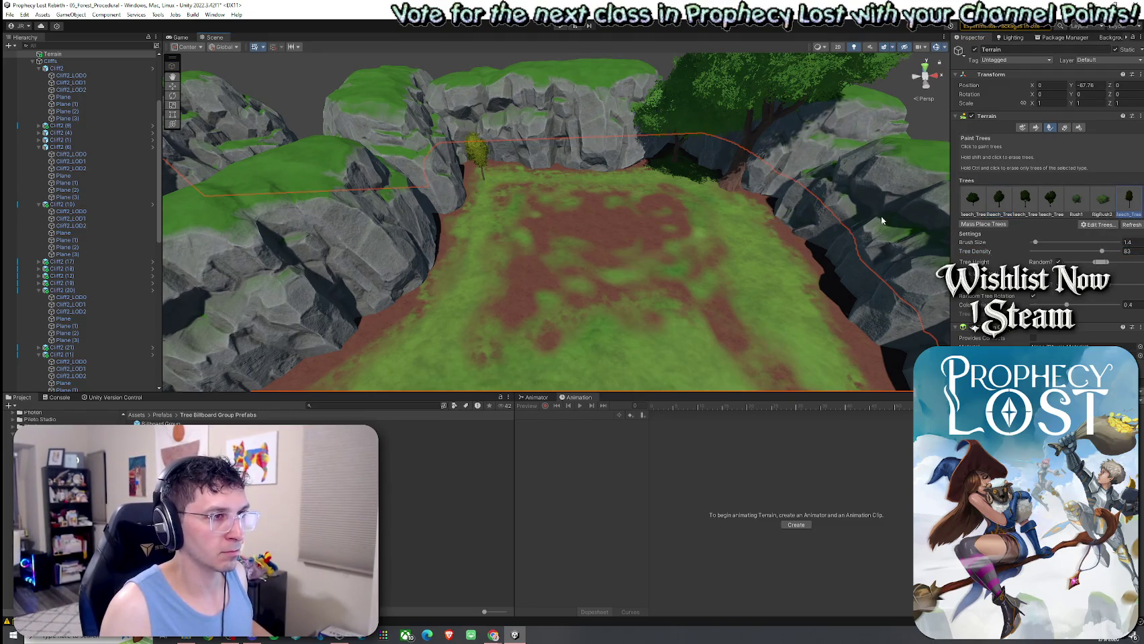
{"action": "left_click", "coordinate": [1052, 199]}
{"action": "left_click", "coordinate": [771, 249]}
{"action": "left_click", "coordinate": [770, 249], "text": "shift"}
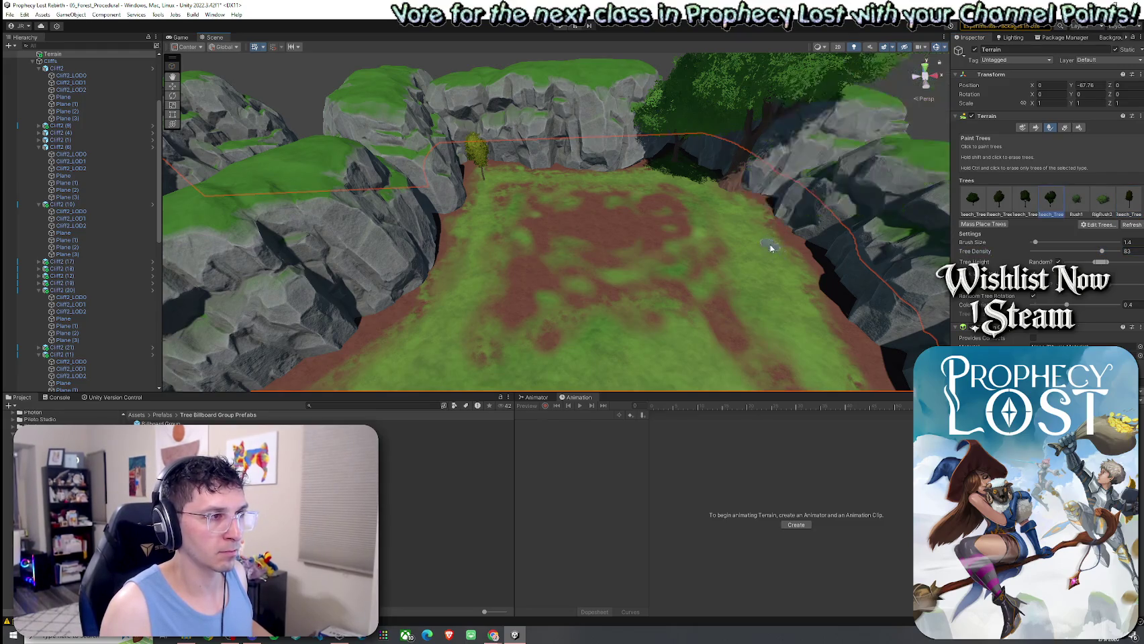
{"action": "left_click", "coordinate": [1000, 208]}
{"action": "left_click", "coordinate": [787, 233]}
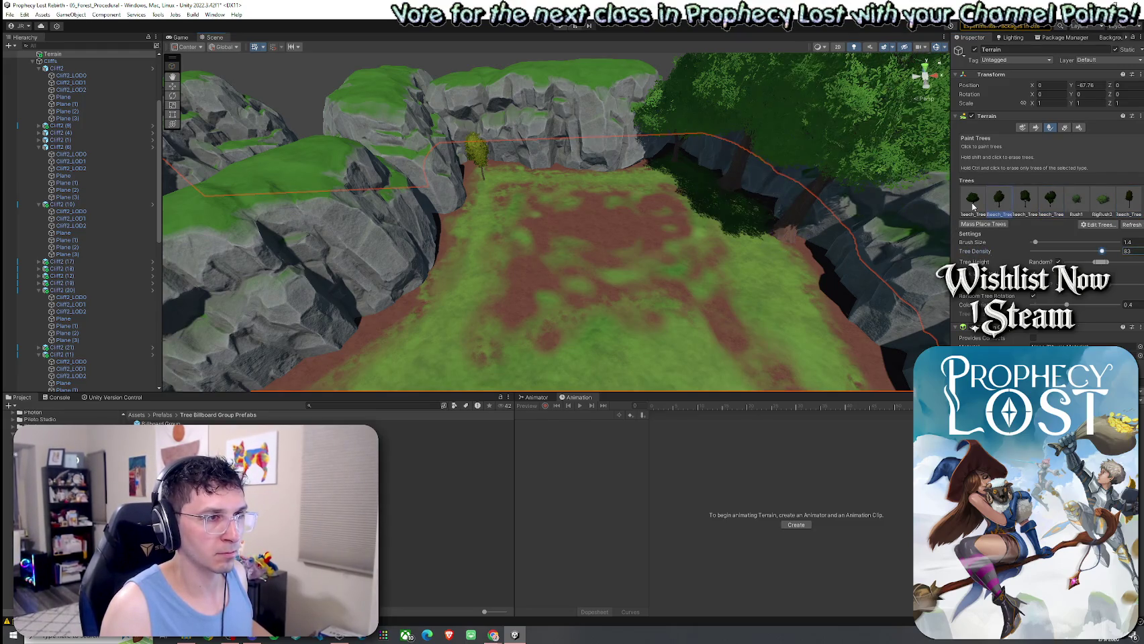
{"action": "scroll", "coordinate": [776, 263], "scroll_direction": "down", "scroll_amount": 3}
{"action": "left_click", "coordinate": [746, 309]}
{"action": "left_click", "coordinate": [756, 313], "text": "shift"}
{"action": "left_click", "coordinate": [476, 188]}
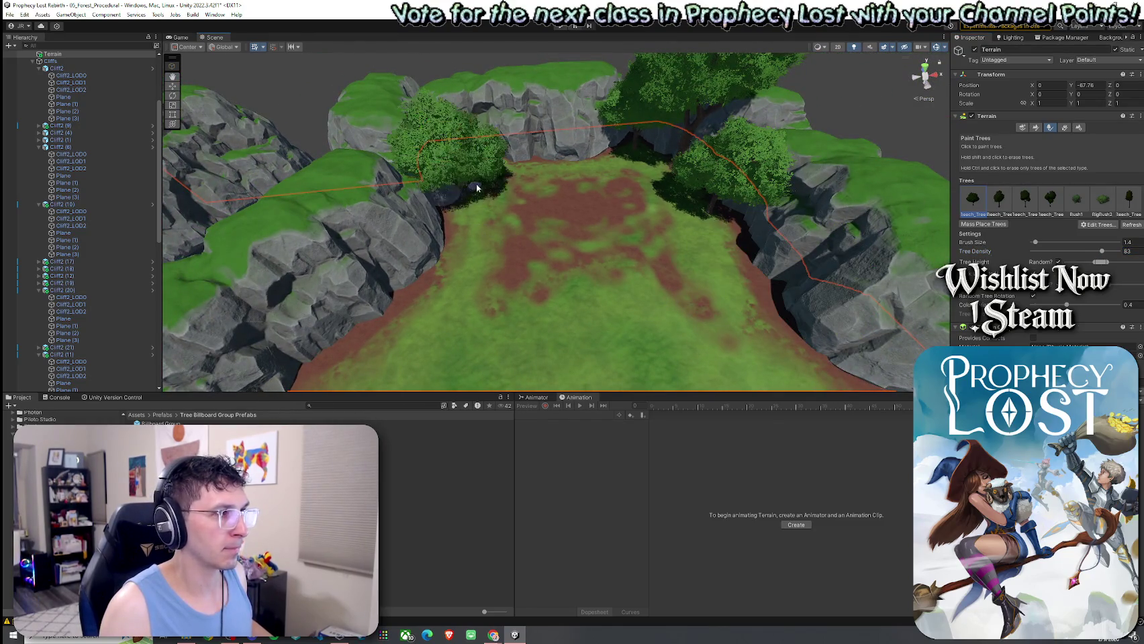
{"action": "left_click", "coordinate": [491, 193], "text": "shift"}
{"action": "left_click", "coordinate": [466, 172]}
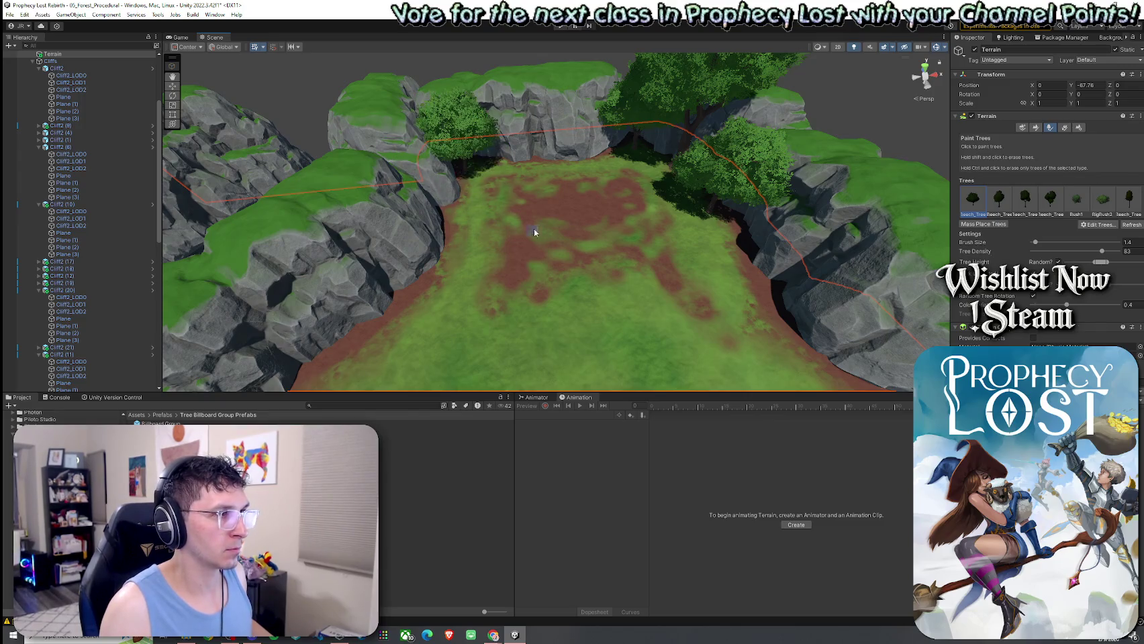
Scatter BigBush2 bushes by the right cliff and left cliff foot, then select the smaller Bush1
{"action": "left_click", "coordinate": [1095, 215]}
{"action": "left_click", "coordinate": [487, 171]}
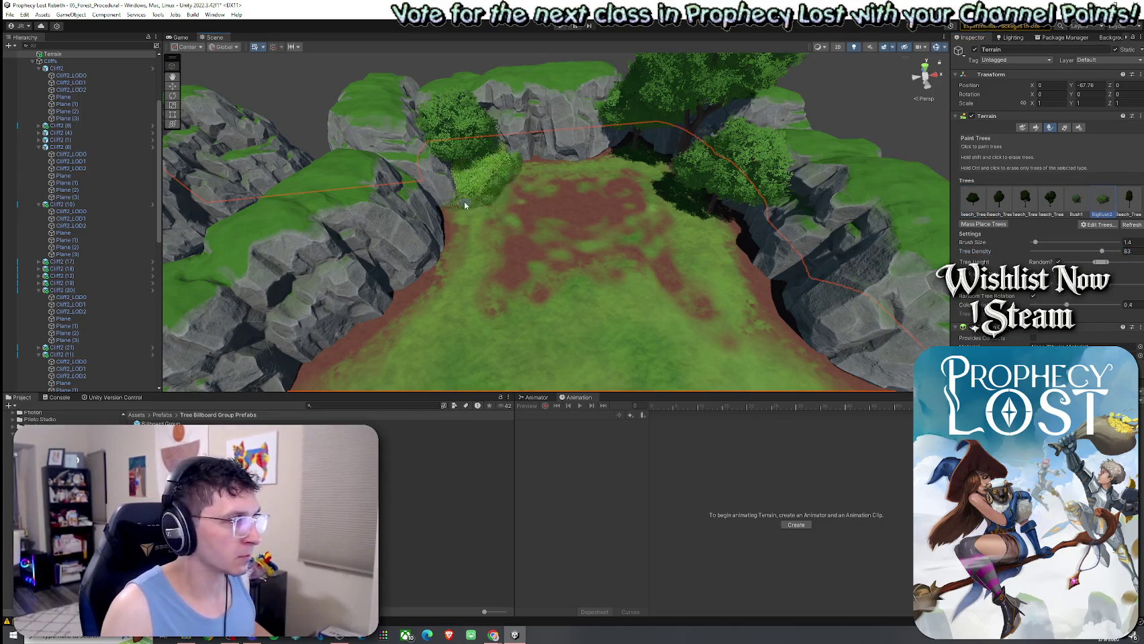
{"action": "key", "text": "ctrl+z"}
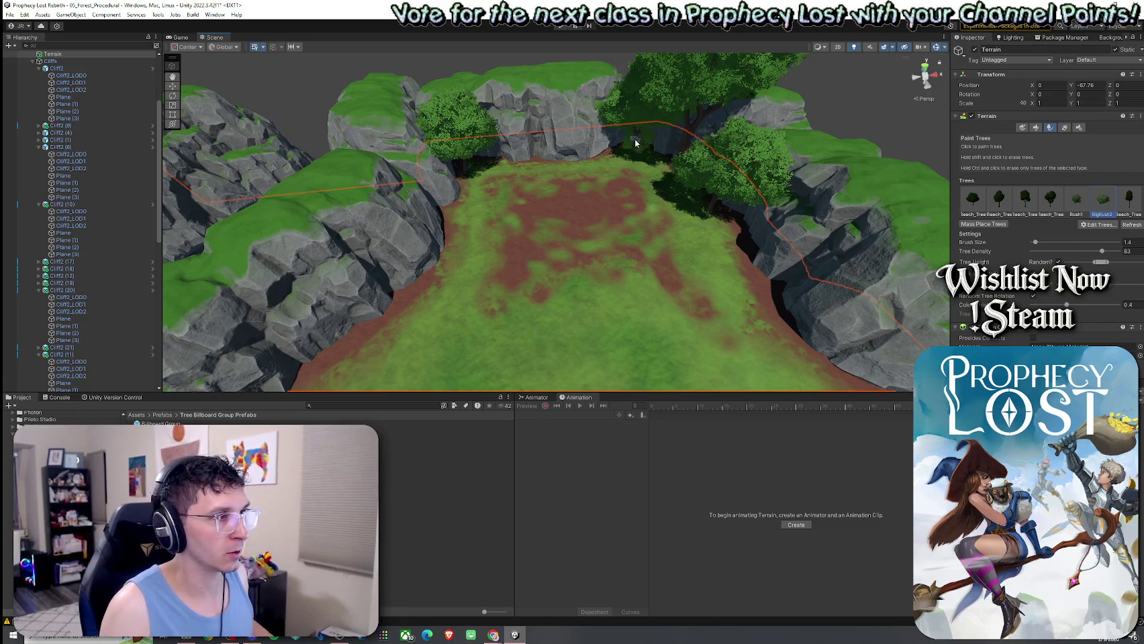
{"action": "left_click", "coordinate": [753, 227]}
{"action": "left_click", "coordinate": [428, 231]}
{"action": "left_click", "coordinate": [1086, 208]}
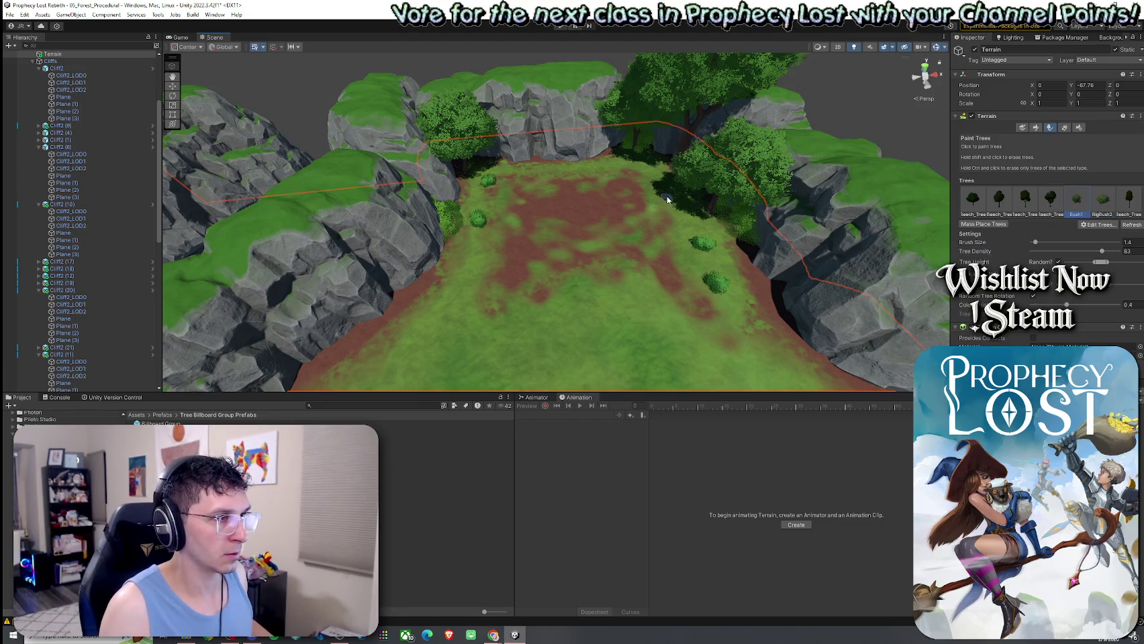
{"action": "left_click", "coordinate": [1065, 127]}
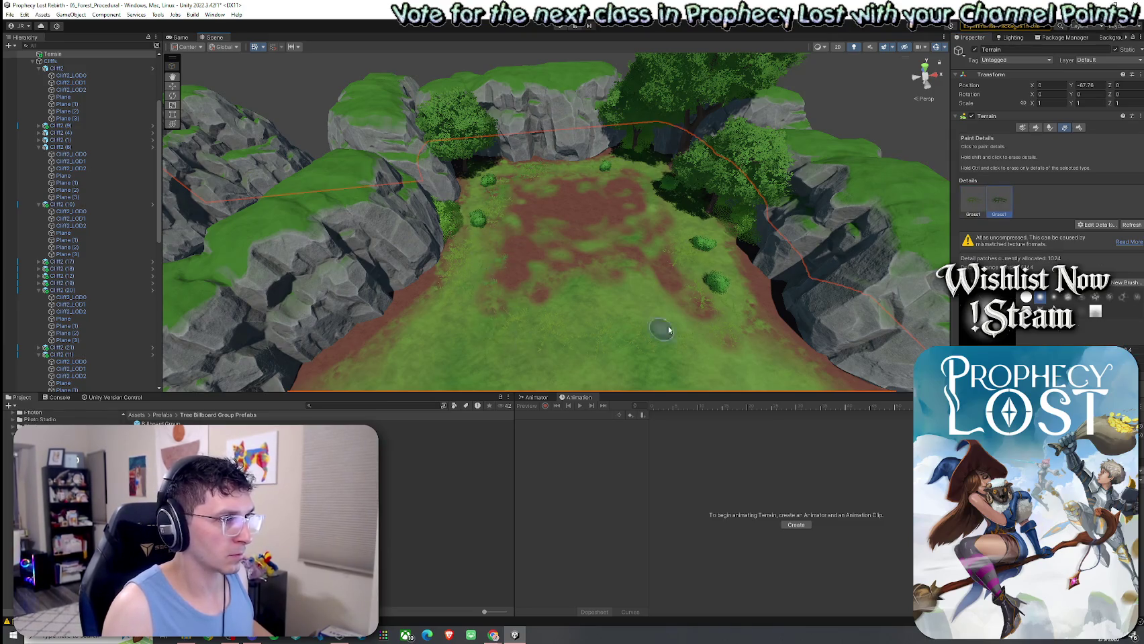
Select the Grass1 details and add grass tufts along the corridor beside the grey rock
{"action": "mouse_move", "coordinate": [490, 295]}
{"action": "left_mouse_down"}
{"action": "mouse_move", "coordinate": [509, 343]}
{"action": "mouse_move", "coordinate": [511, 316]}
{"action": "mouse_move", "coordinate": [655, 173]}
{"action": "left_mouse_up"}
{"action": "mouse_move", "coordinate": [683, 220]}
{"action": "left_mouse_down"}
{"action": "mouse_move", "coordinate": [604, 236]}
{"action": "mouse_move", "coordinate": [796, 281]}
{"action": "left_mouse_up"}
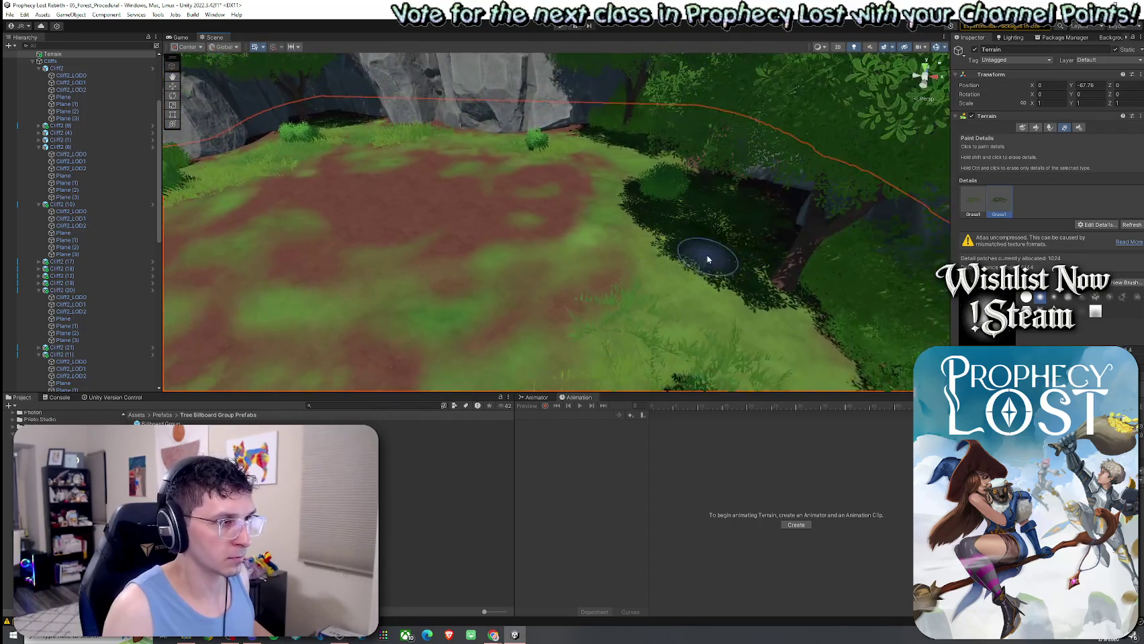
{"action": "left_click", "coordinate": [972, 202]}
{"action": "mouse_move", "coordinate": [662, 325]}
{"action": "left_mouse_down"}
{"action": "mouse_move", "coordinate": [646, 345]}
{"action": "mouse_move", "coordinate": [544, 339]}
{"action": "mouse_move", "coordinate": [600, 332]}
{"action": "mouse_move", "coordinate": [322, 258]}
{"action": "mouse_move", "coordinate": [321, 301]}
{"action": "mouse_move", "coordinate": [434, 259]}
{"action": "mouse_move", "coordinate": [399, 341]}
{"action": "left_mouse_up"}
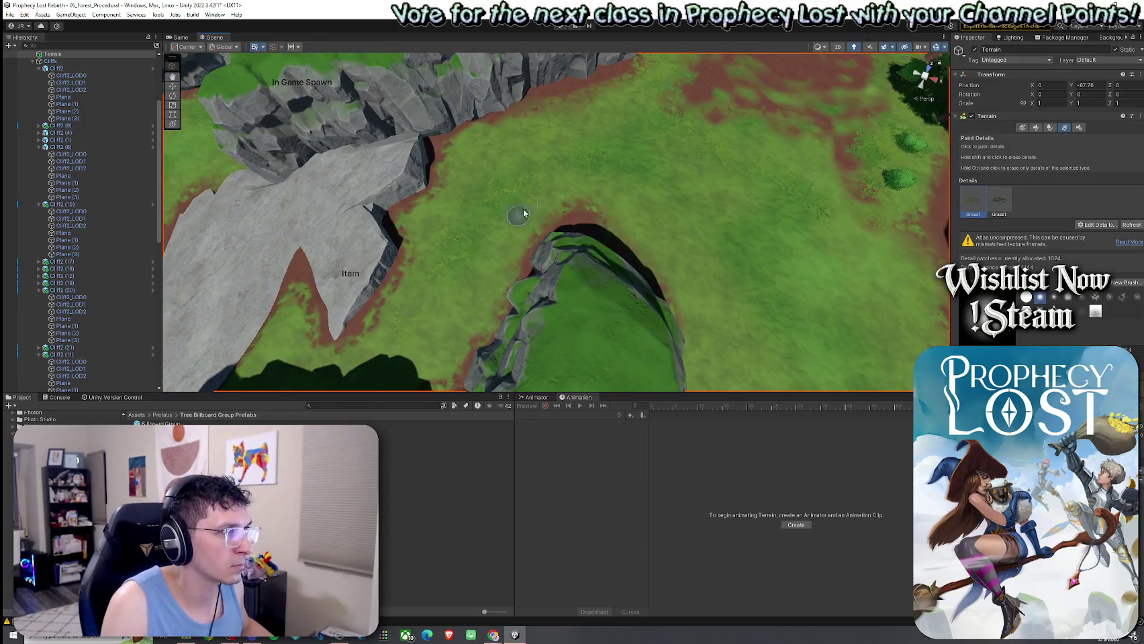
{"action": "left_click", "coordinate": [999, 202]}
{"action": "mouse_move", "coordinate": [491, 264]}
{"action": "left_mouse_down"}
{"action": "mouse_move", "coordinate": [697, 189]}
{"action": "mouse_move", "coordinate": [642, 218]}
{"action": "left_mouse_up"}
{"action": "mouse_move", "coordinate": [819, 302]}
{"action": "left_mouse_down"}
{"action": "mouse_move", "coordinate": [694, 248]}
{"action": "mouse_move", "coordinate": [491, 225]}
{"action": "left_mouse_up"}
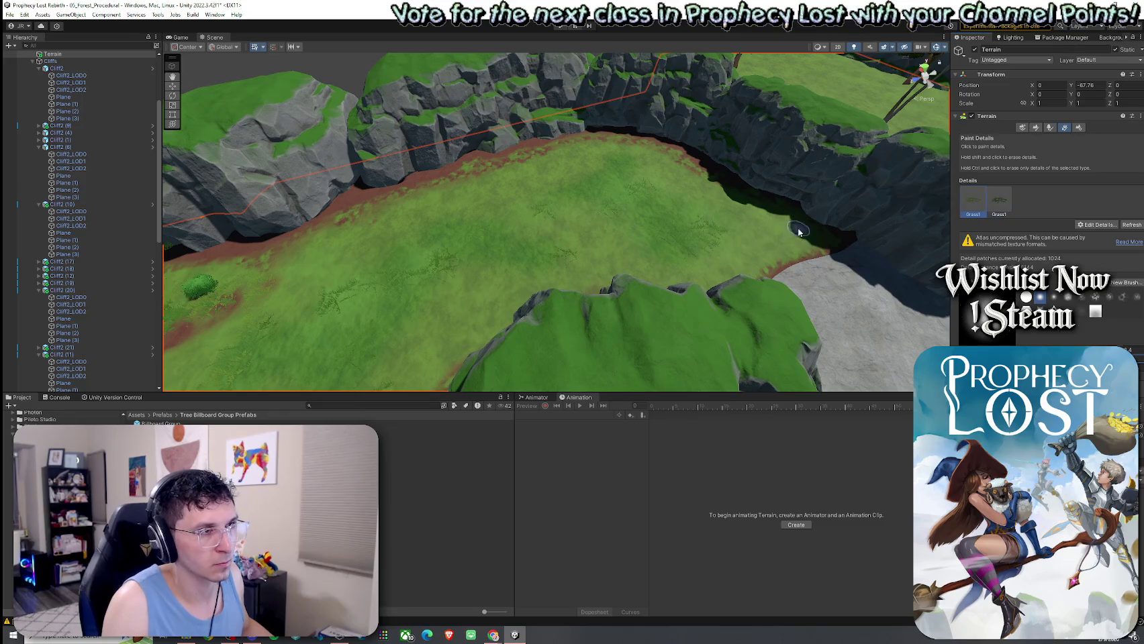
{"action": "mouse_move", "coordinate": [400, 329]}
{"action": "left_mouse_down"}
{"action": "mouse_move", "coordinate": [358, 263]}
{"action": "mouse_move", "coordinate": [276, 256]}
{"action": "mouse_move", "coordinate": [480, 194]}
{"action": "mouse_move", "coordinate": [524, 150]}
{"action": "mouse_move", "coordinate": [706, 121]}
{"action": "mouse_move", "coordinate": [637, 174]}
{"action": "mouse_move", "coordinate": [489, 245]}
{"action": "left_mouse_up"}
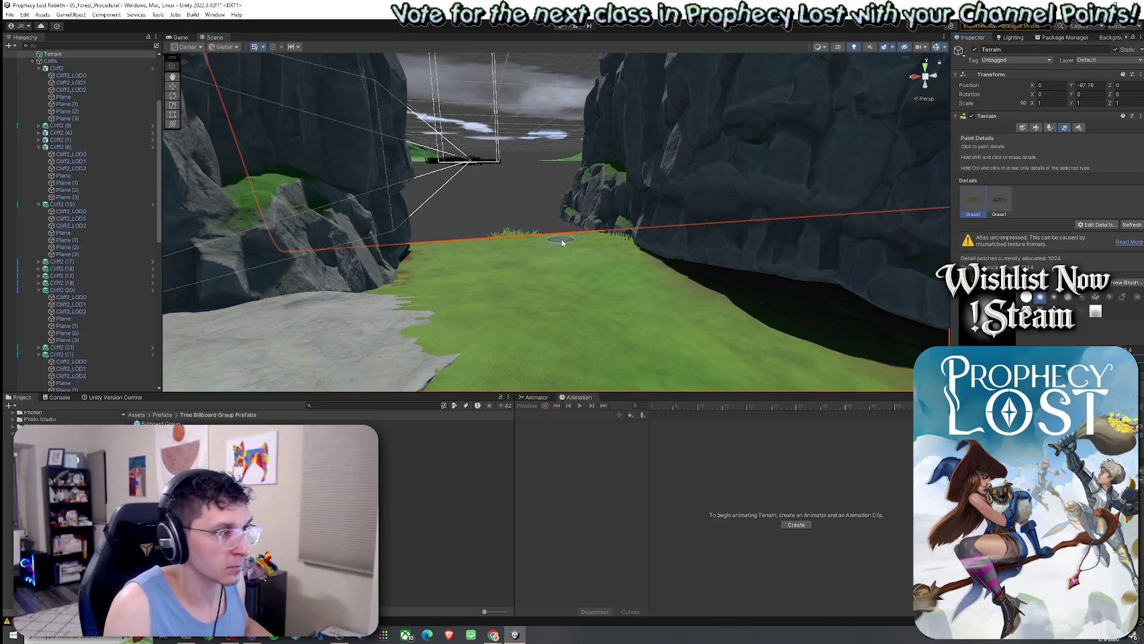
{"action": "left_click_drag", "start_coordinate": [516, 268], "coordinate": [541, 207]}
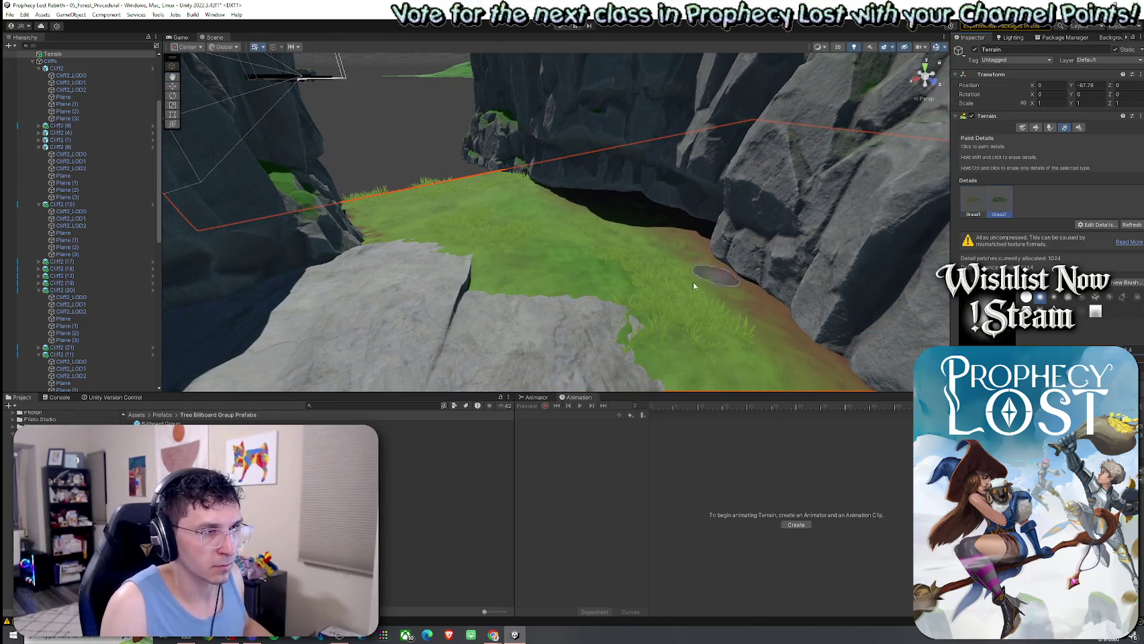
{"action": "scroll", "coordinate": [511, 332], "scroll_direction": "up", "scroll_amount": 3}
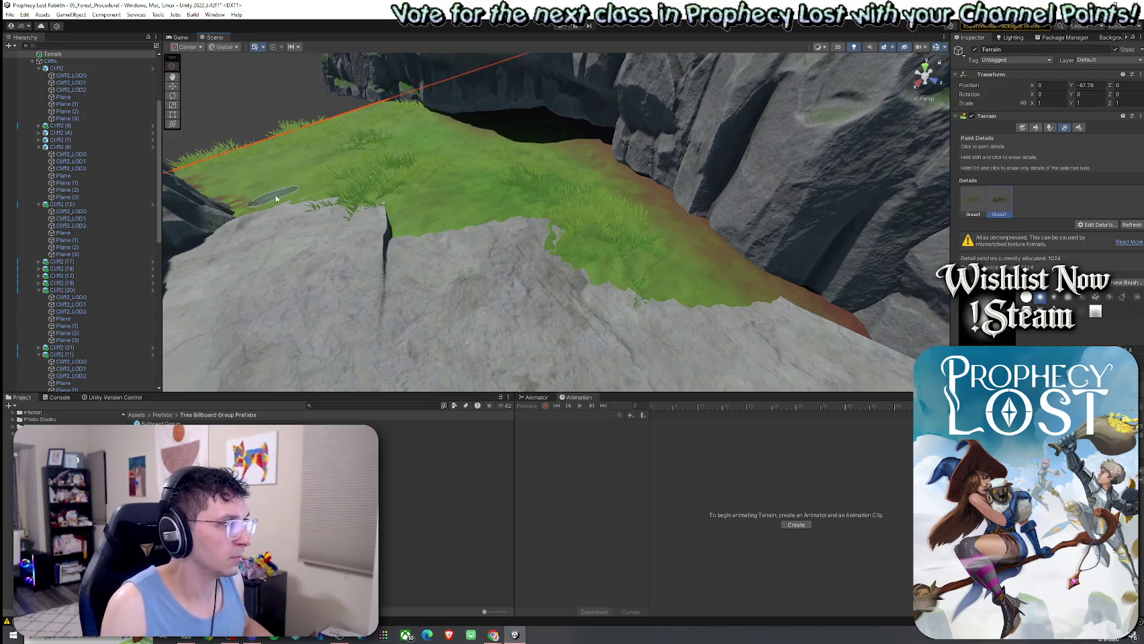
{"action": "left_click_drag", "start_coordinate": [268, 205], "coordinate": [429, 254]}
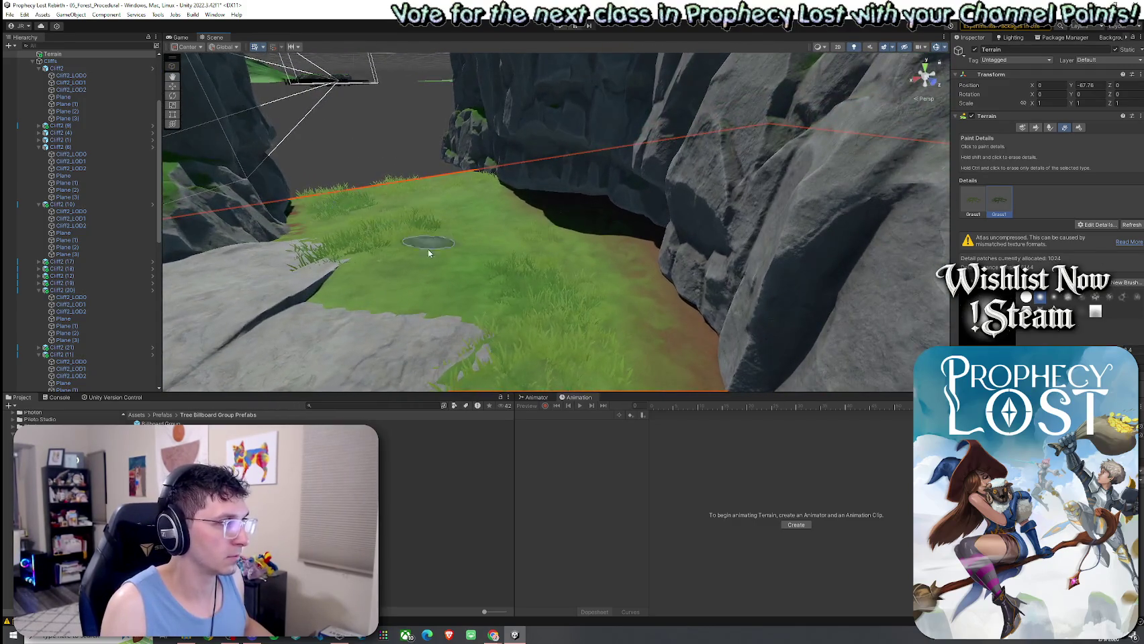
{"action": "mouse_move", "coordinate": [377, 220]}
{"action": "left_mouse_down"}
{"action": "mouse_move", "coordinate": [427, 238]}
{"action": "mouse_move", "coordinate": [433, 214]}
{"action": "mouse_move", "coordinate": [359, 206]}
{"action": "mouse_move", "coordinate": [344, 255]}
{"action": "left_mouse_up"}
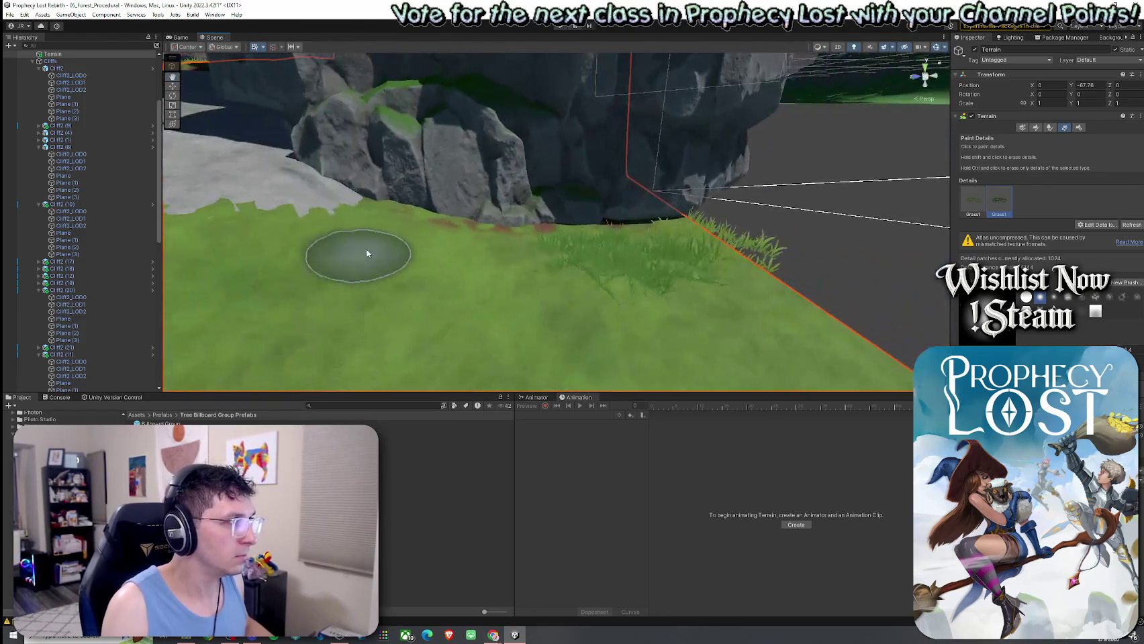
{"action": "mouse_move", "coordinate": [485, 266]}
{"action": "left_mouse_down"}
{"action": "mouse_move", "coordinate": [325, 265]}
{"action": "mouse_move", "coordinate": [484, 247]}
{"action": "mouse_move", "coordinate": [327, 312]}
{"action": "mouse_move", "coordinate": [455, 301]}
{"action": "mouse_move", "coordinate": [501, 332]}
{"action": "mouse_move", "coordinate": [430, 245]}
{"action": "mouse_move", "coordinate": [432, 286]}
{"action": "mouse_move", "coordinate": [565, 277]}
{"action": "left_mouse_up"}
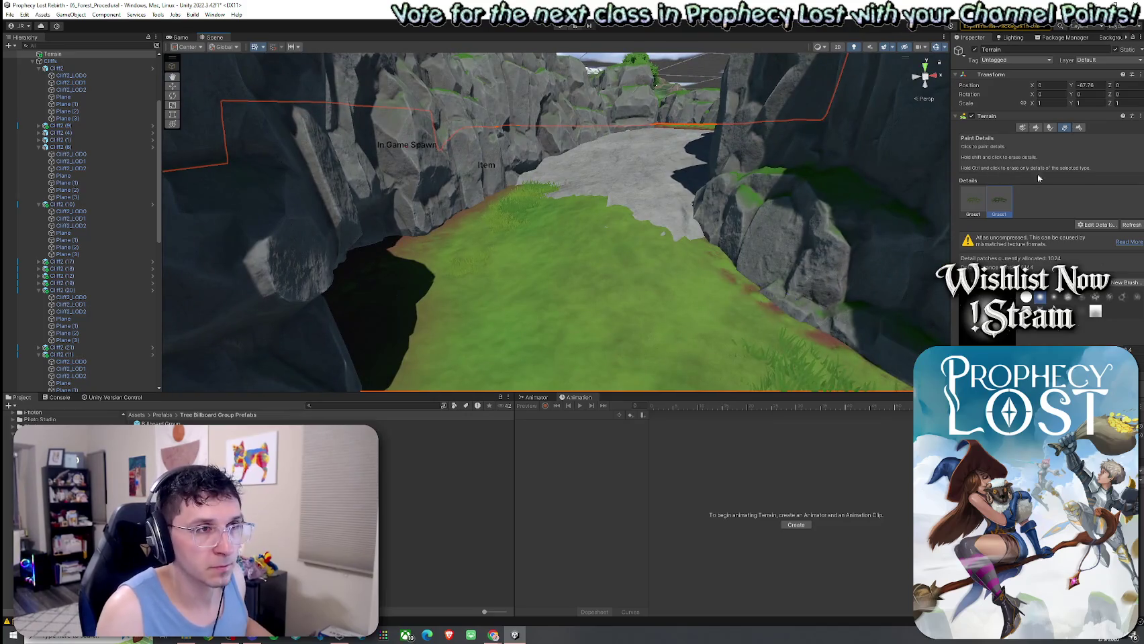
Paint a dense bush strip on the lower-right slope, then undo it
{"action": "left_click", "coordinate": [1050, 128]}
{"action": "left_click", "coordinate": [749, 320]}
{"action": "left_click_drag", "start_coordinate": [748, 319], "coordinate": [707, 327]}
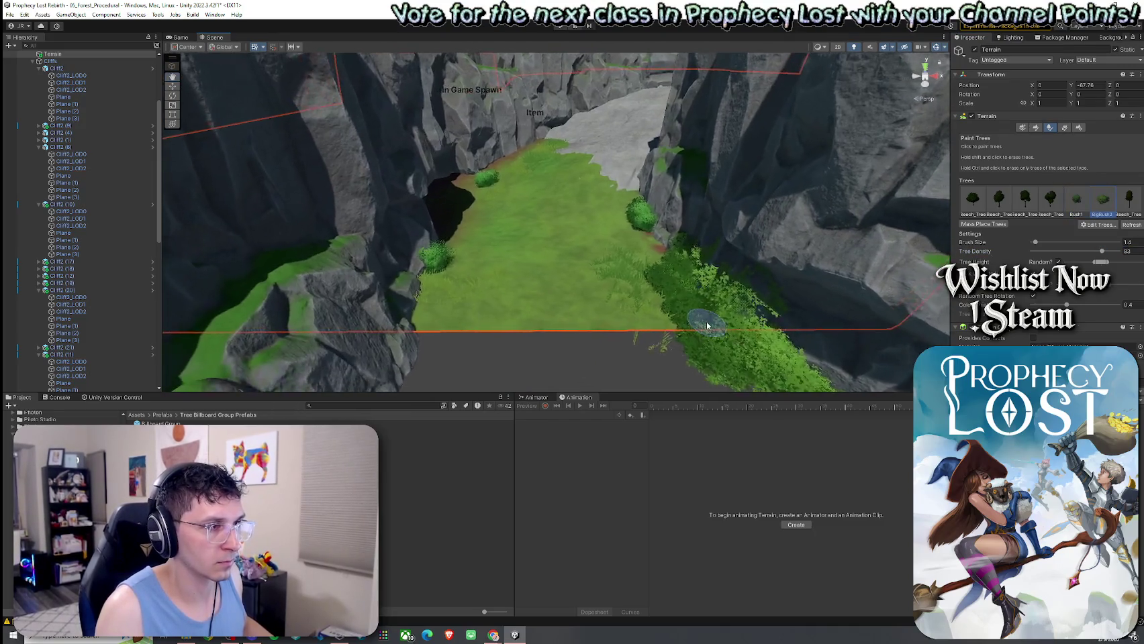
{"action": "key", "text": "ctrl+z"}
Paint scattered bushes on the lower-right slope and a large bush on the left slope
{"action": "left_click", "coordinate": [761, 306]}
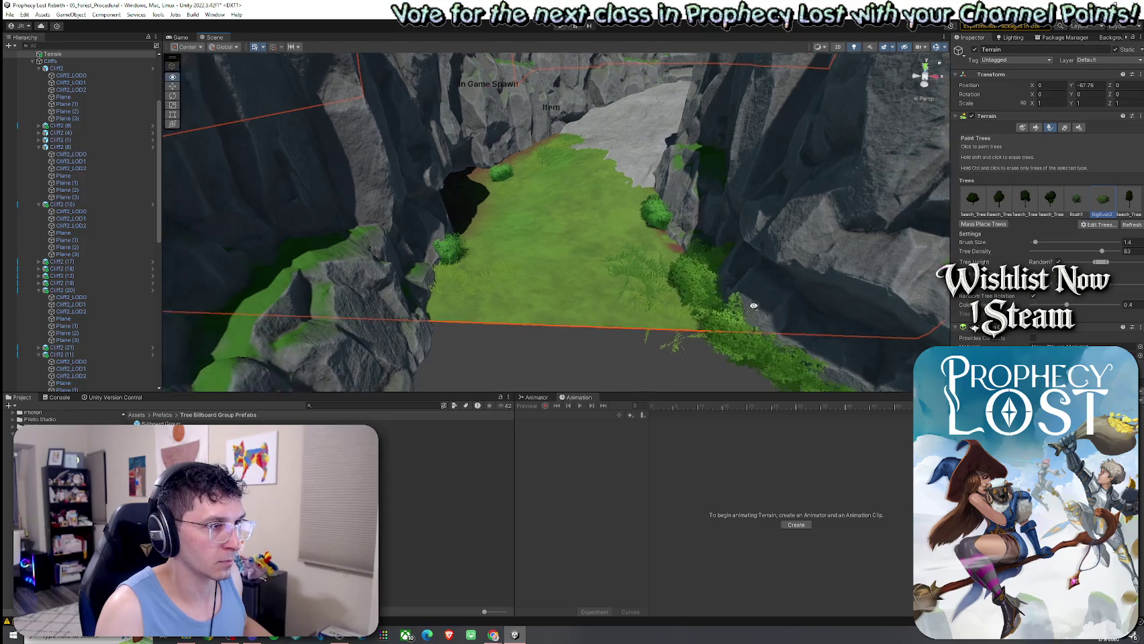
{"action": "left_click", "coordinate": [436, 287]}
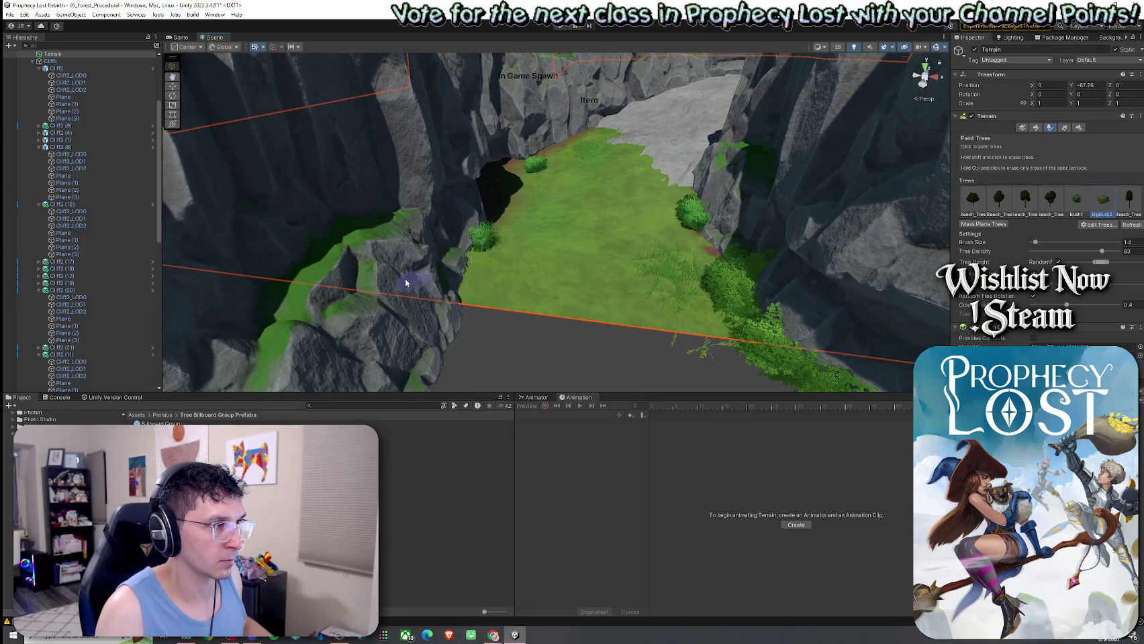
{"action": "mouse_move", "coordinate": [416, 284]}
{"action": "left_mouse_down"}
{"action": "mouse_move", "coordinate": [557, 263]}
{"action": "mouse_move", "coordinate": [568, 279]}
{"action": "left_mouse_up"}
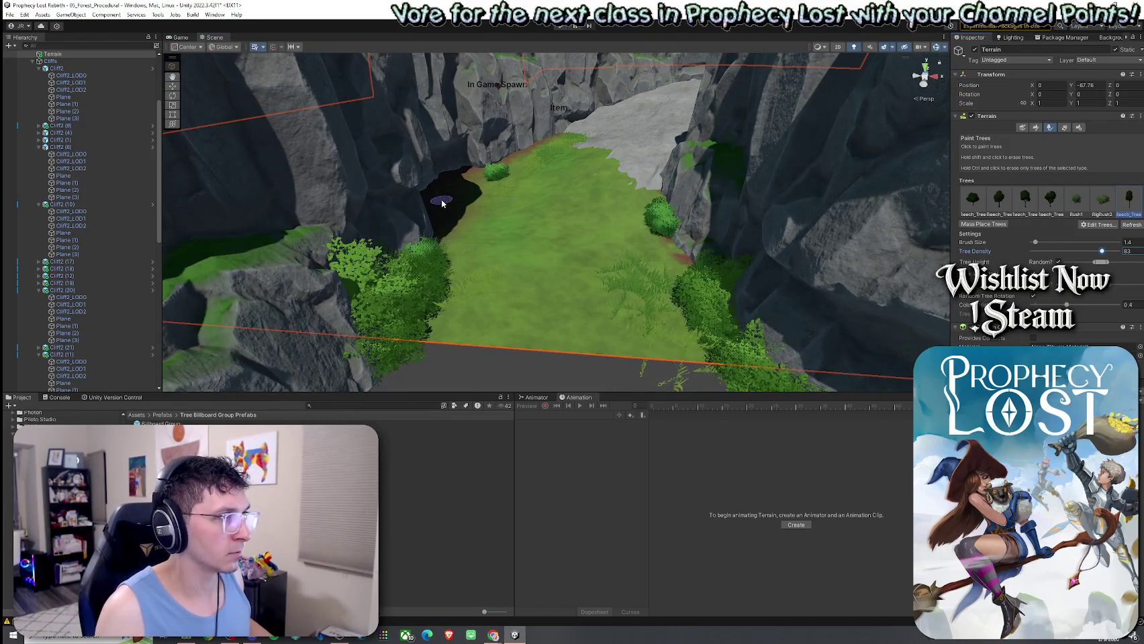
{"action": "mouse_move", "coordinate": [490, 249]}
{"action": "left_mouse_down"}
{"action": "mouse_move", "coordinate": [474, 220]}
{"action": "mouse_move", "coordinate": [304, 205]}
{"action": "mouse_move", "coordinate": [537, 255]}
{"action": "left_mouse_up"}
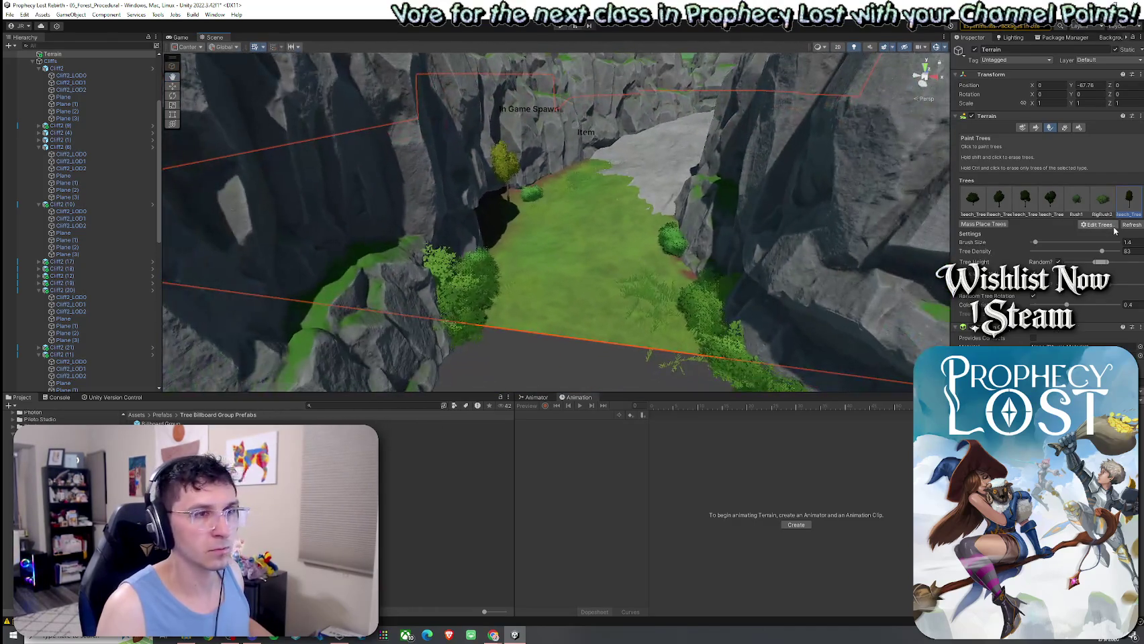
{"action": "left_click", "coordinate": [1064, 128]}
{"action": "left_click", "coordinate": [1091, 225]}
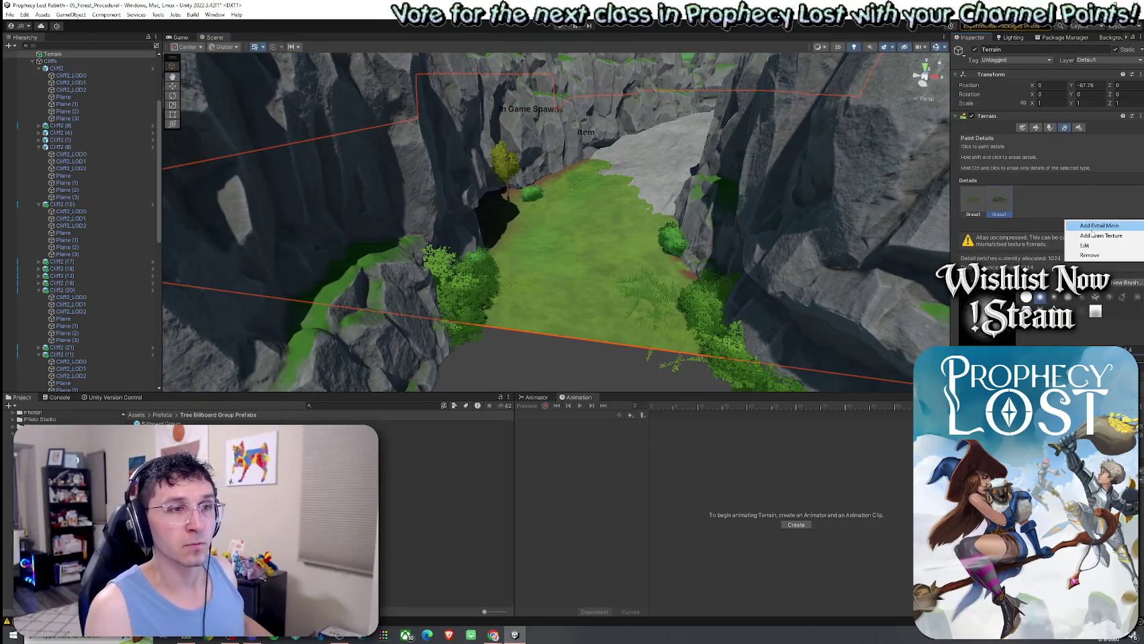
Add the flower prefab MSH_NeOF_Flowers_02_A as a detail mesh and select OF_Flower
{"action": "left_click", "coordinate": [1087, 232]}
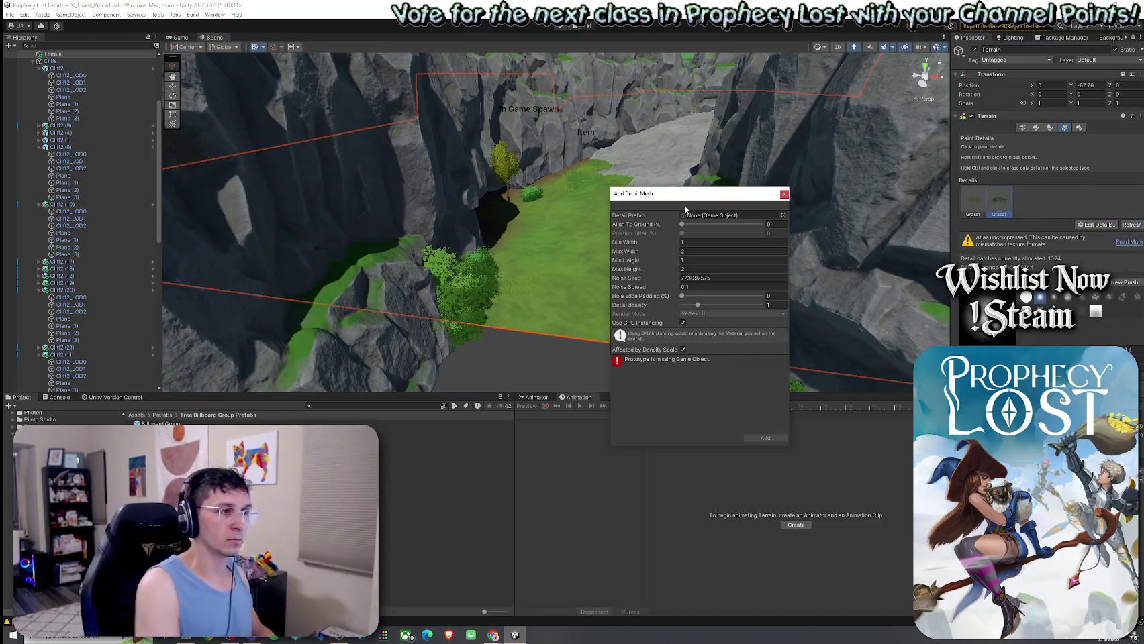
{"action": "left_click", "coordinate": [783, 215]}
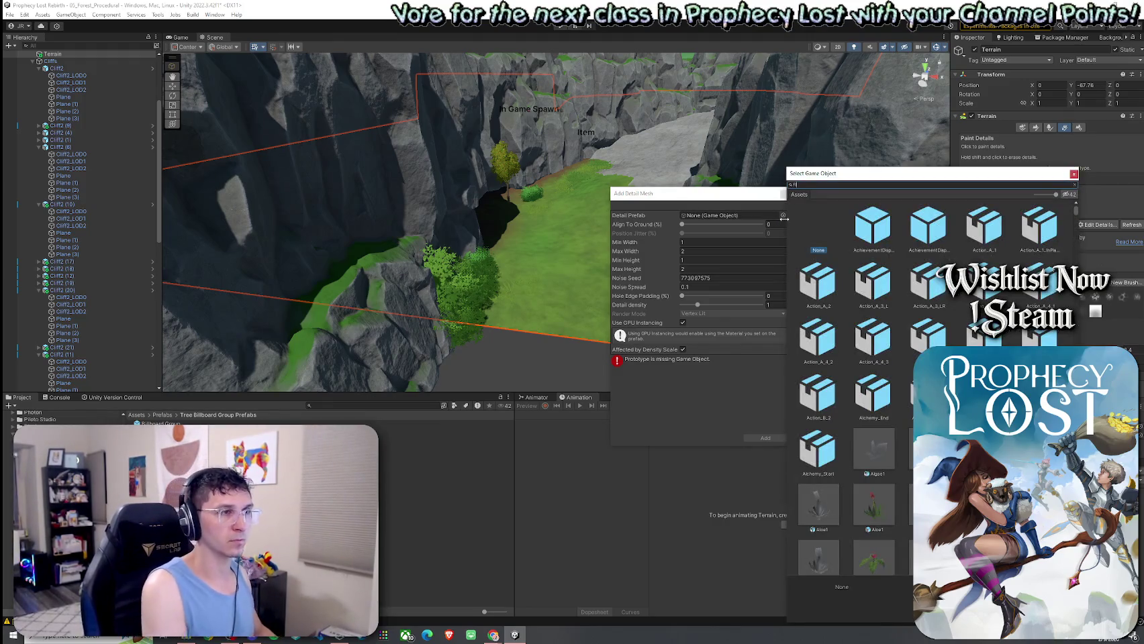
{"action": "double_click", "coordinate": [881, 295]}
{"action": "left_click", "coordinate": [768, 439]}
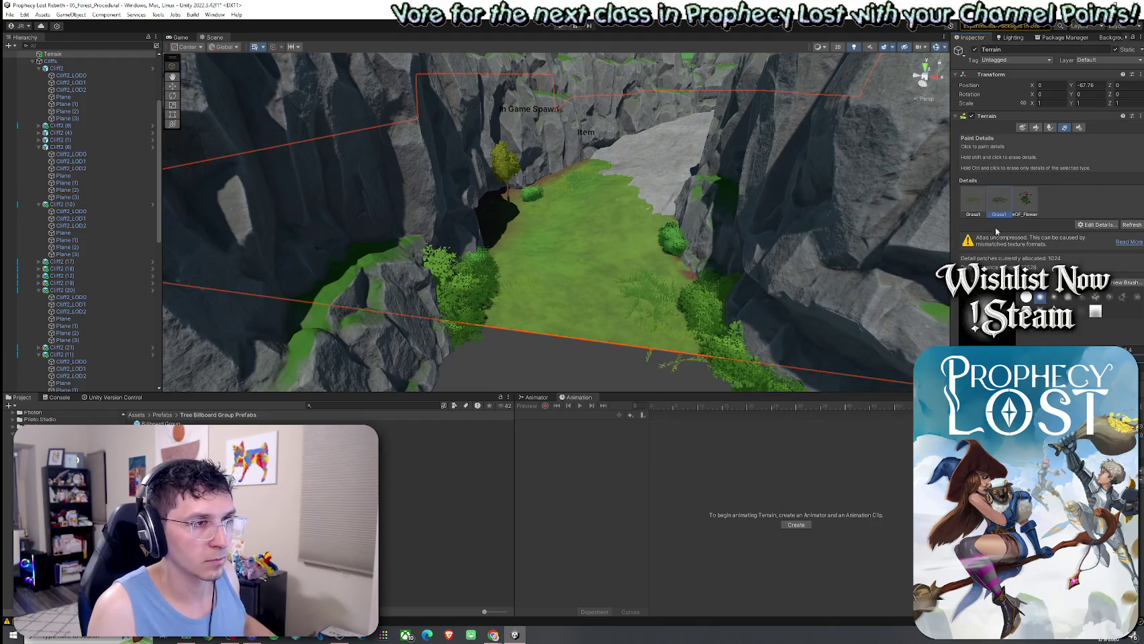
{"action": "left_click", "coordinate": [1025, 200]}
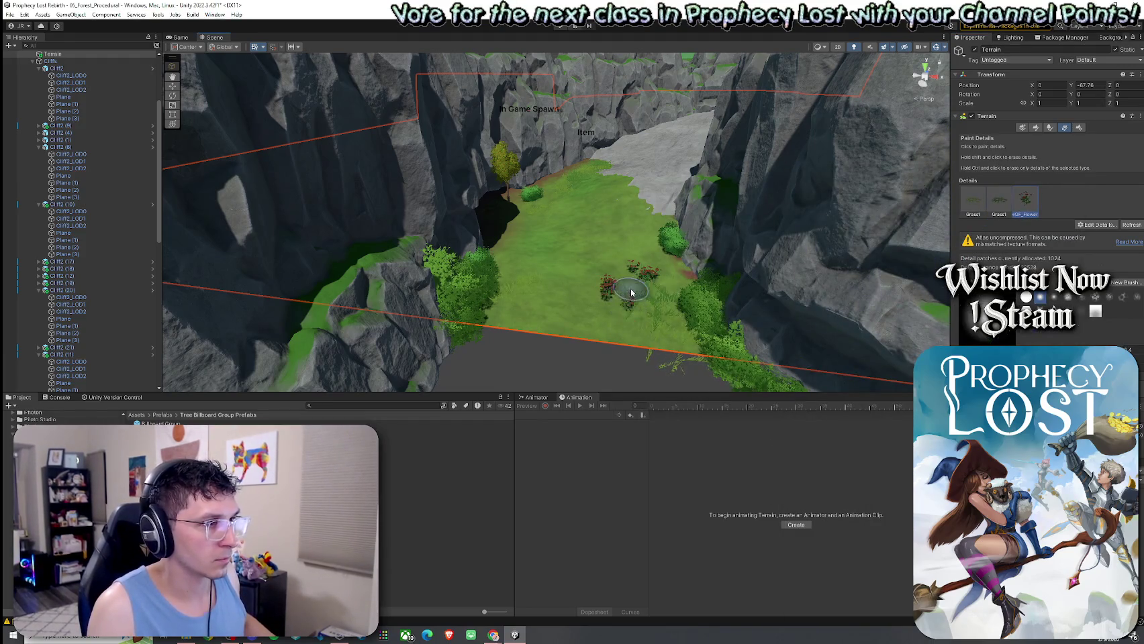
Bring the view low over the grassy valley and paint a red flower clump onto the grass
{"action": "scroll", "coordinate": [629, 321], "scroll_direction": "up", "scroll_amount": 5}
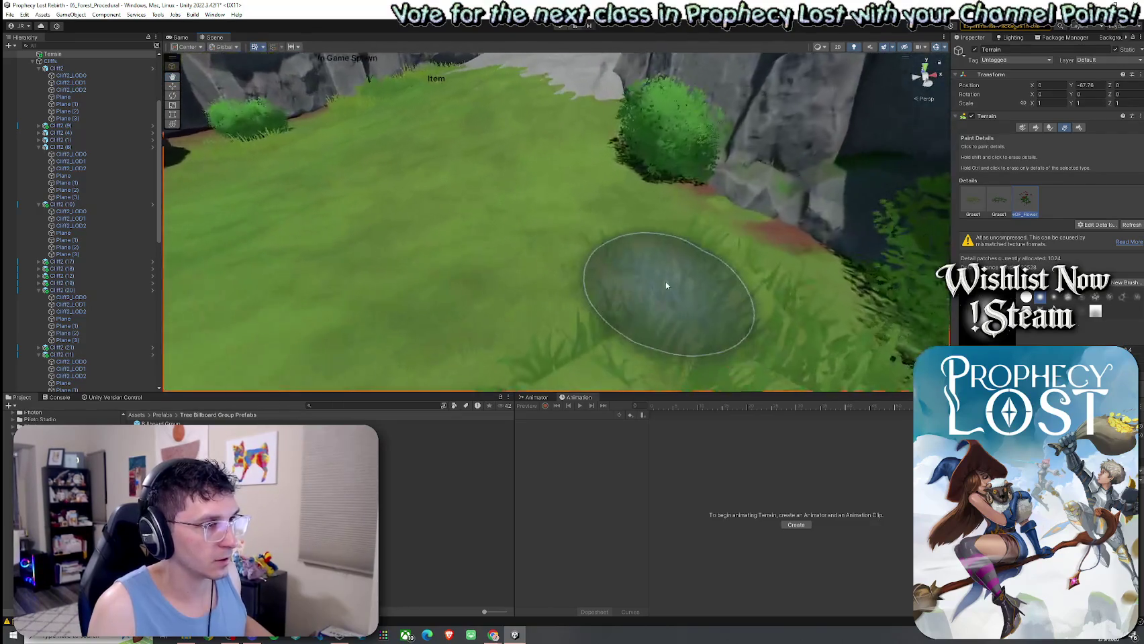
{"action": "mouse_move", "coordinate": [596, 295]}
{"action": "left_mouse_down"}
{"action": "mouse_move", "coordinate": [786, 309]}
{"action": "mouse_move", "coordinate": [502, 293]}
{"action": "mouse_move", "coordinate": [480, 305]}
{"action": "mouse_move", "coordinate": [487, 317]}
{"action": "mouse_move", "coordinate": [816, 247]}
{"action": "left_mouse_up"}
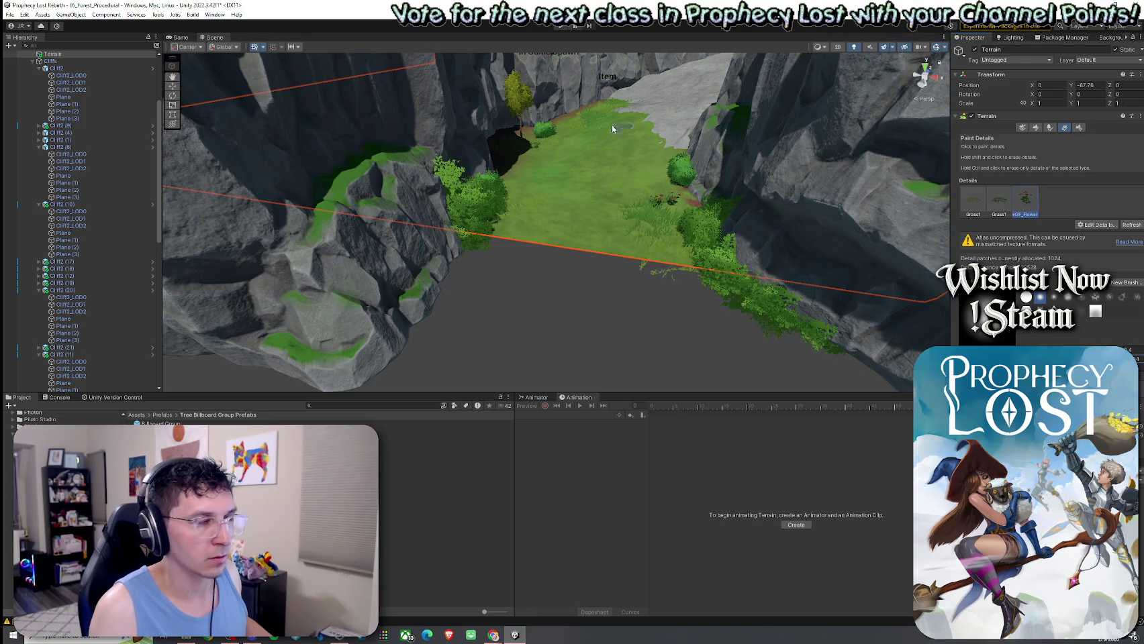
{"action": "mouse_move", "coordinate": [523, 151]}
{"action": "left_mouse_down"}
{"action": "mouse_move", "coordinate": [552, 222]}
{"action": "mouse_move", "coordinate": [524, 228]}
{"action": "mouse_move", "coordinate": [529, 204]}
{"action": "mouse_move", "coordinate": [539, 219]}
{"action": "mouse_move", "coordinate": [543, 195]}
{"action": "mouse_move", "coordinate": [653, 207]}
{"action": "mouse_move", "coordinate": [376, 252]}
{"action": "mouse_move", "coordinate": [676, 294]}
{"action": "left_mouse_up"}
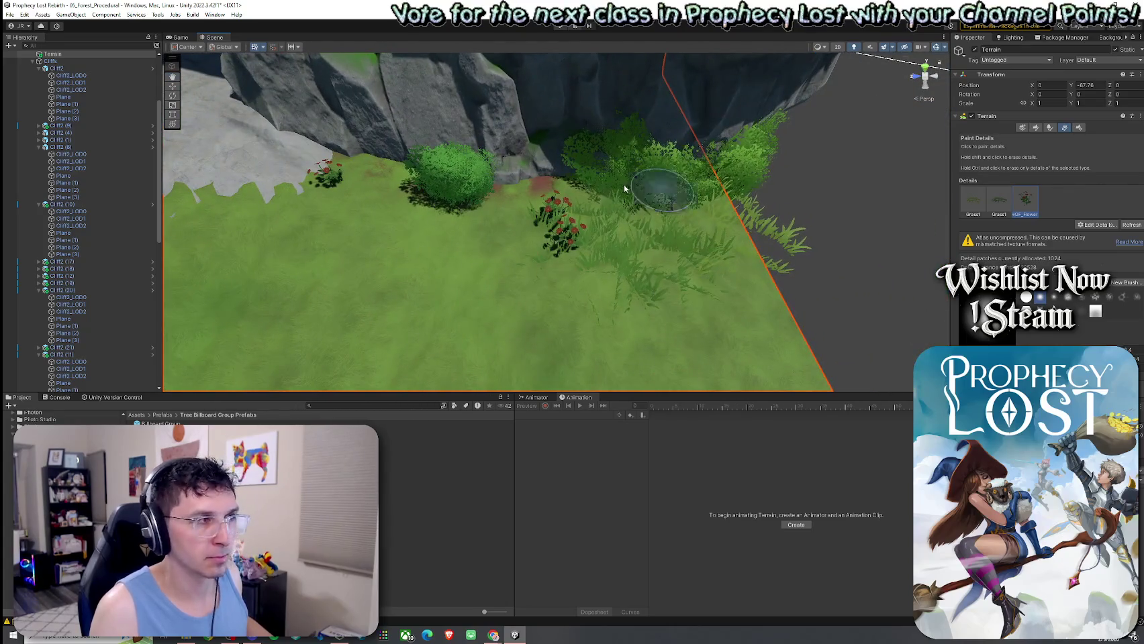
{"action": "left_click_drag", "start_coordinate": [690, 235], "coordinate": [526, 231]}
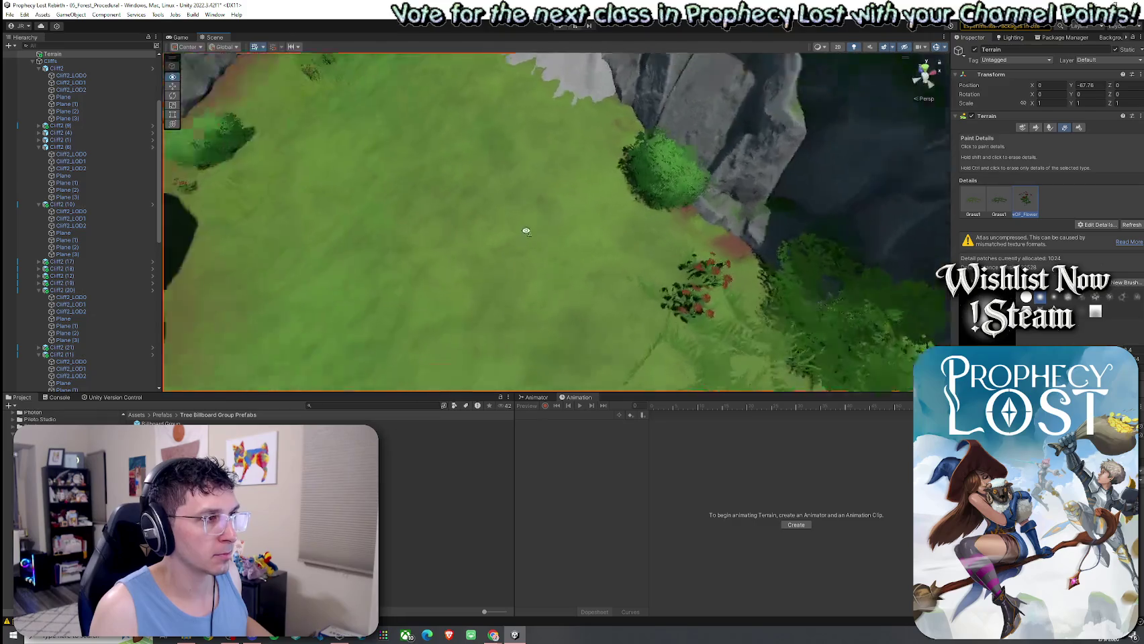
{"action": "scroll", "coordinate": [526, 231], "scroll_direction": "down", "scroll_amount": 5}
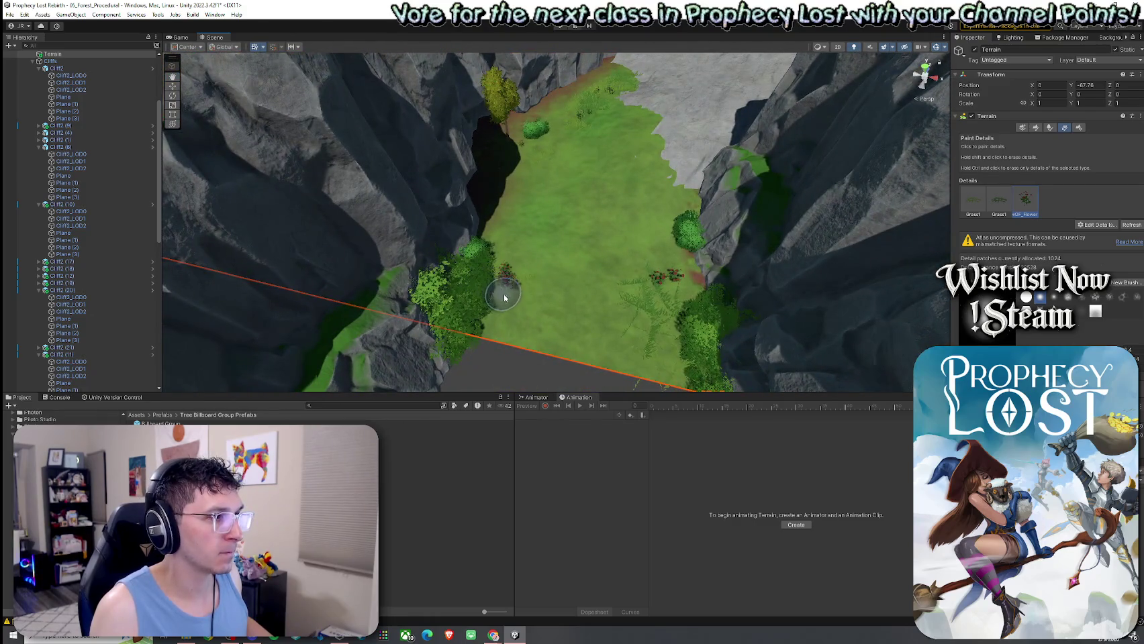
{"action": "scroll", "coordinate": [495, 310], "scroll_direction": "up", "scroll_amount": 5}
{"action": "mouse_move", "coordinate": [513, 309]}
{"action": "left_mouse_down"}
{"action": "mouse_move", "coordinate": [674, 279]}
{"action": "mouse_move", "coordinate": [592, 230]}
{"action": "mouse_move", "coordinate": [644, 293]}
{"action": "left_mouse_up"}
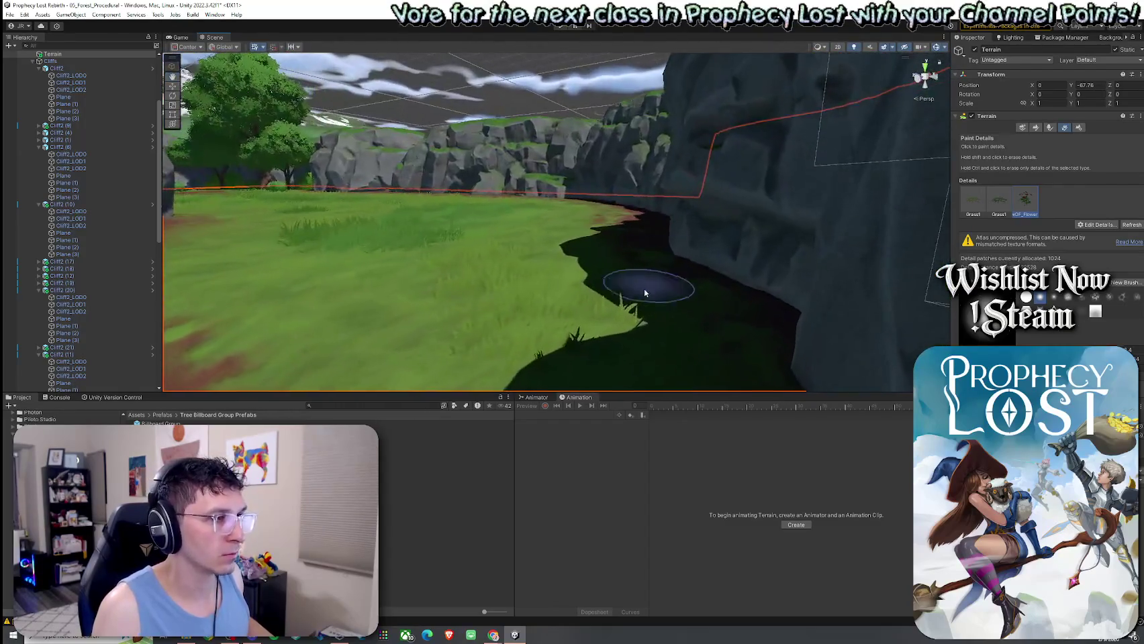
{"action": "scroll", "coordinate": [645, 293], "scroll_direction": "down", "scroll_amount": 5}
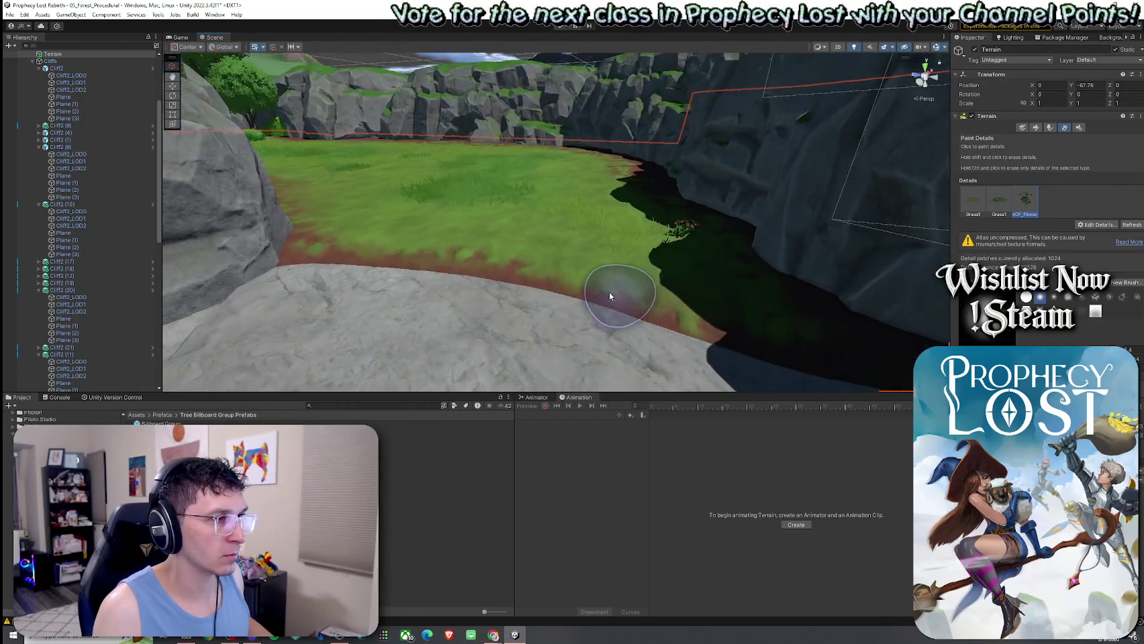
{"action": "mouse_move", "coordinate": [461, 216]}
{"action": "left_mouse_down"}
{"action": "mouse_move", "coordinate": [513, 221]}
{"action": "mouse_move", "coordinate": [526, 259]}
{"action": "mouse_move", "coordinate": [455, 173]}
{"action": "left_mouse_up"}
{"action": "mouse_move", "coordinate": [446, 216]}
{"action": "left_mouse_down"}
{"action": "mouse_move", "coordinate": [557, 265]}
{"action": "mouse_move", "coordinate": [598, 219]}
{"action": "mouse_move", "coordinate": [543, 245]}
{"action": "mouse_move", "coordinate": [513, 292]}
{"action": "left_mouse_up"}
{"action": "left_click", "coordinate": [580, 319]}
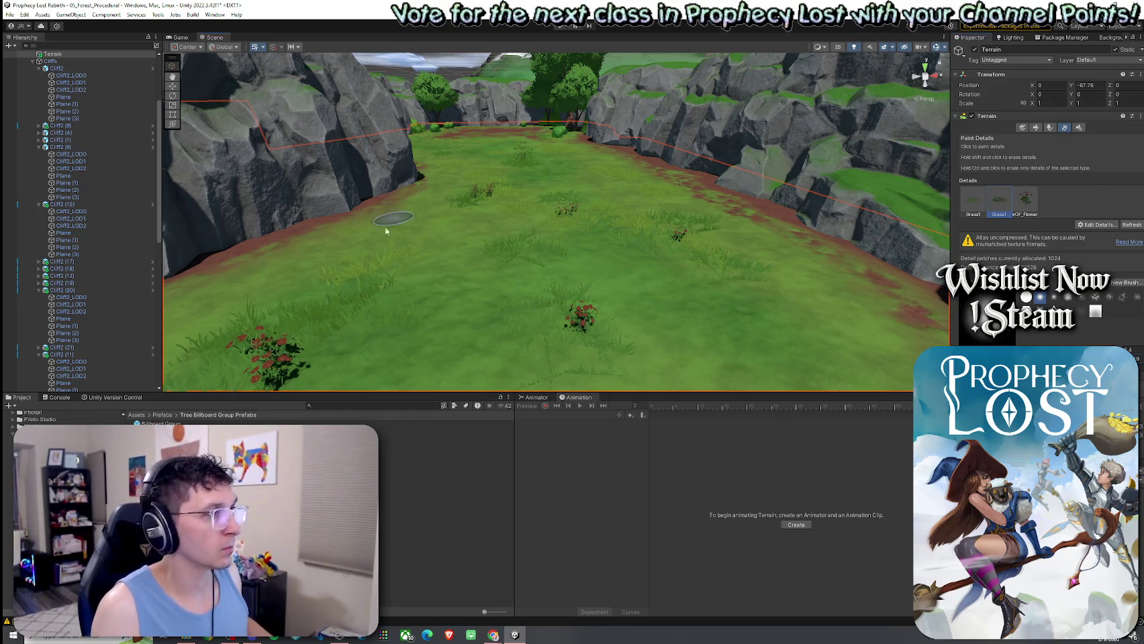
Plant a beech tree on the valley floor and another near the right cliff edge
{"action": "left_click", "coordinate": [1050, 129]}
{"action": "left_click", "coordinate": [844, 246]}
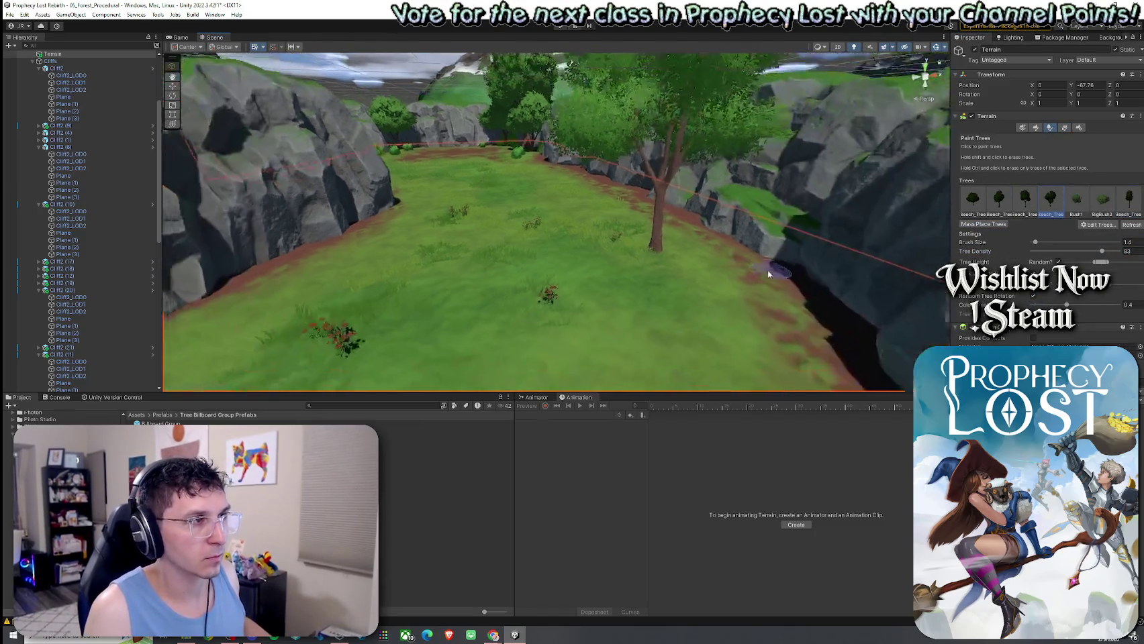
{"action": "left_click_drag", "start_coordinate": [663, 253], "coordinate": [674, 260]}
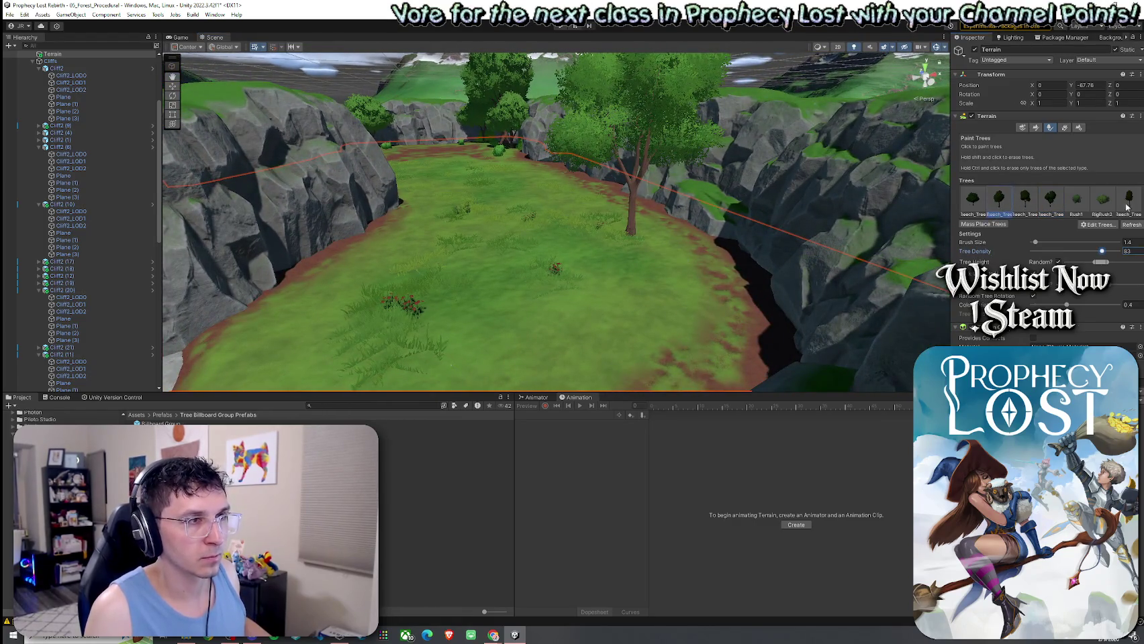
{"action": "mouse_move", "coordinate": [354, 272]}
{"action": "left_mouse_down"}
{"action": "mouse_move", "coordinate": [614, 308]}
{"action": "mouse_move", "coordinate": [556, 305]}
{"action": "mouse_move", "coordinate": [629, 221]}
{"action": "mouse_move", "coordinate": [92, 237]}
{"action": "mouse_move", "coordinate": [181, 244]}
{"action": "mouse_move", "coordinate": [159, 250]}
{"action": "mouse_move", "coordinate": [524, 328]}
{"action": "left_mouse_up"}
{"action": "left_click", "coordinate": [607, 306]}
{"action": "left_click", "coordinate": [1036, 128]}
With Raise or Lower Terrain at brush size 7, raise a bump at the rock's dirt edge
{"action": "left_click", "coordinate": [1026, 137]}
{"action": "left_click", "coordinate": [1014, 178]}
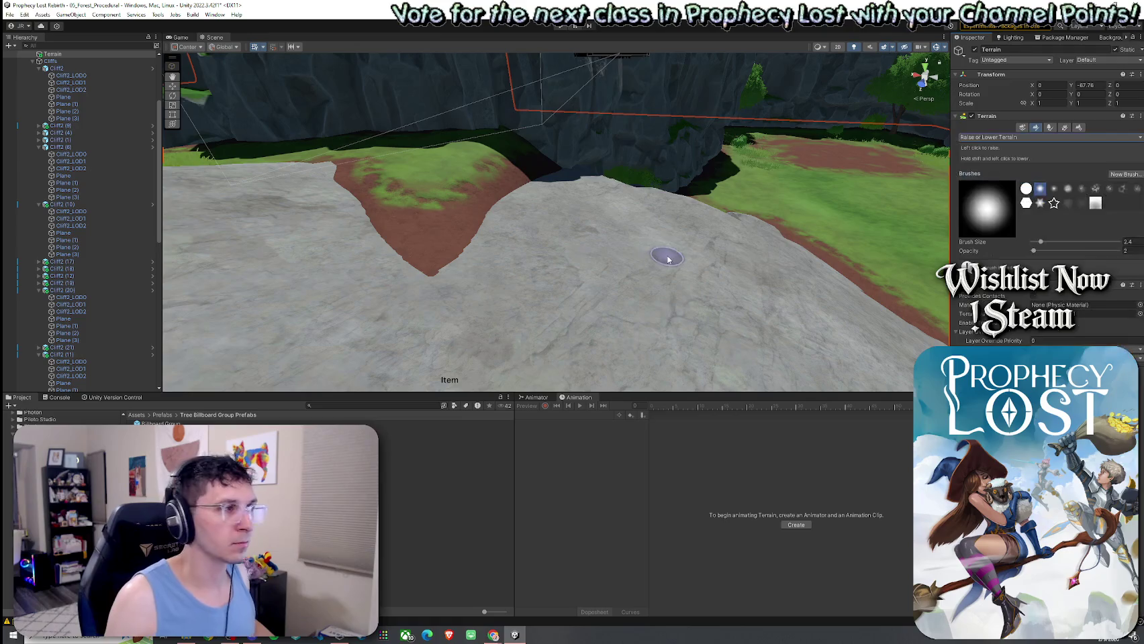
{"action": "mouse_move", "coordinate": [1032, 245]}
{"action": "left_mouse_down"}
{"action": "mouse_move", "coordinate": [1108, 244]}
{"action": "mouse_move", "coordinate": [1046, 243]}
{"action": "left_mouse_up"}
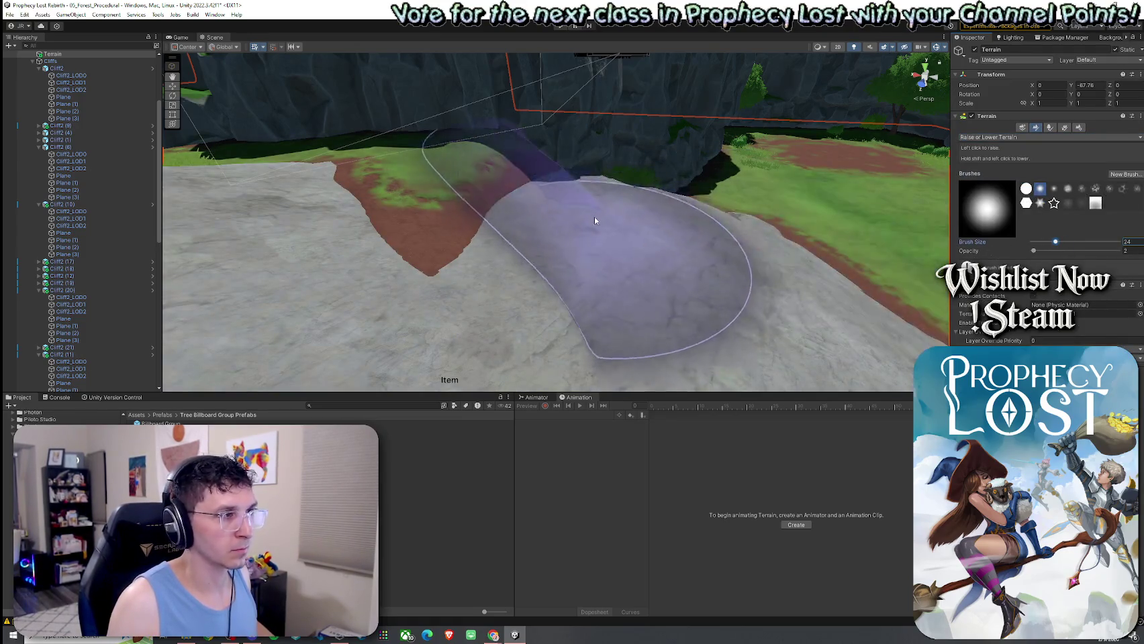
{"action": "mouse_move", "coordinate": [650, 238]}
{"action": "left_mouse_down"}
{"action": "mouse_move", "coordinate": [484, 276]}
{"action": "mouse_move", "coordinate": [497, 309]}
{"action": "left_mouse_up"}
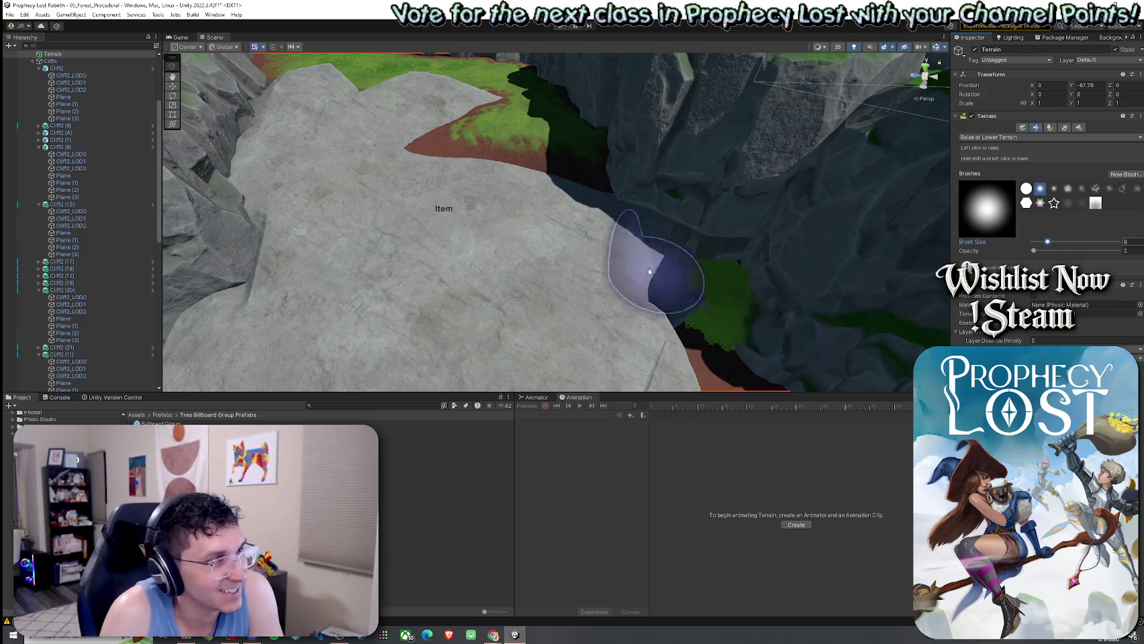
{"action": "left_click", "coordinate": [577, 240]}
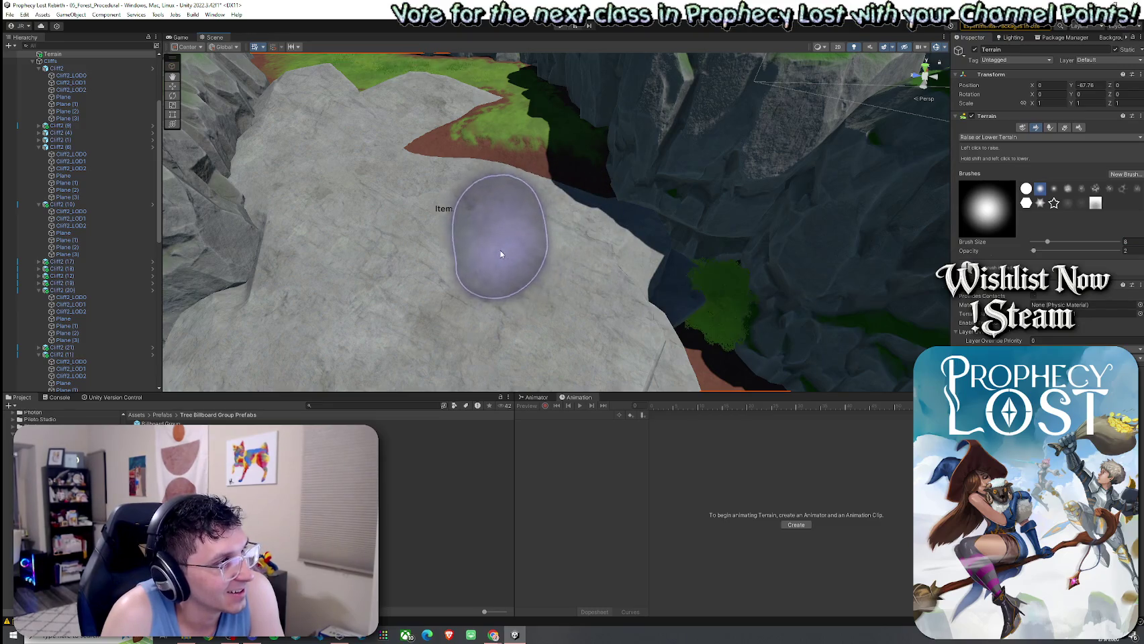
{"action": "mouse_move", "coordinate": [480, 246]}
{"action": "left_mouse_down"}
{"action": "mouse_move", "coordinate": [485, 229]}
{"action": "mouse_move", "coordinate": [523, 255]}
{"action": "mouse_move", "coordinate": [582, 243]}
{"action": "left_mouse_up"}
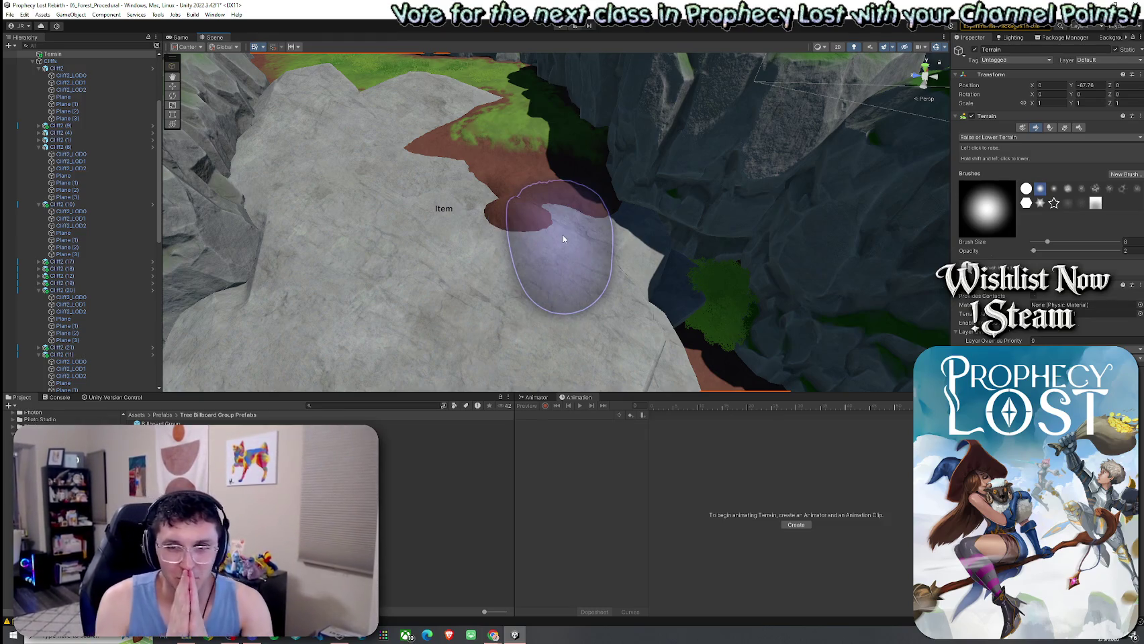
{"action": "left_click", "coordinate": [978, 138]}
{"action": "left_click", "coordinate": [994, 178]}
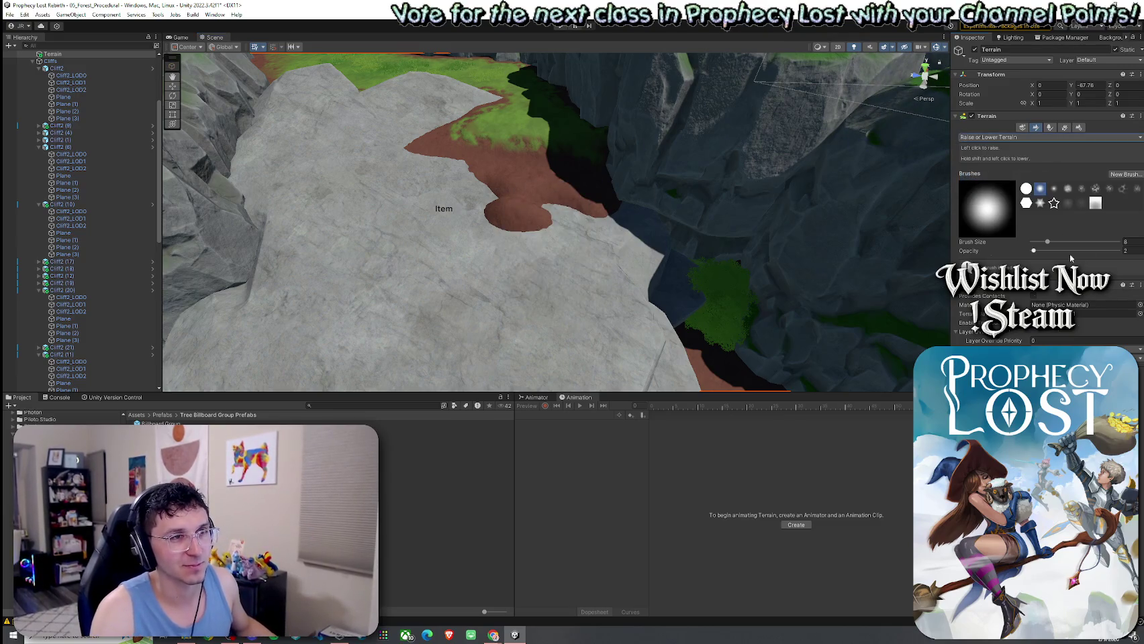
{"action": "left_click", "coordinate": [992, 137]}
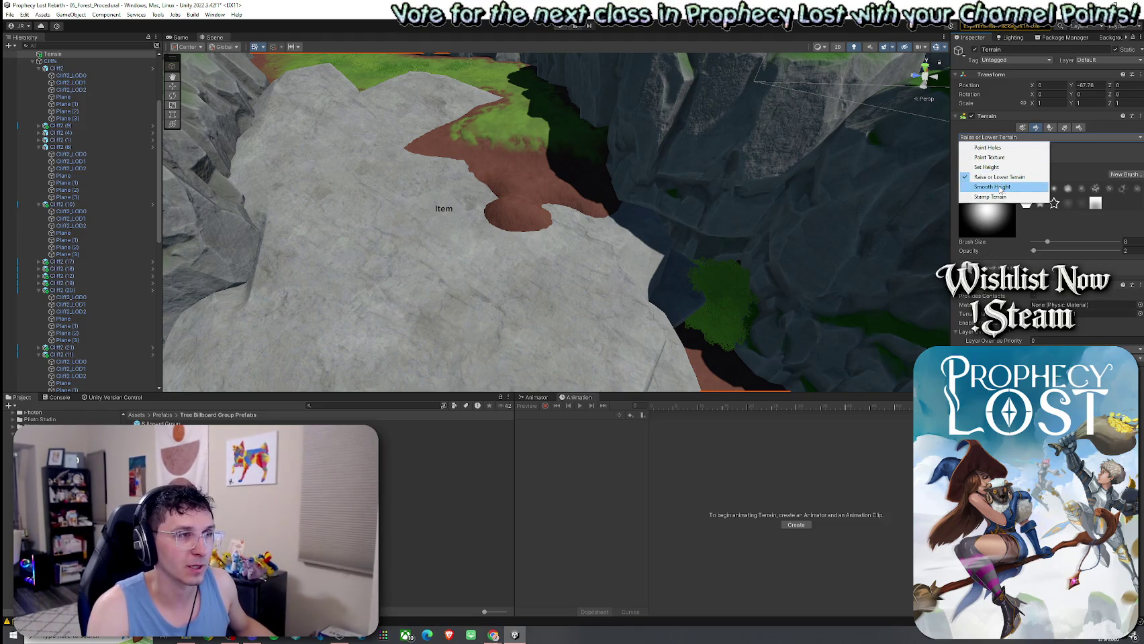
Use Smooth Height with a larger brush to blend the bump into the dirt patch and cliff edge
{"action": "left_click", "coordinate": [1001, 188]}
{"action": "left_click_drag", "start_coordinate": [1059, 244], "coordinate": [1060, 246]}
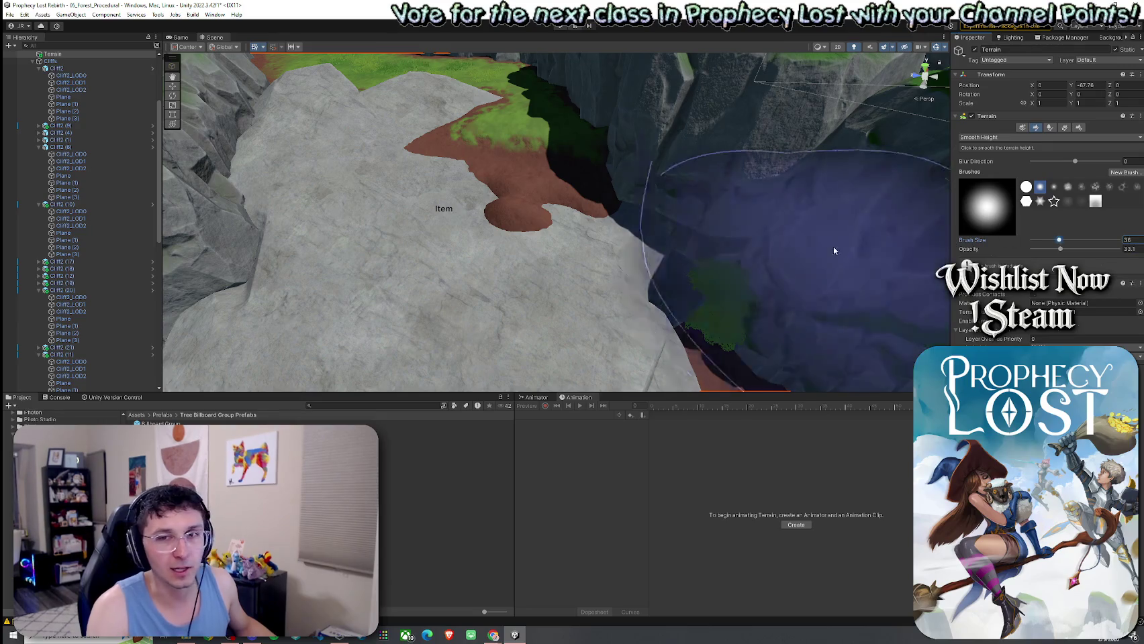
{"action": "left_click", "coordinate": [495, 256]}
{"action": "left_click_drag", "start_coordinate": [1060, 249], "coordinate": [1070, 250]}
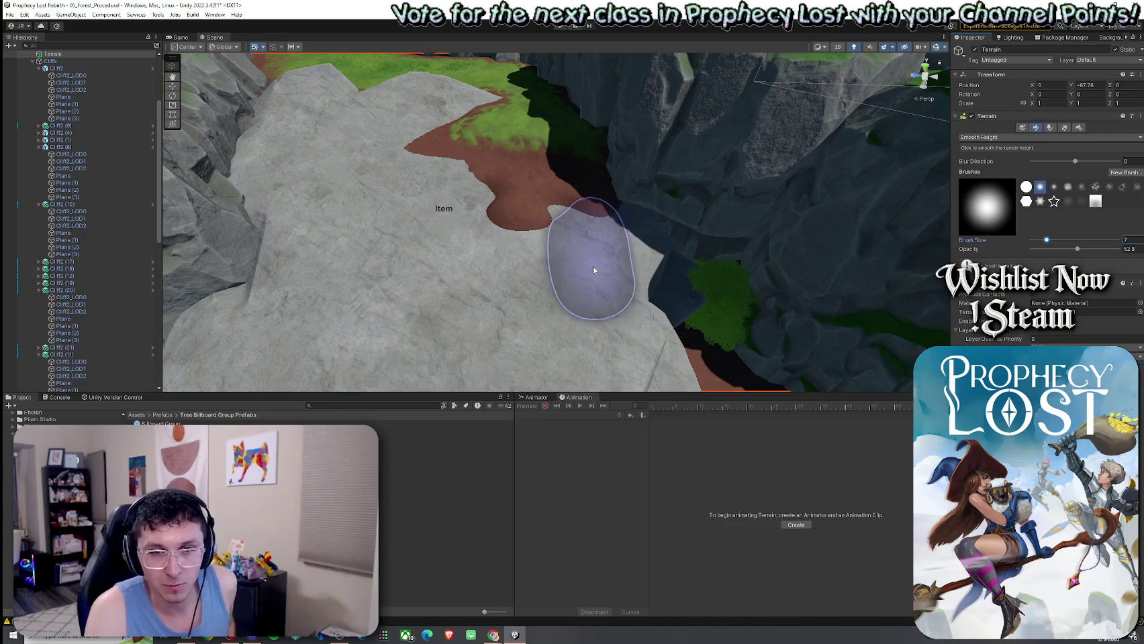
{"action": "mouse_move", "coordinate": [593, 270]}
{"action": "left_mouse_down"}
{"action": "mouse_move", "coordinate": [498, 278]}
{"action": "mouse_move", "coordinate": [541, 227]}
{"action": "mouse_move", "coordinate": [488, 219]}
{"action": "mouse_move", "coordinate": [533, 222]}
{"action": "left_mouse_up"}
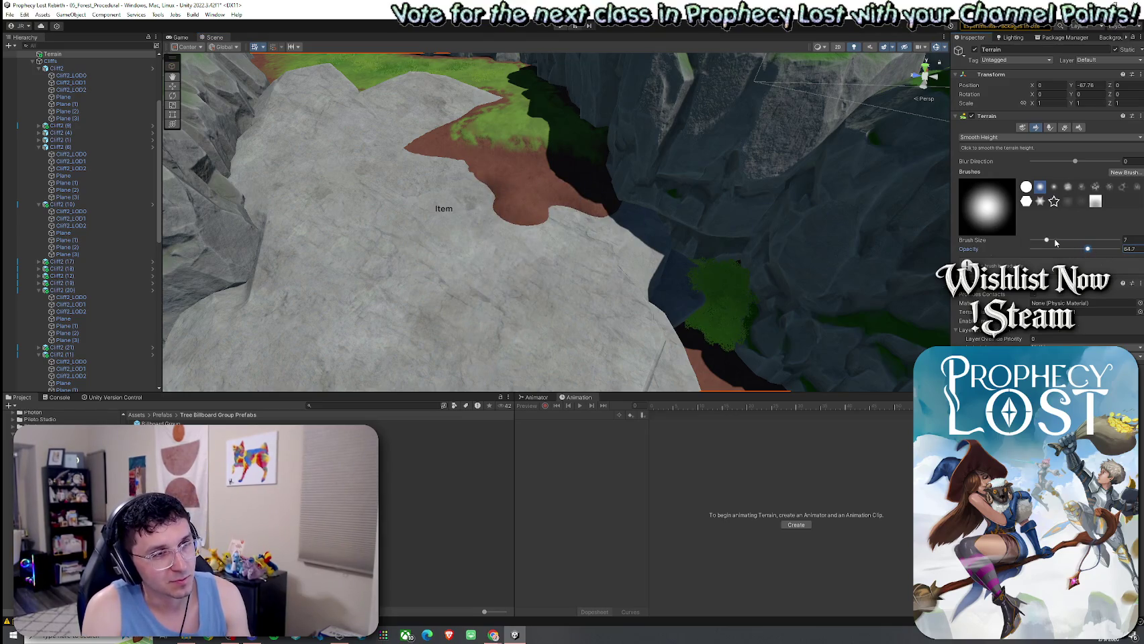
{"action": "left_click_drag", "start_coordinate": [536, 217], "coordinate": [541, 214]}
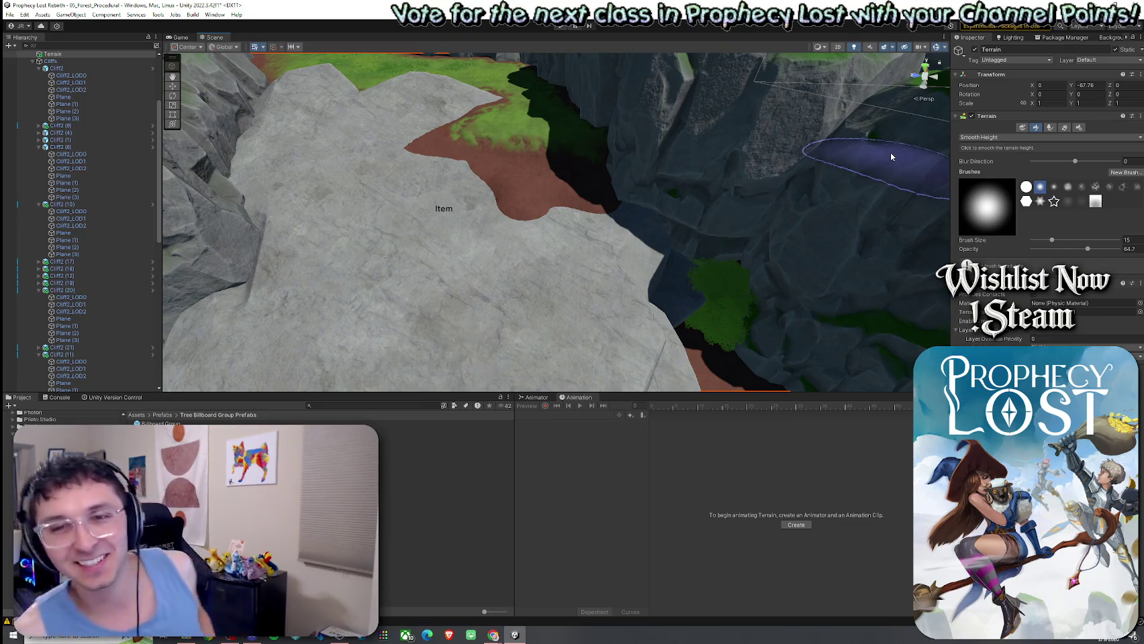
{"action": "left_click", "coordinate": [996, 137]}
{"action": "left_click", "coordinate": [999, 157]}
With Raise or Lower Terrain at about 8 opacity, build up the dirt mound's right edge
{"action": "left_click", "coordinate": [985, 137]}
{"action": "left_click", "coordinate": [987, 158]}
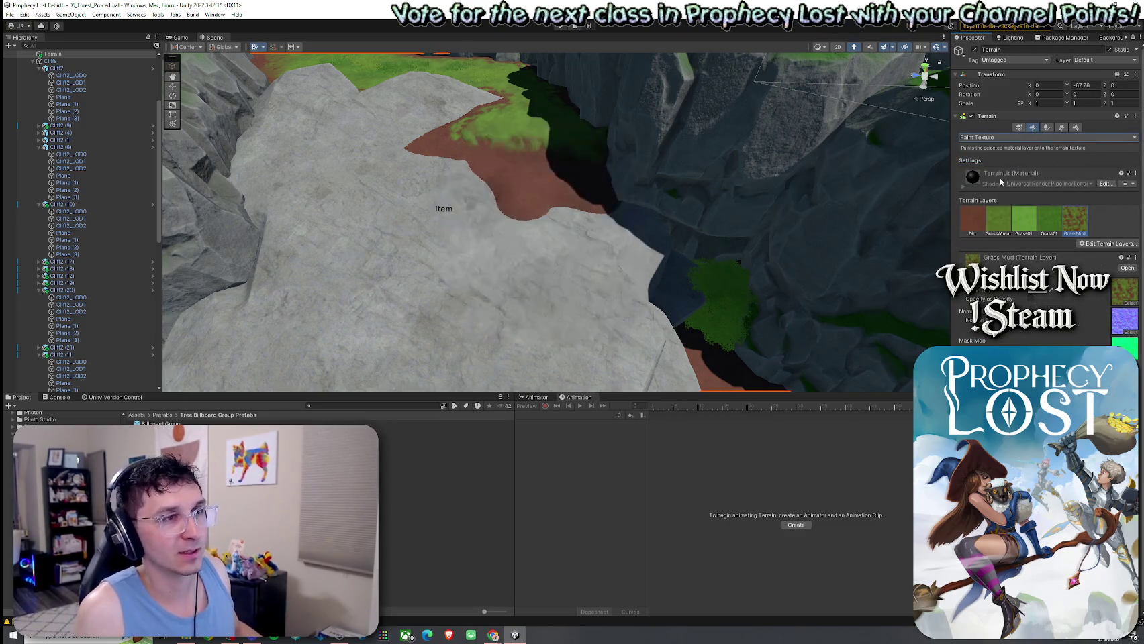
{"action": "left_click", "coordinate": [996, 139]}
{"action": "left_click", "coordinate": [1001, 177]}
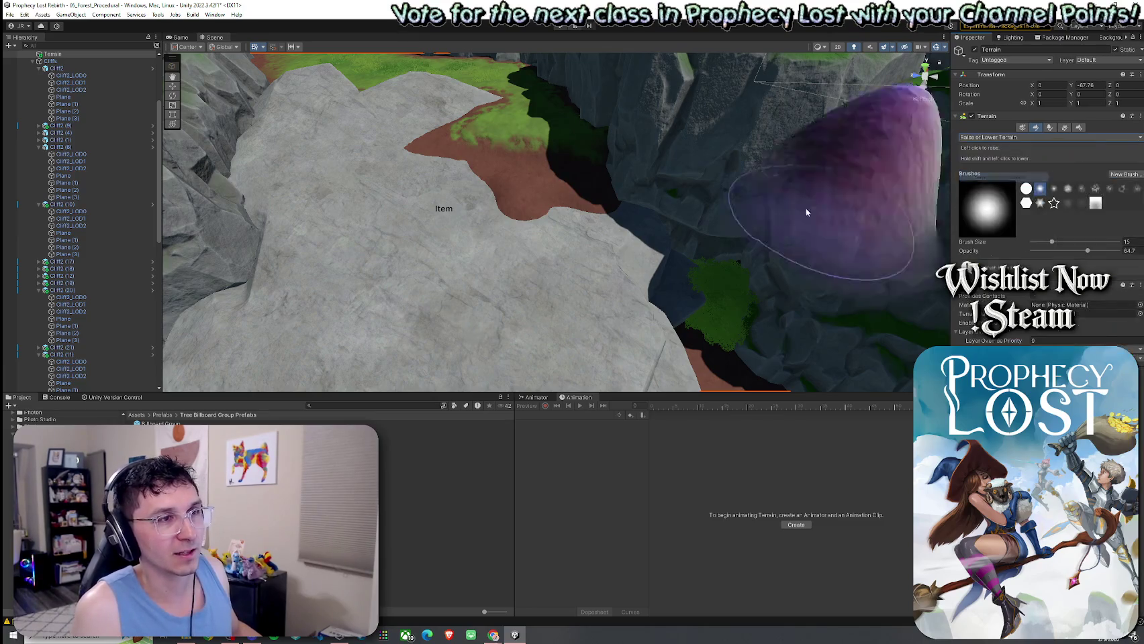
{"action": "left_click", "coordinate": [1052, 252]}
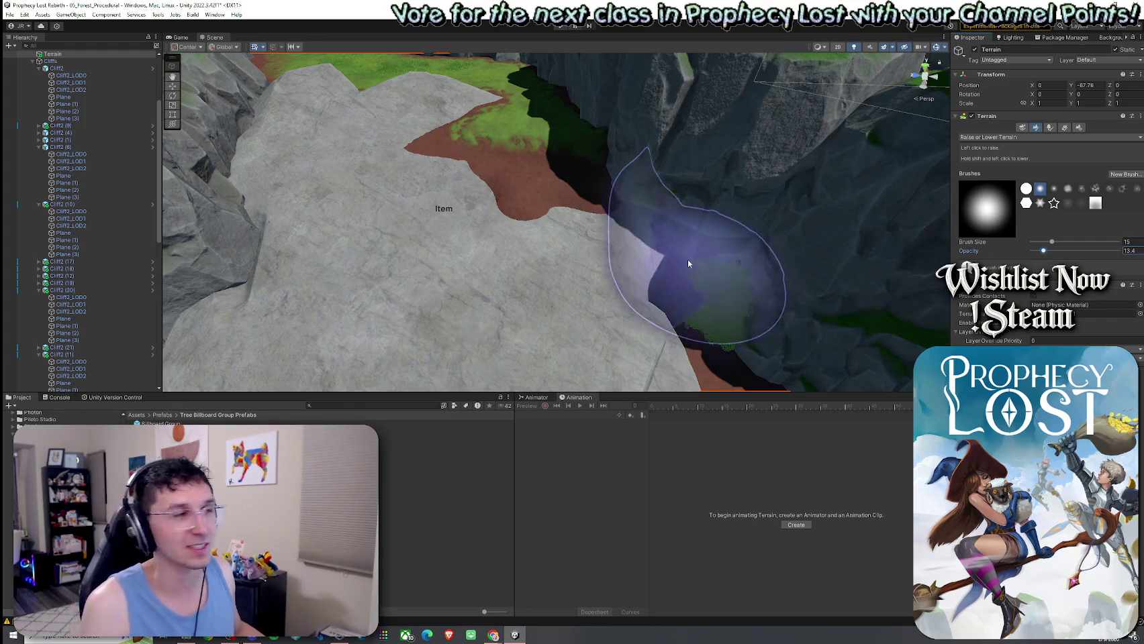
{"action": "mouse_move", "coordinate": [583, 229]}
{"action": "left_mouse_down"}
{"action": "mouse_move", "coordinate": [523, 235]}
{"action": "mouse_move", "coordinate": [590, 217]}
{"action": "mouse_move", "coordinate": [725, 214]}
{"action": "left_mouse_up"}
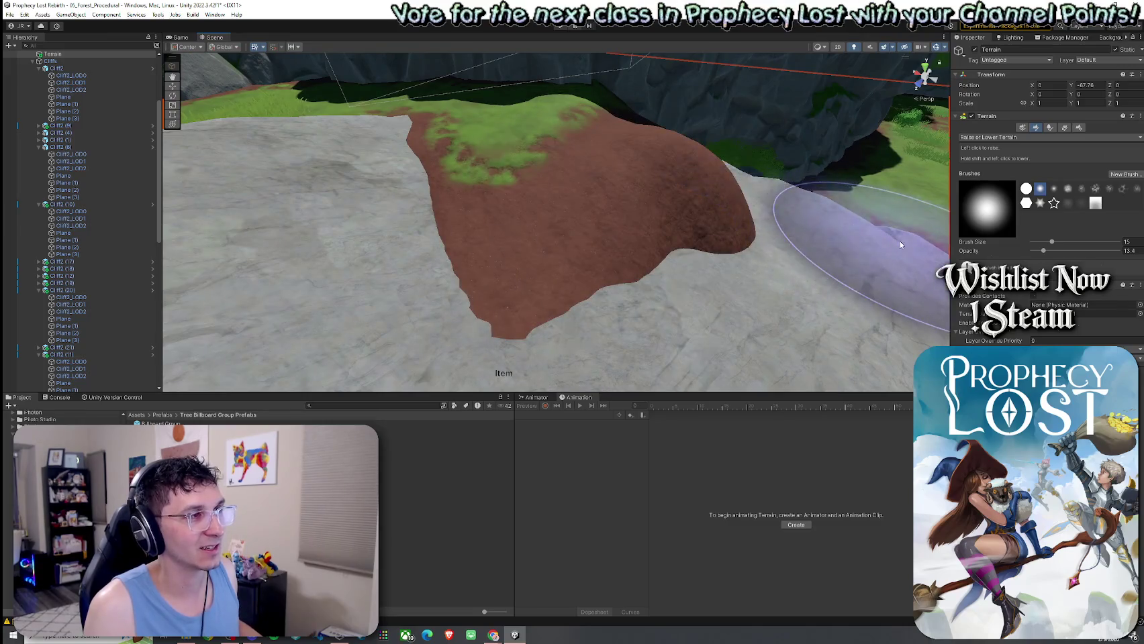
{"action": "left_click", "coordinate": [1007, 137]}
{"action": "left_click", "coordinate": [1043, 252]}
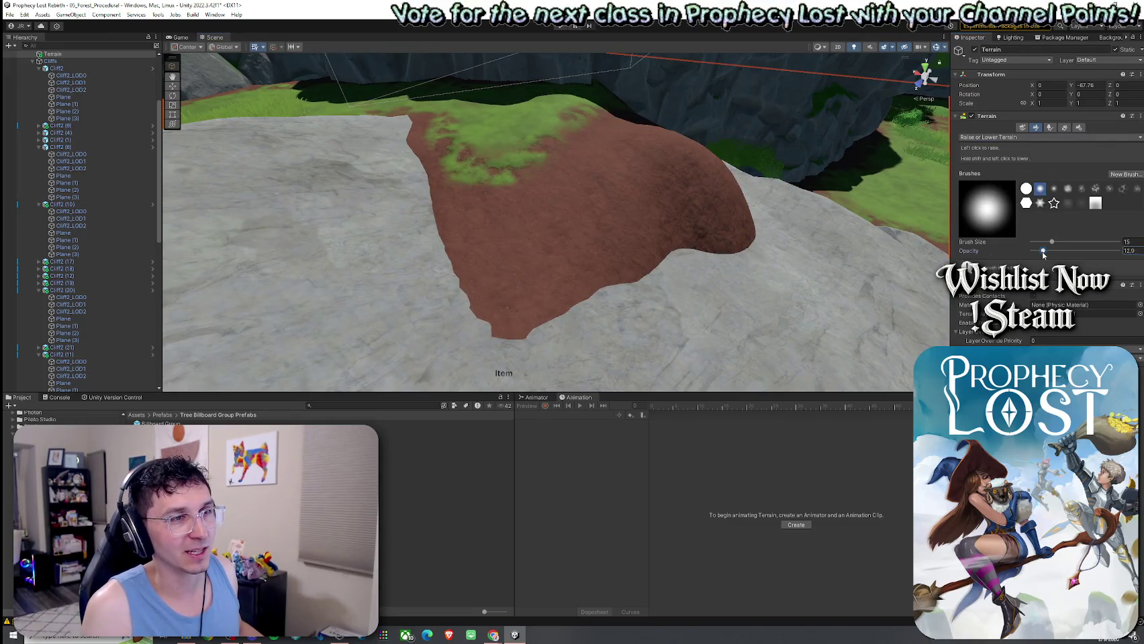
{"action": "left_click_drag", "start_coordinate": [1040, 254], "coordinate": [1039, 251]}
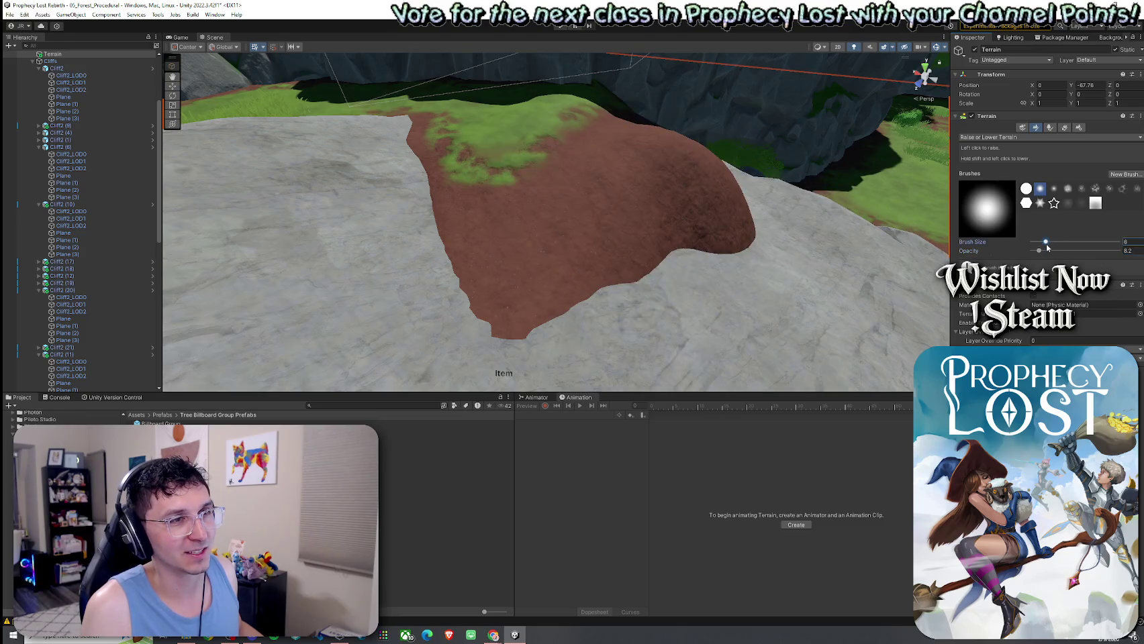
{"action": "mouse_move", "coordinate": [689, 155]}
{"action": "left_mouse_down"}
{"action": "mouse_move", "coordinate": [728, 209]}
{"action": "mouse_move", "coordinate": [873, 175]}
{"action": "left_mouse_up"}
Switch to Smooth Height beside the mound, with opacity raised to about 42.4
{"action": "left_click", "coordinate": [1002, 137]}
{"action": "left_click", "coordinate": [998, 193]}
{"action": "mouse_move", "coordinate": [672, 181]}
{"action": "left_mouse_down"}
{"action": "mouse_move", "coordinate": [631, 179]}
{"action": "mouse_move", "coordinate": [703, 110]}
{"action": "mouse_move", "coordinate": [695, 159]}
{"action": "mouse_move", "coordinate": [711, 168]}
{"action": "left_mouse_up"}
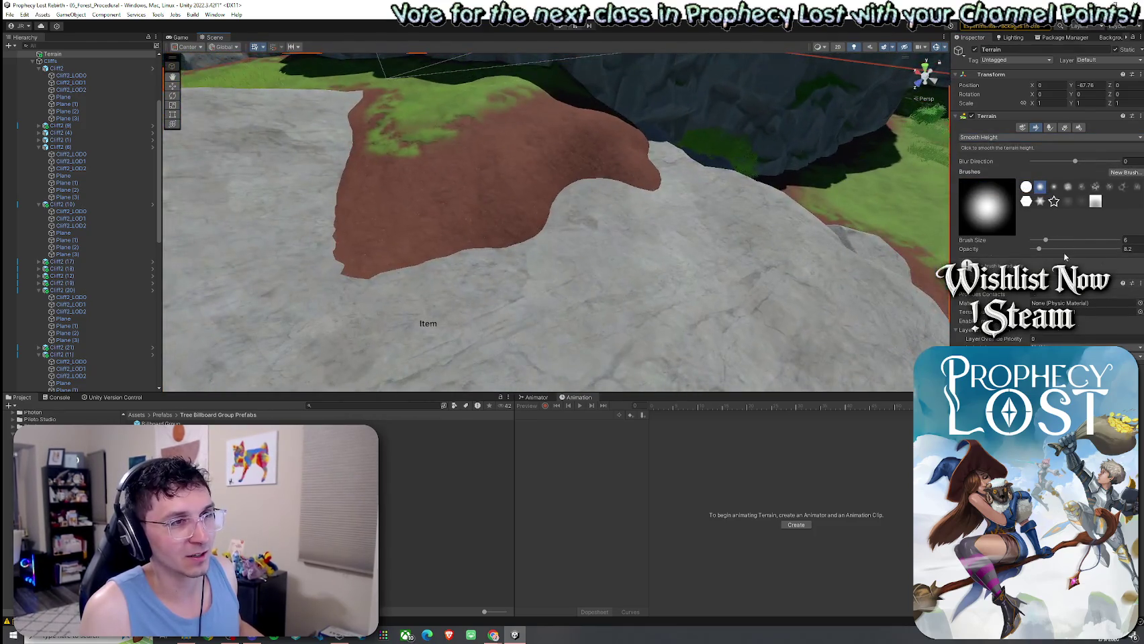
{"action": "left_click", "coordinate": [1069, 249]}
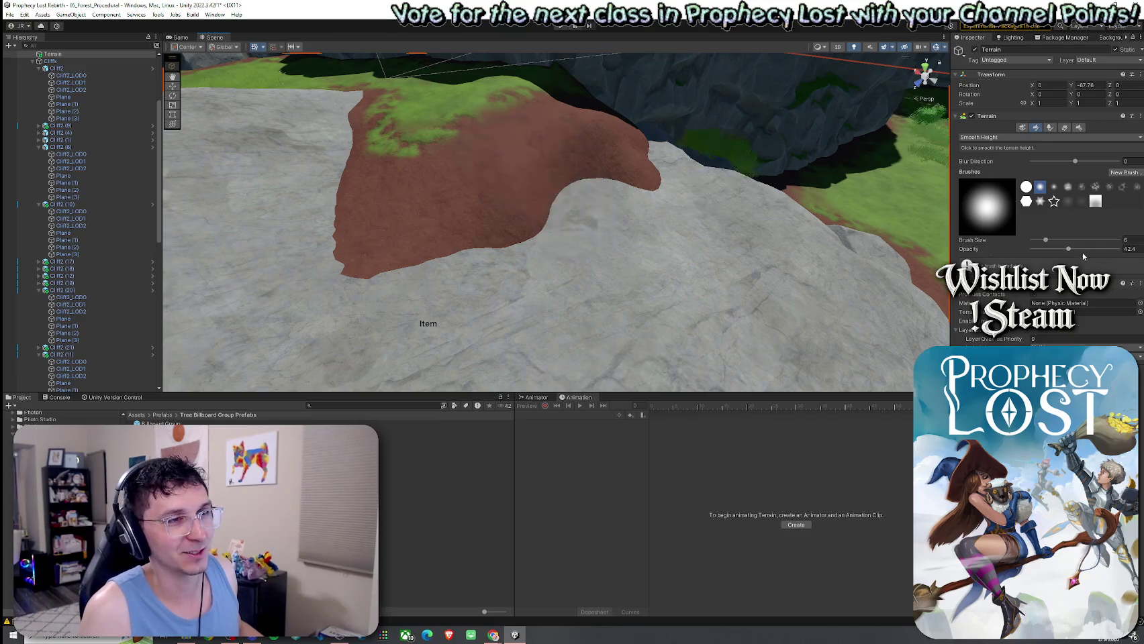
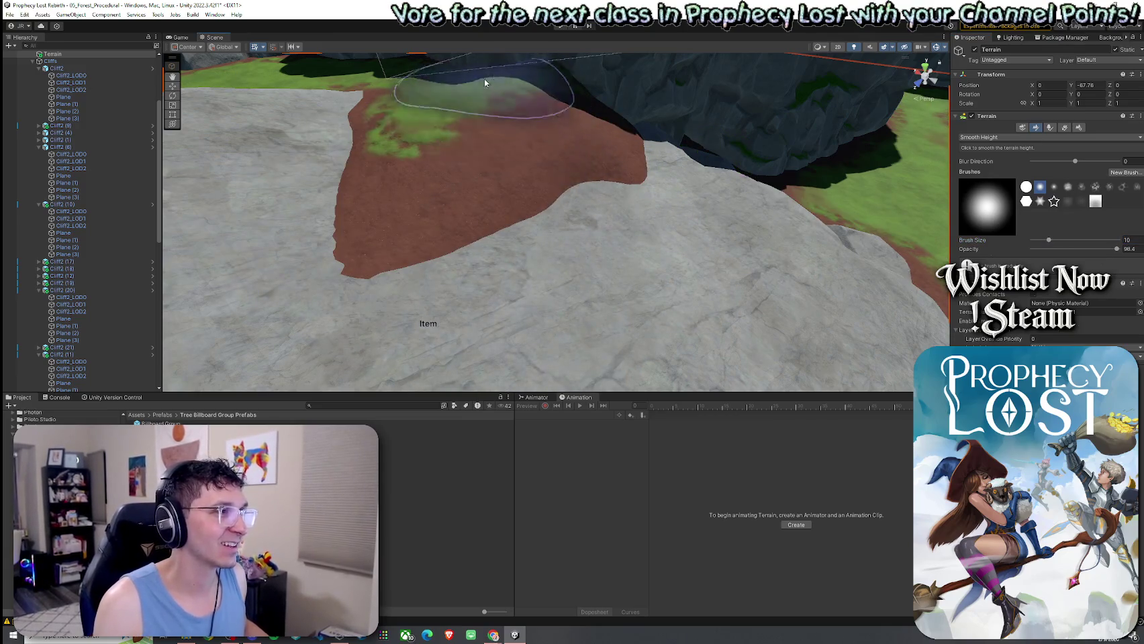
Keep Smooth Height as the terrain tool and pick the hard round brush at size 10
{"action": "scroll", "coordinate": [625, 143], "scroll_direction": "up", "scroll_amount": 5}
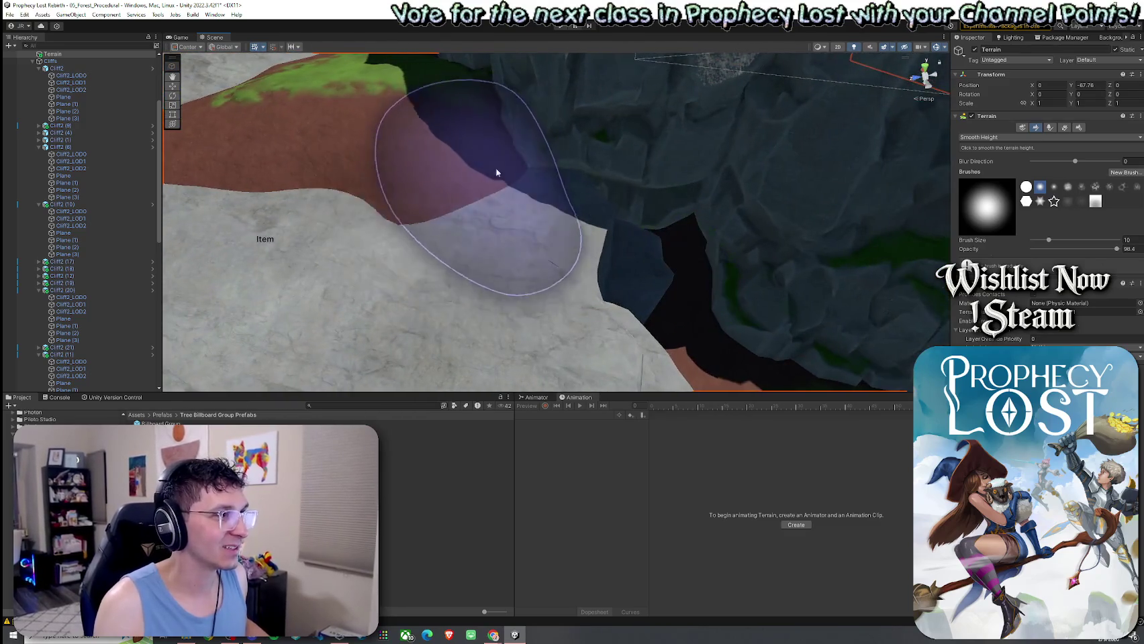
{"action": "scroll", "coordinate": [470, 161], "scroll_direction": "down", "scroll_amount": 5}
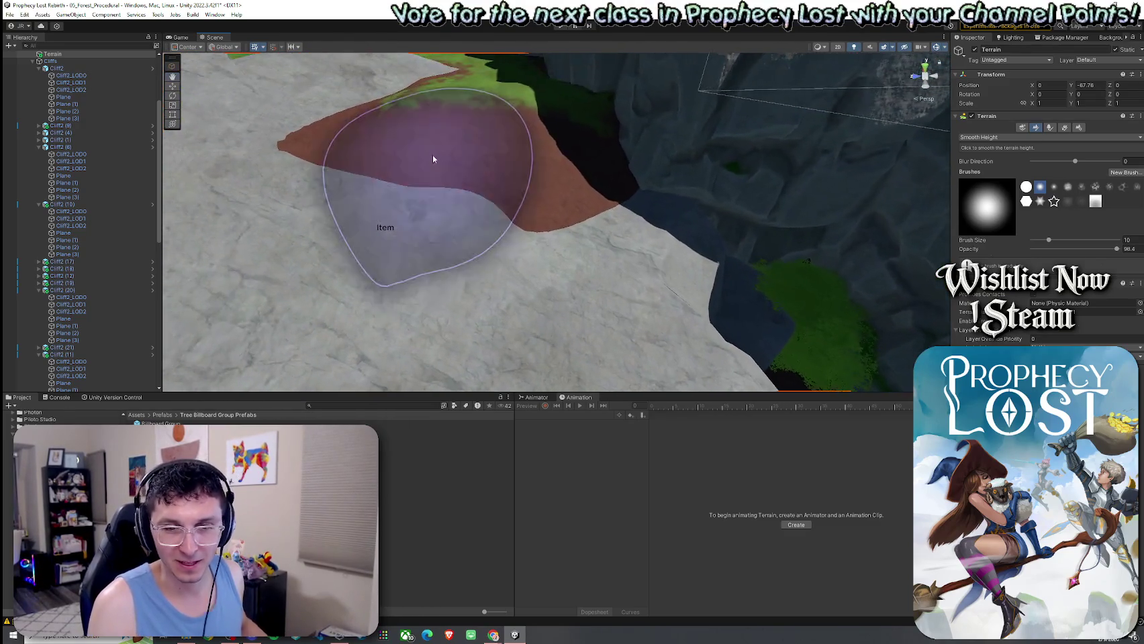
{"action": "scroll", "coordinate": [482, 172], "scroll_direction": "up", "scroll_amount": 3}
{"action": "scroll", "coordinate": [521, 184], "scroll_direction": "down", "scroll_amount": 5}
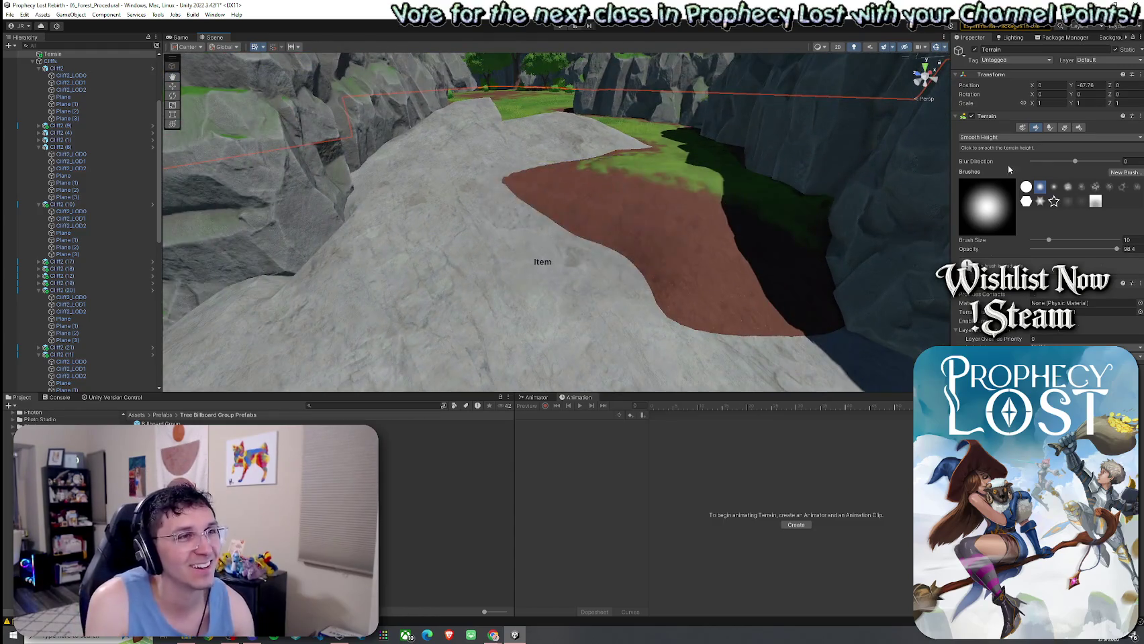
{"action": "left_click", "coordinate": [1014, 137]}
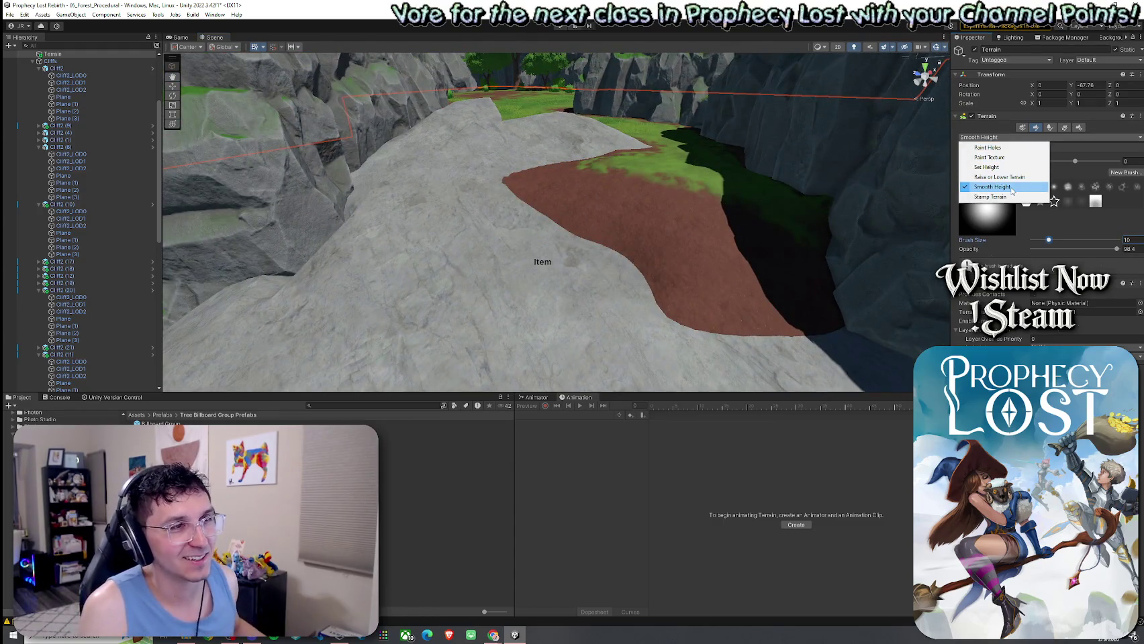
{"action": "left_click", "coordinate": [1000, 187]}
{"action": "left_click", "coordinate": [1026, 187]}
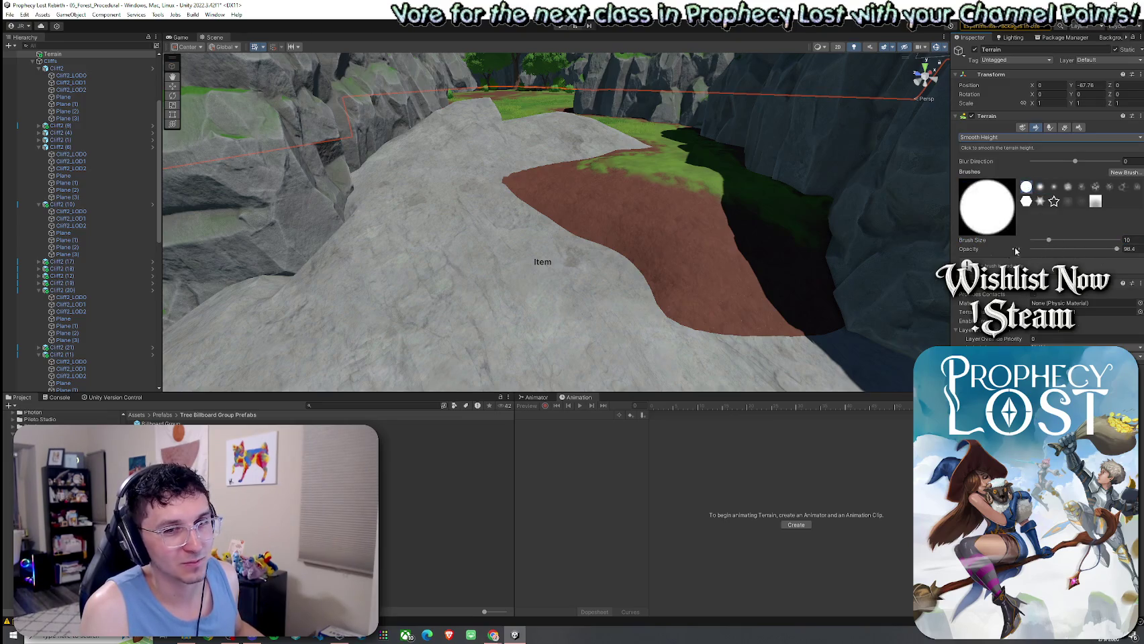
{"action": "scroll", "coordinate": [739, 255], "scroll_direction": "down", "scroll_amount": 5}
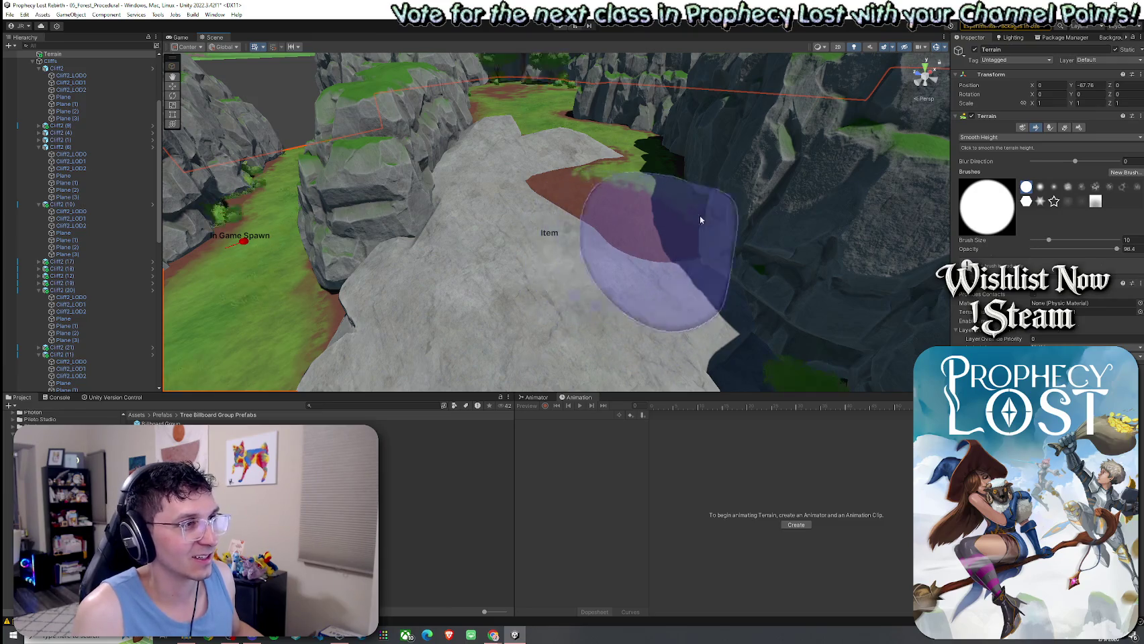
Switch to Paint Texture, paint GrassWheat over the red dirt patch, then select GrassMud
{"action": "left_click", "coordinate": [1015, 137]}
{"action": "left_click", "coordinate": [994, 154]}
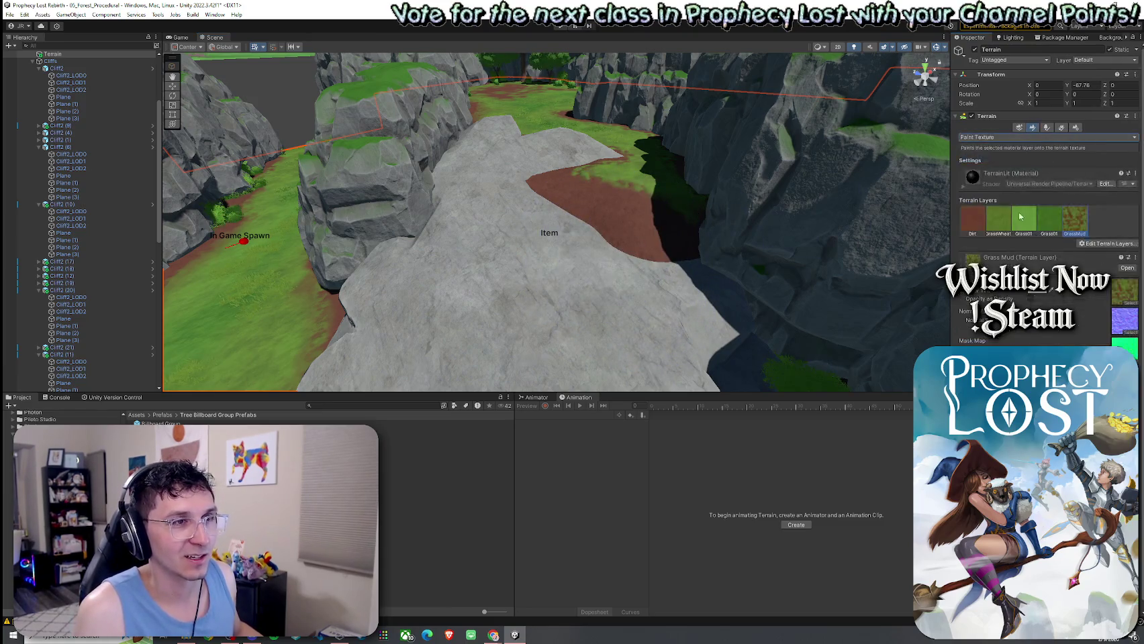
{"action": "mouse_move", "coordinate": [641, 238]}
{"action": "left_mouse_down"}
{"action": "mouse_move", "coordinate": [603, 187]}
{"action": "mouse_move", "coordinate": [582, 188]}
{"action": "left_mouse_up"}
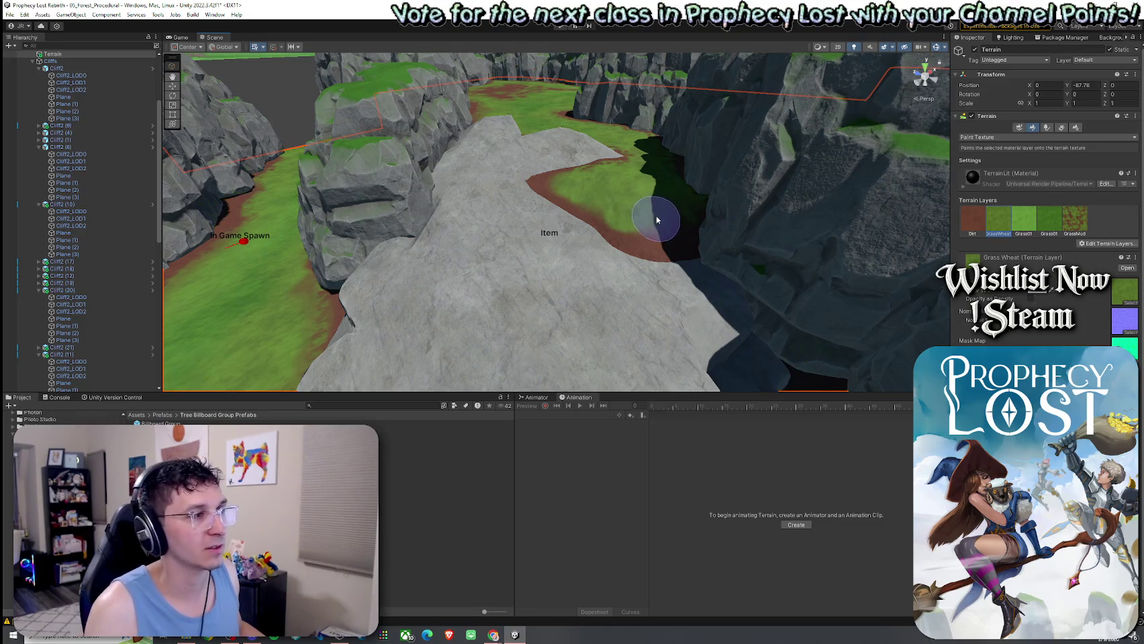
{"action": "left_click", "coordinate": [1074, 220]}
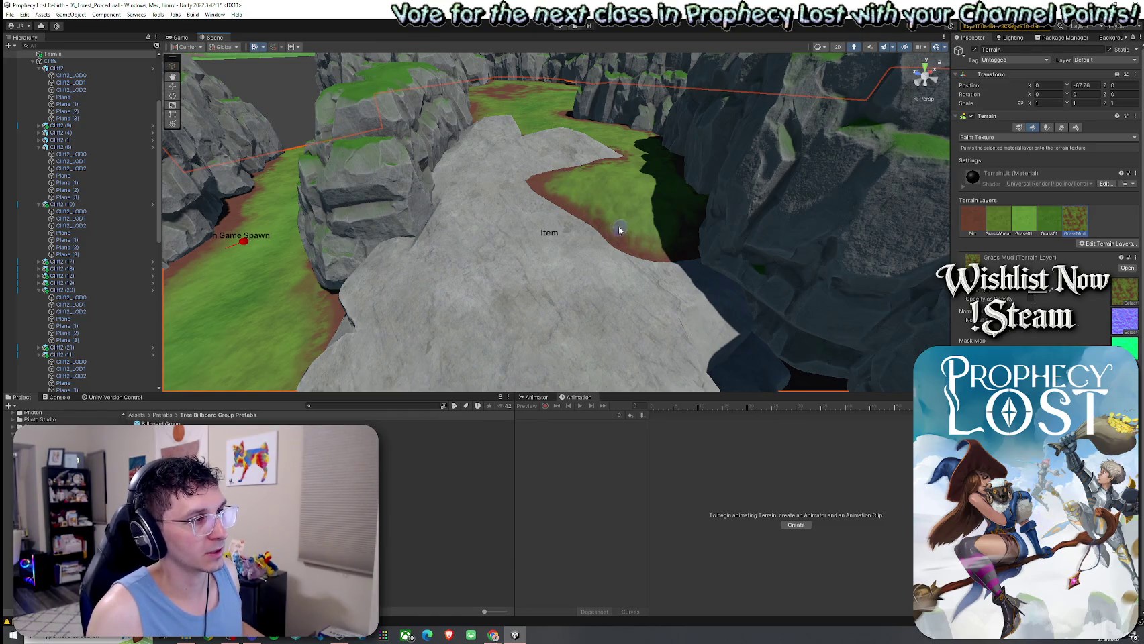
{"action": "scroll", "coordinate": [546, 186], "scroll_direction": "up", "scroll_amount": 5}
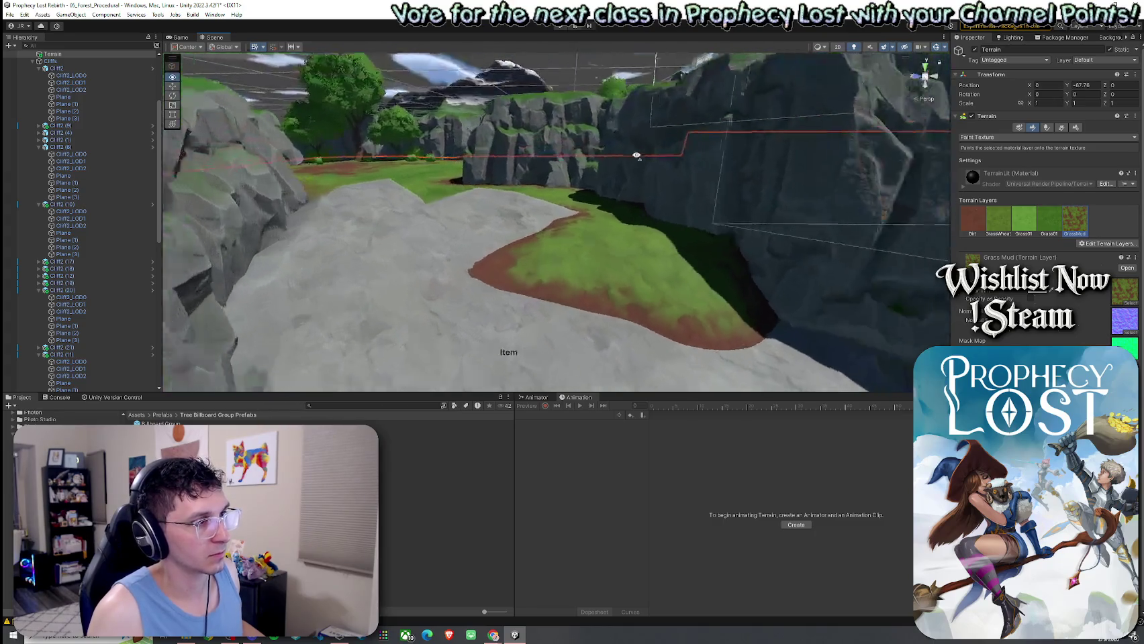
{"action": "mouse_move", "coordinate": [777, 338]}
{"action": "left_mouse_down"}
{"action": "mouse_move", "coordinate": [830, 332]}
{"action": "mouse_move", "coordinate": [771, 345]}
{"action": "left_mouse_up"}
{"action": "mouse_move", "coordinate": [677, 243]}
{"action": "left_mouse_down"}
{"action": "mouse_move", "coordinate": [593, 145]}
{"action": "mouse_move", "coordinate": [720, 230]}
{"action": "mouse_move", "coordinate": [649, 230]}
{"action": "mouse_move", "coordinate": [628, 260]}
{"action": "mouse_move", "coordinate": [529, 200]}
{"action": "left_mouse_up"}
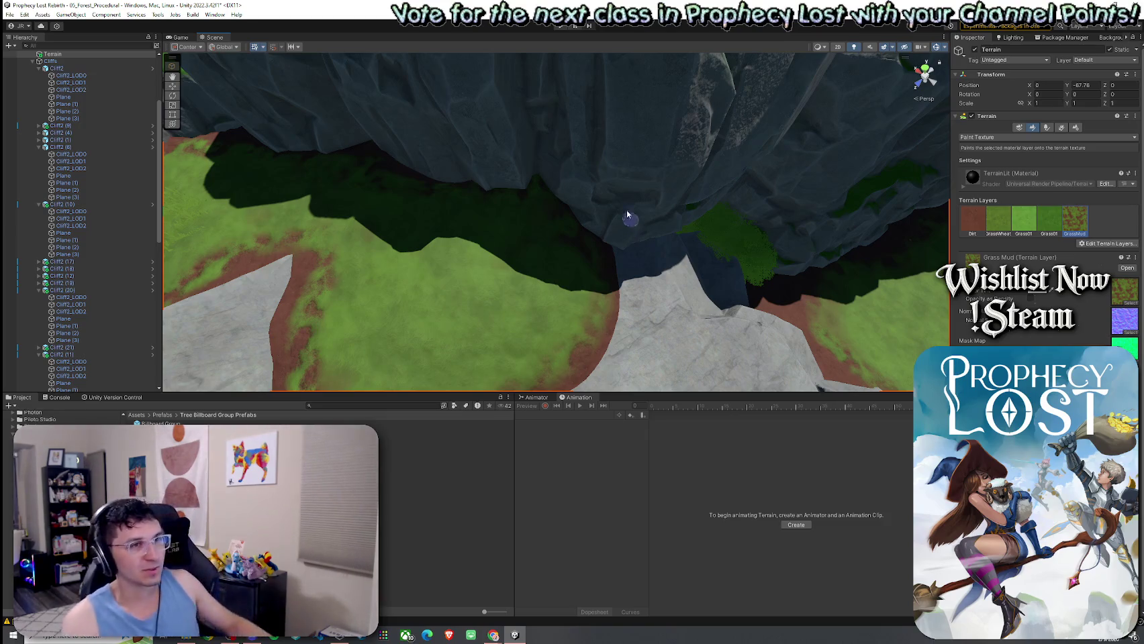
{"action": "left_click", "coordinate": [973, 220]}
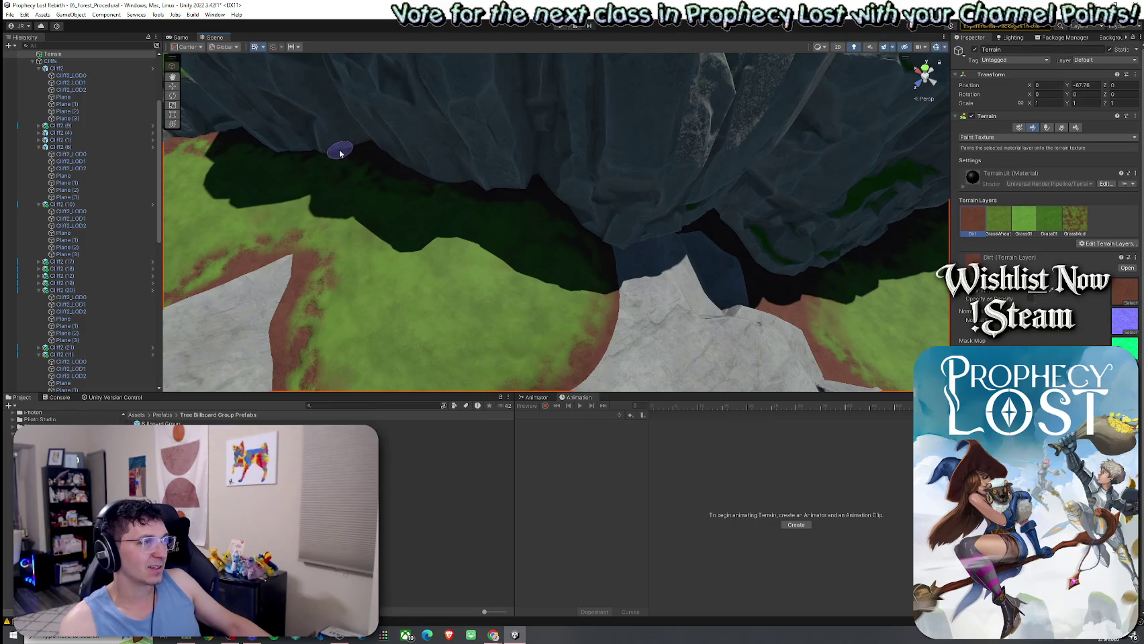
Paint alternating Grass Mud and Dirt strokes along the cliff bases, ending on Grass Mud
{"action": "mouse_move", "coordinate": [291, 159]}
{"action": "left_mouse_down"}
{"action": "mouse_move", "coordinate": [306, 133]}
{"action": "mouse_move", "coordinate": [326, 133]}
{"action": "mouse_move", "coordinate": [940, 241]}
{"action": "left_mouse_up"}
{"action": "left_click", "coordinate": [1074, 220]}
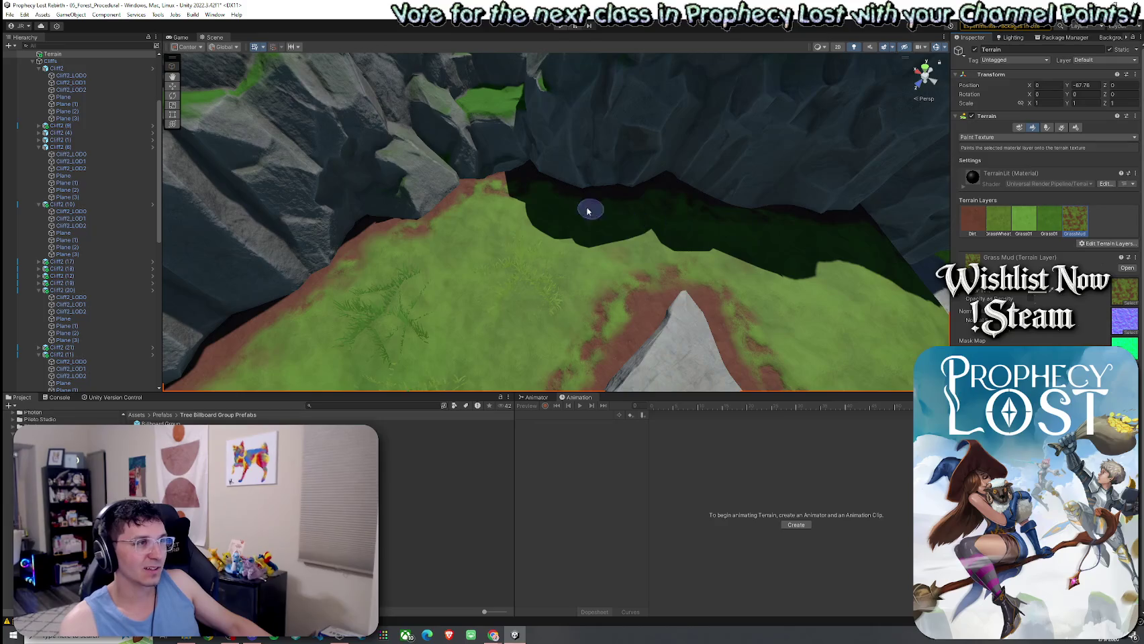
{"action": "mouse_move", "coordinate": [658, 217]}
{"action": "left_mouse_down"}
{"action": "mouse_move", "coordinate": [712, 236]}
{"action": "mouse_move", "coordinate": [577, 189]}
{"action": "left_mouse_up"}
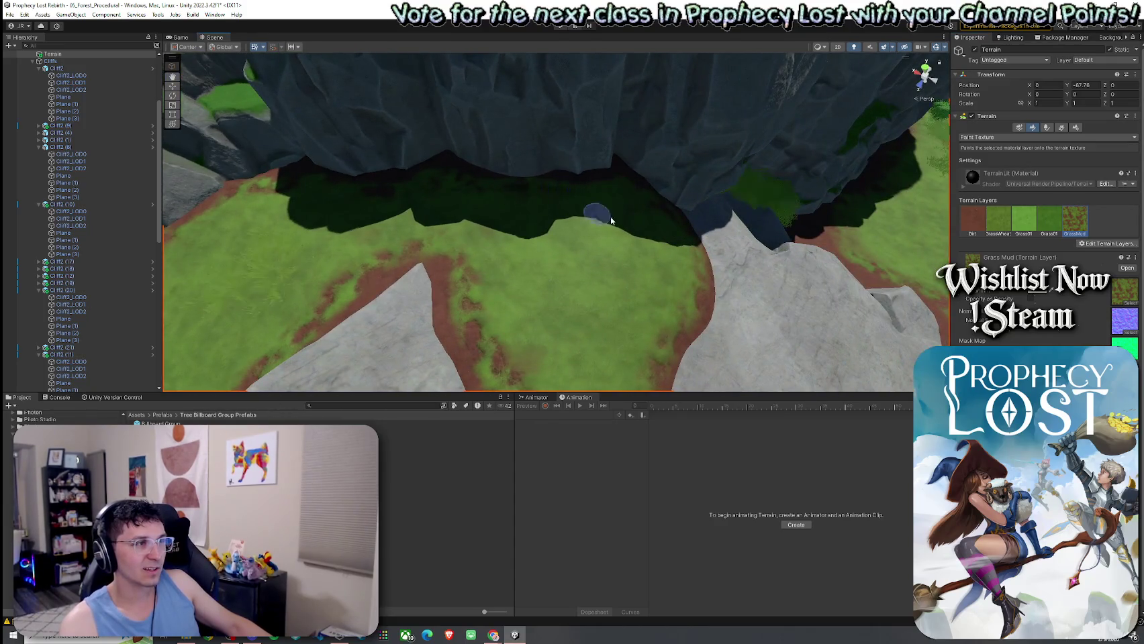
{"action": "left_click", "coordinate": [972, 219]}
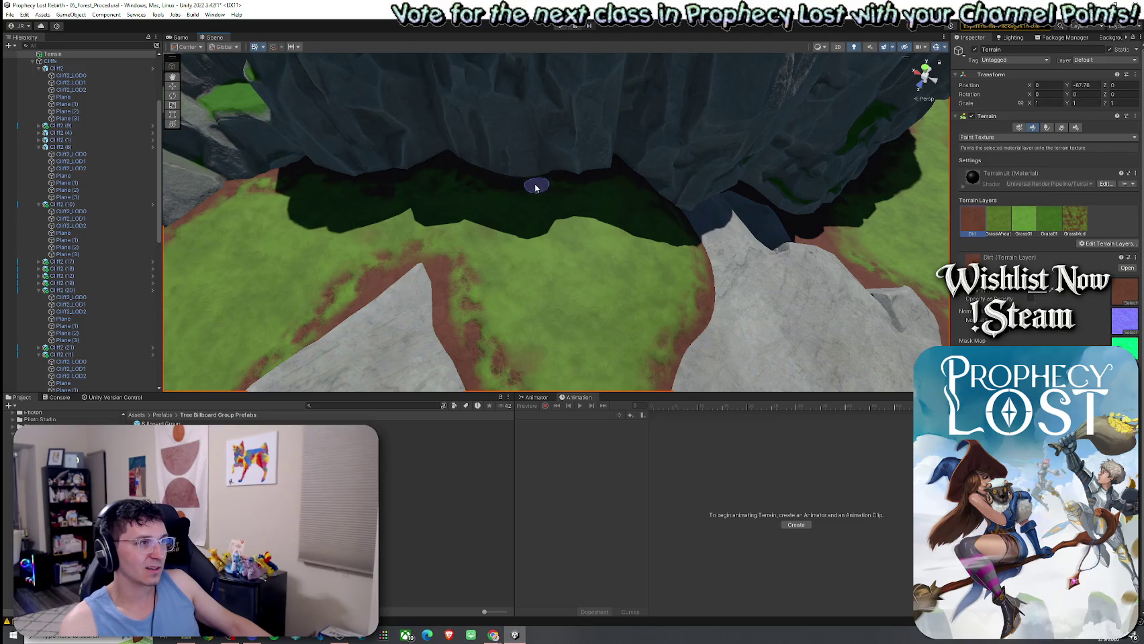
{"action": "left_click_drag", "start_coordinate": [572, 202], "coordinate": [515, 225]}
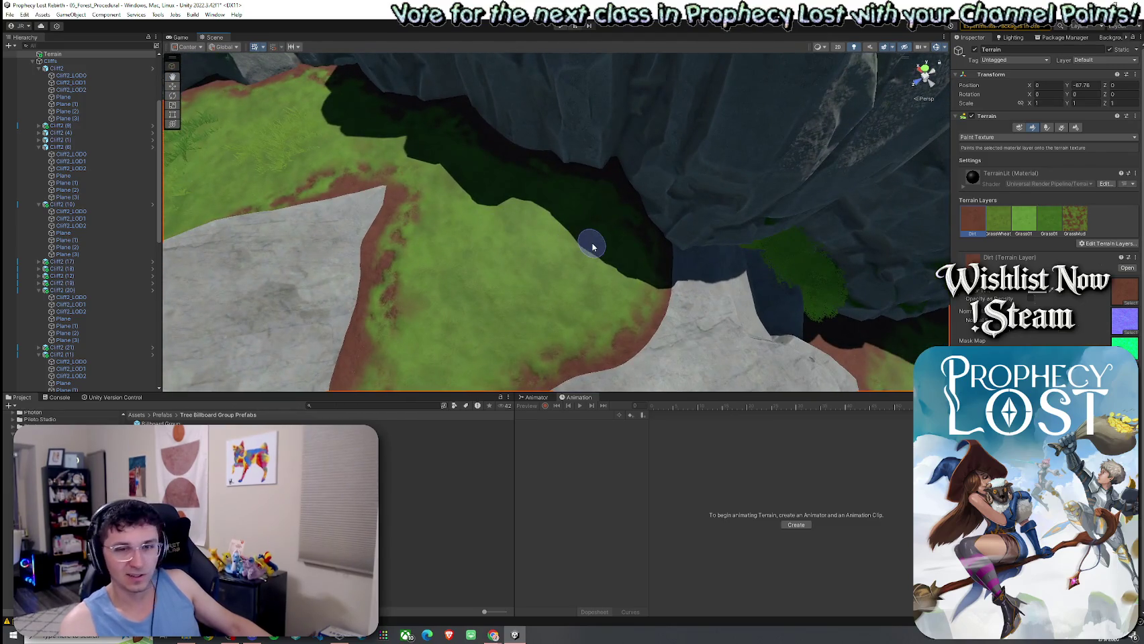
{"action": "mouse_move", "coordinate": [592, 248]}
{"action": "left_mouse_down"}
{"action": "mouse_move", "coordinate": [579, 288]}
{"action": "mouse_move", "coordinate": [592, 276]}
{"action": "left_mouse_up"}
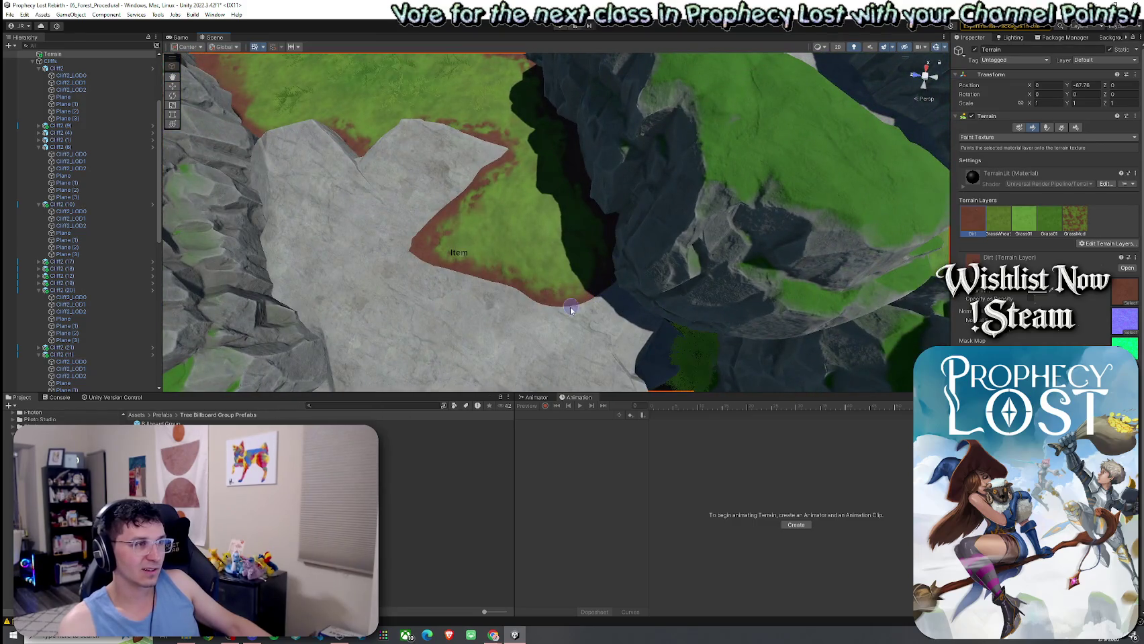
{"action": "left_click", "coordinate": [1075, 219]}
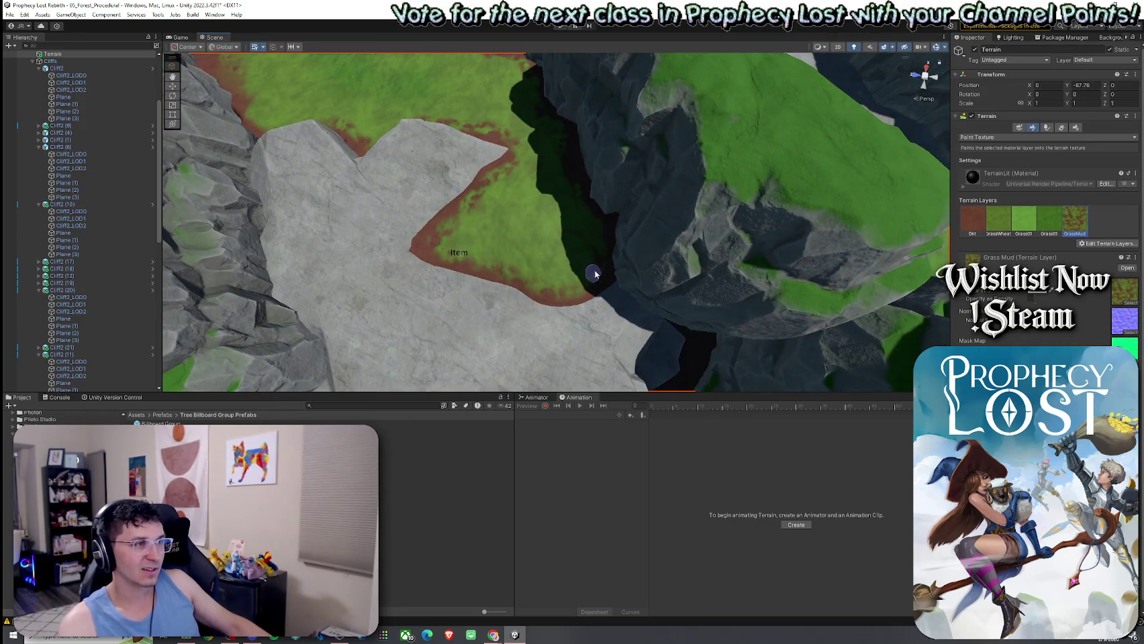
{"action": "mouse_move", "coordinate": [591, 275]}
{"action": "left_mouse_down"}
{"action": "mouse_move", "coordinate": [464, 263]}
{"action": "mouse_move", "coordinate": [416, 245]}
{"action": "mouse_move", "coordinate": [327, 253]}
{"action": "mouse_move", "coordinate": [355, 285]}
{"action": "mouse_move", "coordinate": [429, 306]}
{"action": "mouse_move", "coordinate": [582, 293]}
{"action": "mouse_move", "coordinate": [426, 311]}
{"action": "mouse_move", "coordinate": [499, 285]}
{"action": "left_mouse_up"}
{"action": "scroll", "coordinate": [499, 286], "scroll_direction": "down", "scroll_amount": 5}
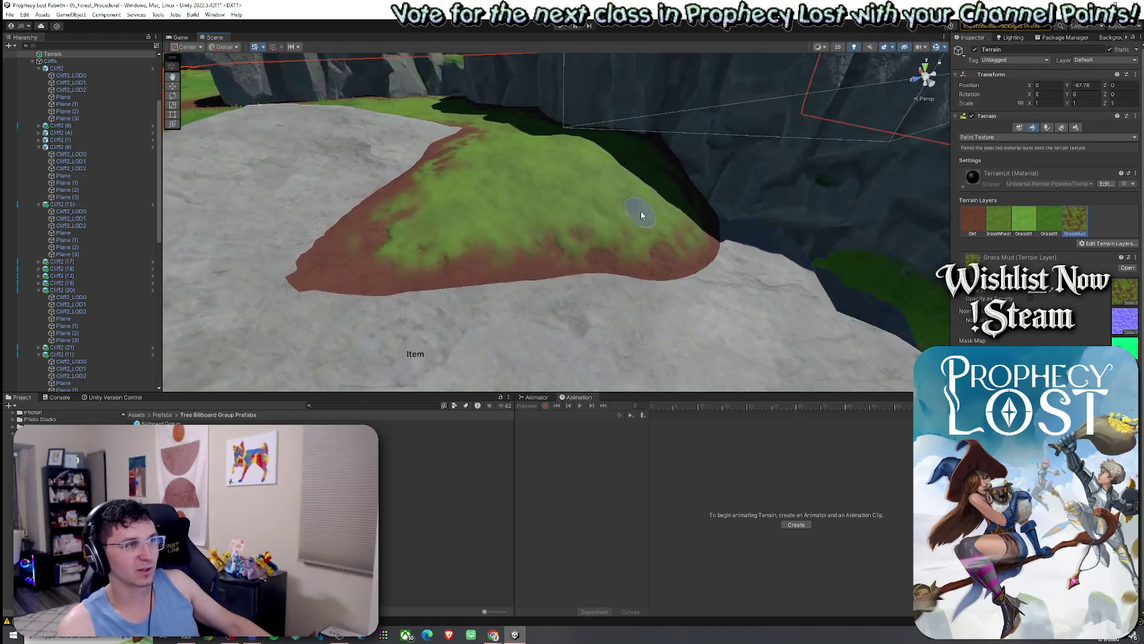
Switch back to Smooth Height and shrink the brush to size 3, opacity 24.6
{"action": "left_click", "coordinate": [995, 139]}
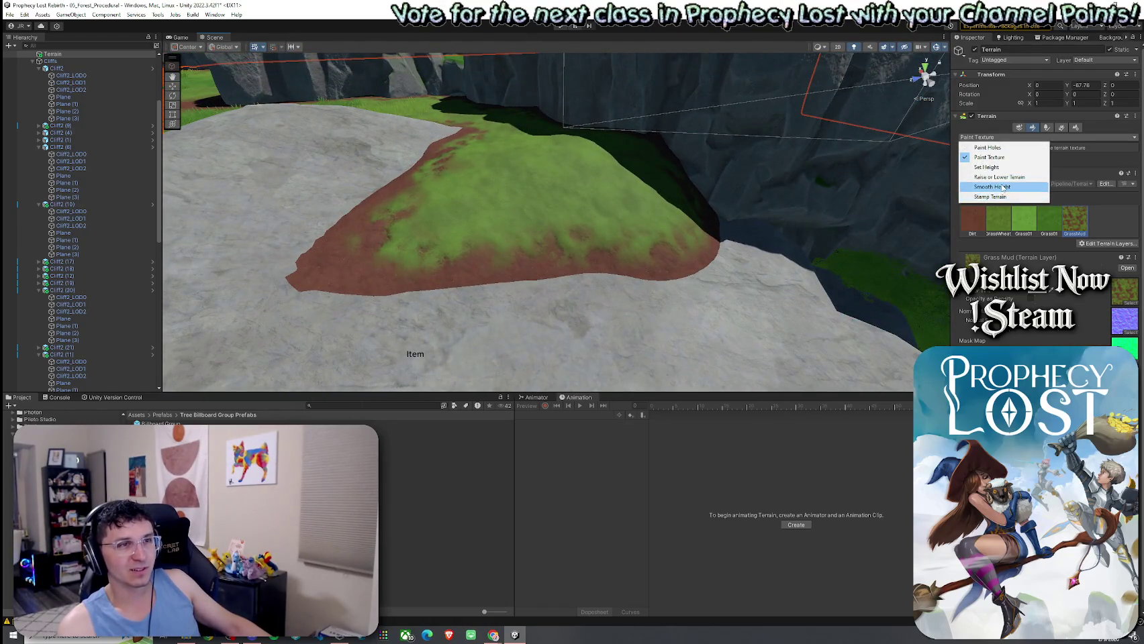
{"action": "left_click", "coordinate": [1003, 187]}
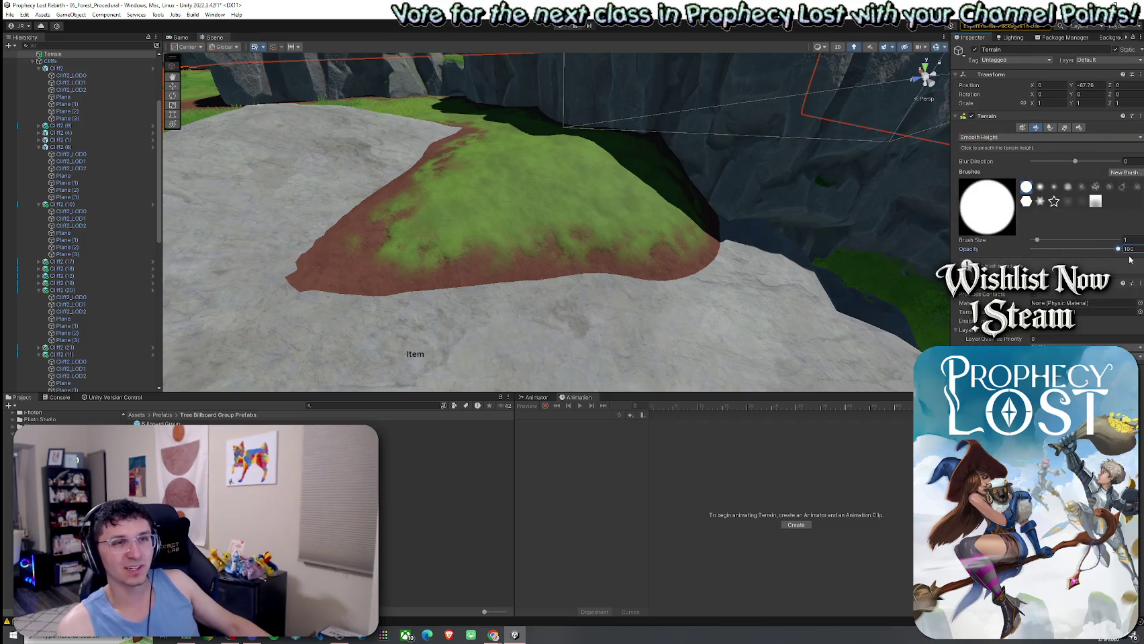
{"action": "left_click_drag", "start_coordinate": [1044, 242], "coordinate": [1046, 242]}
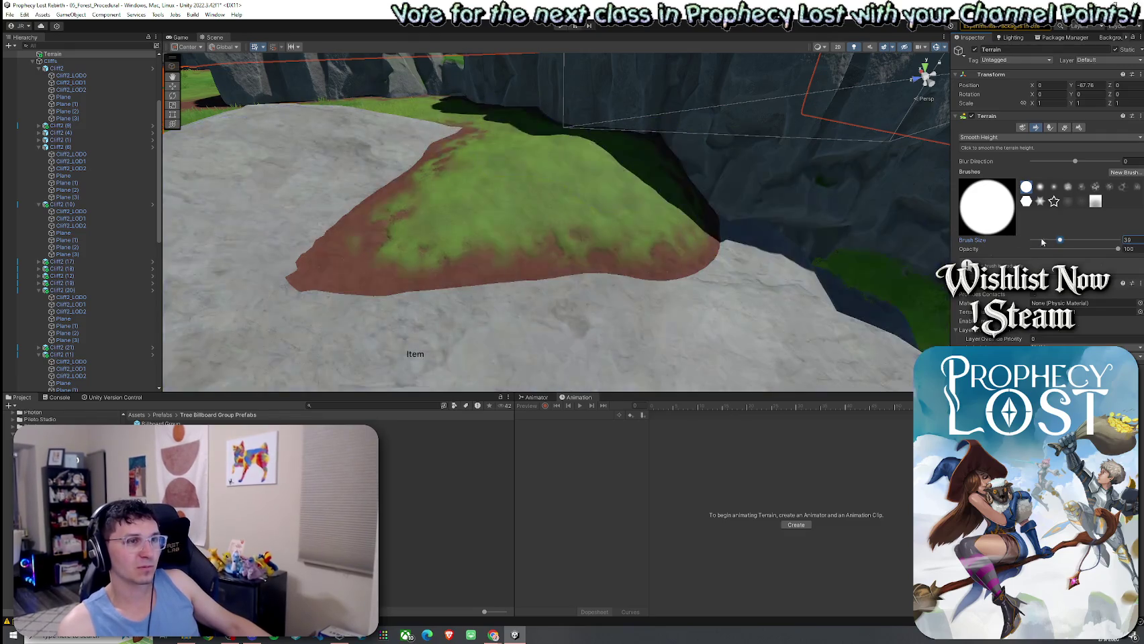
{"action": "left_click_drag", "start_coordinate": [1053, 243], "coordinate": [1050, 242]}
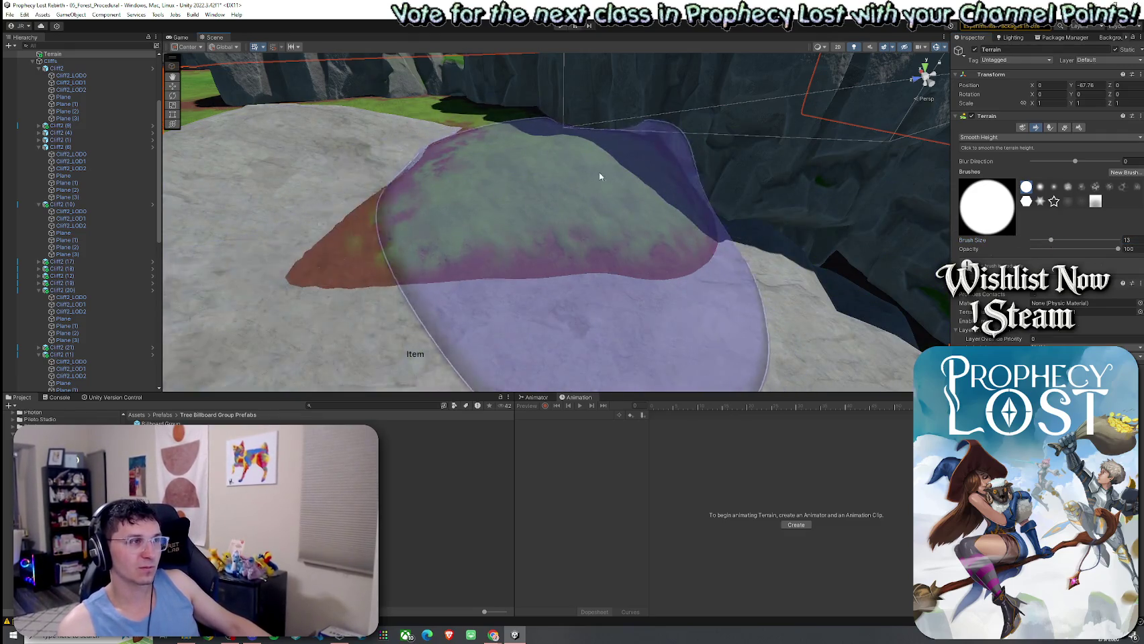
{"action": "scroll", "coordinate": [691, 219], "scroll_direction": "down", "scroll_amount": 5}
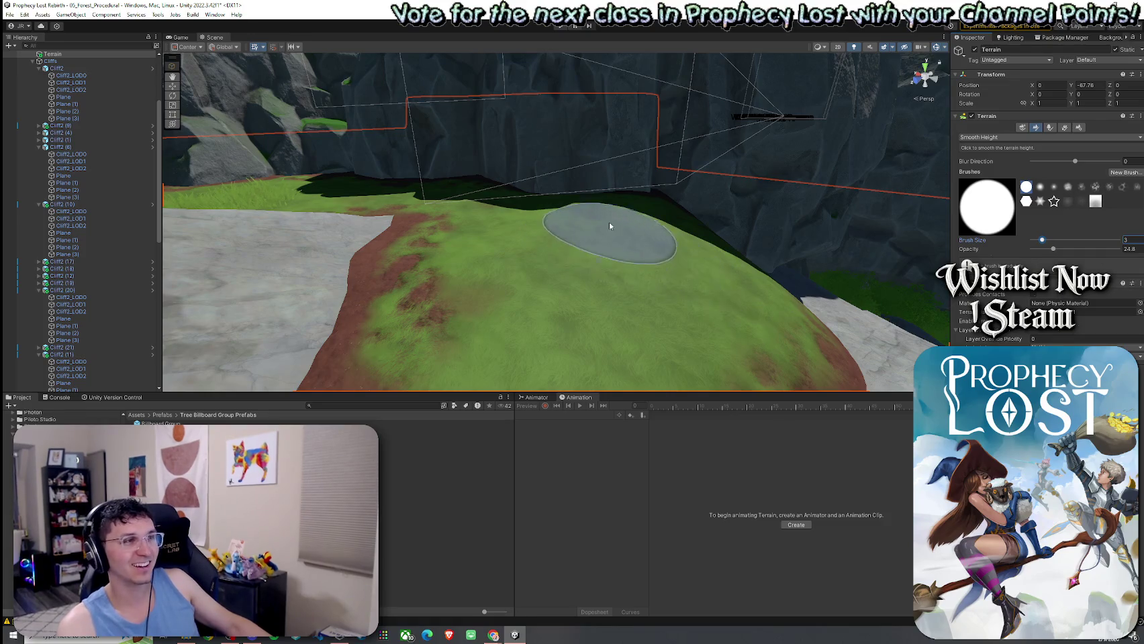
{"action": "left_click", "coordinate": [993, 137]}
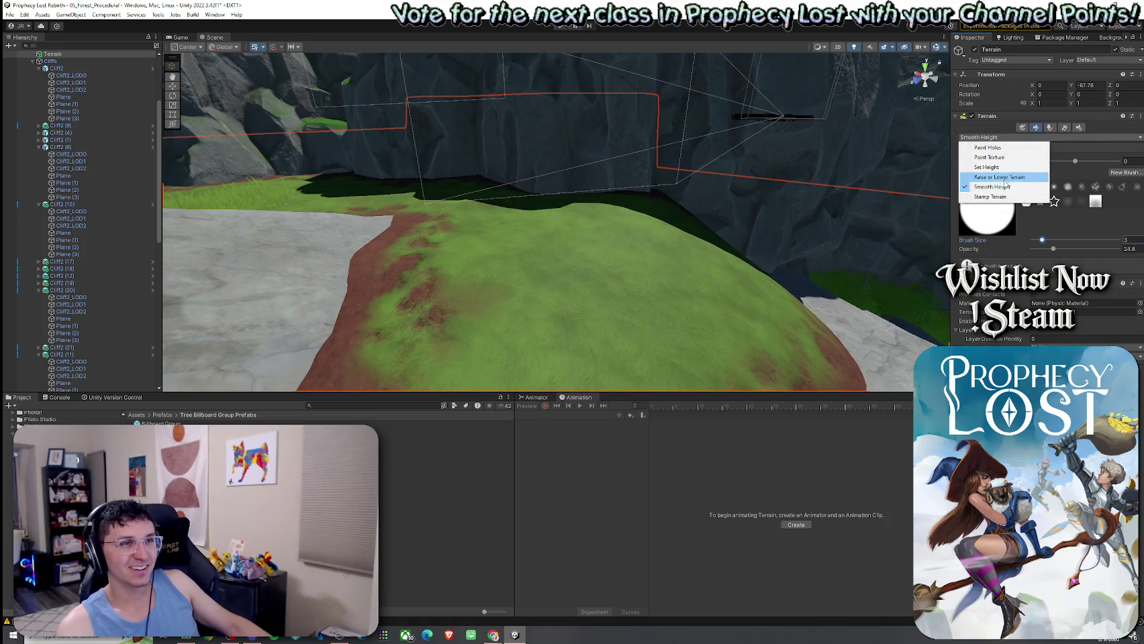
Use Raise or Lower Terrain to raise the mound's shadowed slope edge near the cliff
{"action": "left_click", "coordinate": [1000, 178]}
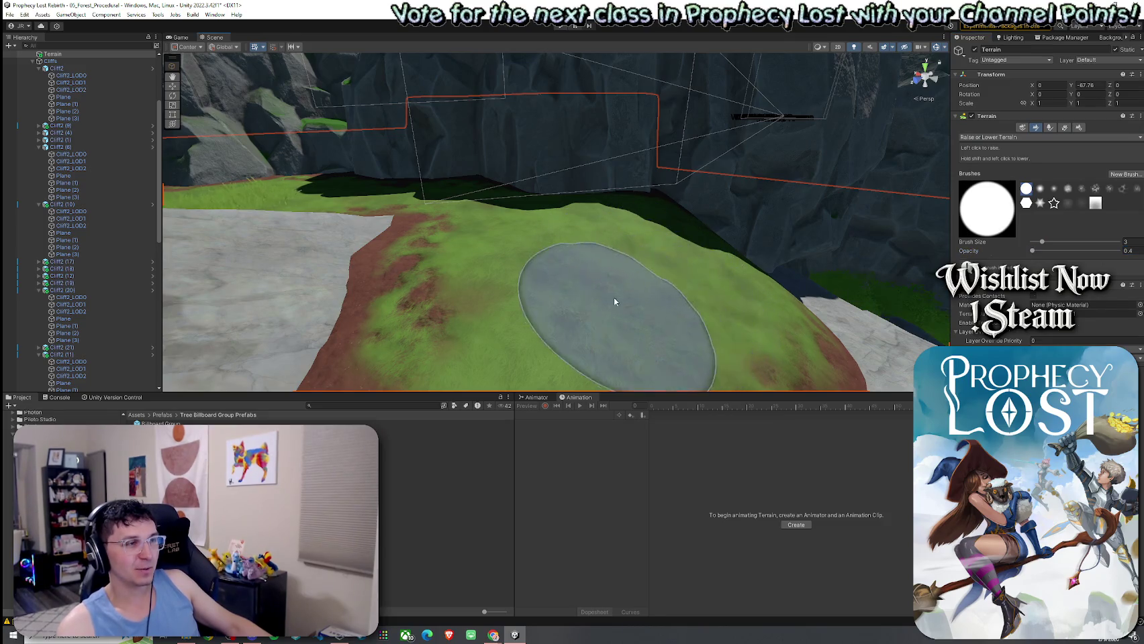
{"action": "mouse_move", "coordinate": [653, 296]}
{"action": "left_mouse_down"}
{"action": "mouse_move", "coordinate": [695, 305]}
{"action": "mouse_move", "coordinate": [633, 225]}
{"action": "left_mouse_up"}
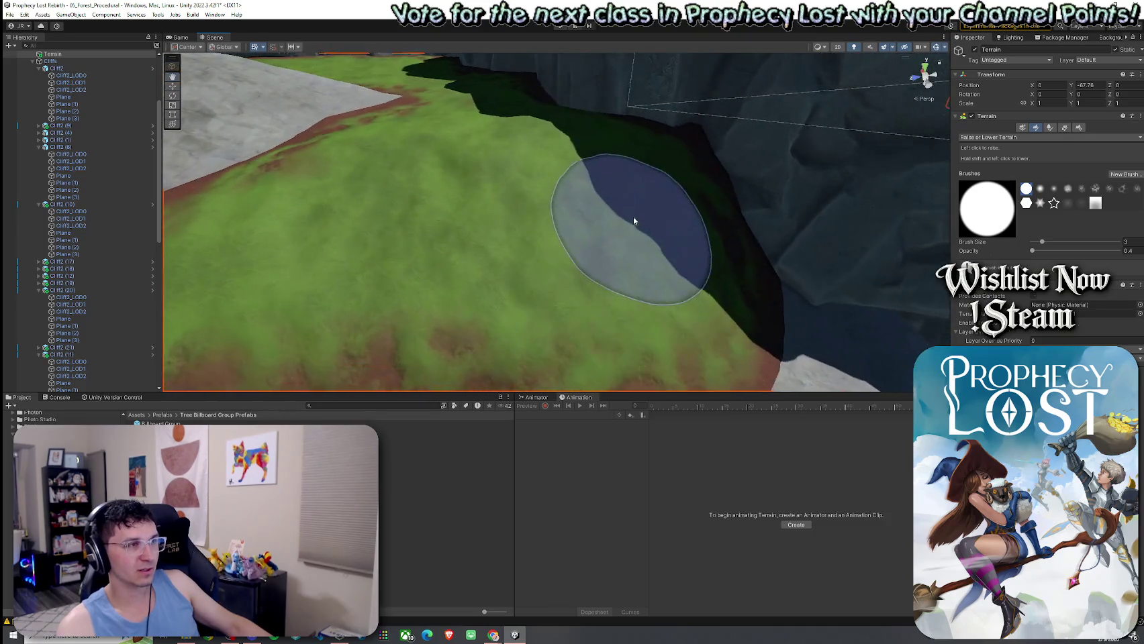
{"action": "mouse_move", "coordinate": [462, 147]}
{"action": "left_mouse_down"}
{"action": "mouse_move", "coordinate": [562, 128]}
{"action": "mouse_move", "coordinate": [640, 167]}
{"action": "mouse_move", "coordinate": [643, 227]}
{"action": "left_mouse_up"}
{"action": "mouse_move", "coordinate": [388, 180]}
{"action": "left_mouse_down"}
{"action": "mouse_move", "coordinate": [339, 220]}
{"action": "mouse_move", "coordinate": [436, 184]}
{"action": "mouse_move", "coordinate": [527, 200]}
{"action": "mouse_move", "coordinate": [541, 225]}
{"action": "mouse_move", "coordinate": [546, 195]}
{"action": "mouse_move", "coordinate": [913, 151]}
{"action": "left_mouse_up"}
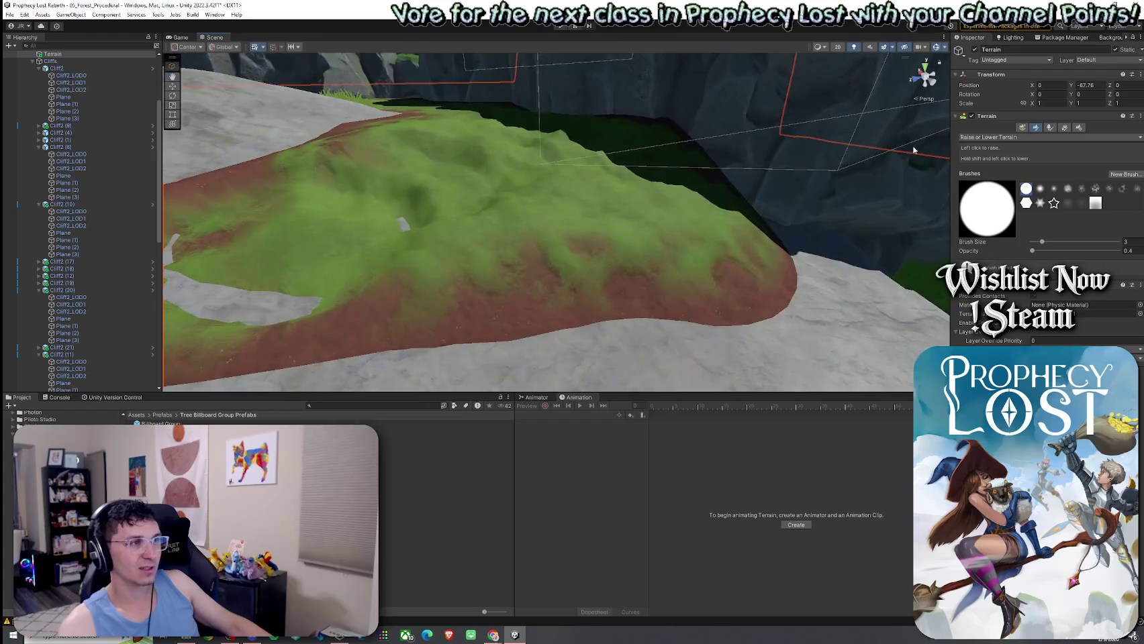
{"action": "left_click", "coordinate": [1068, 138]}
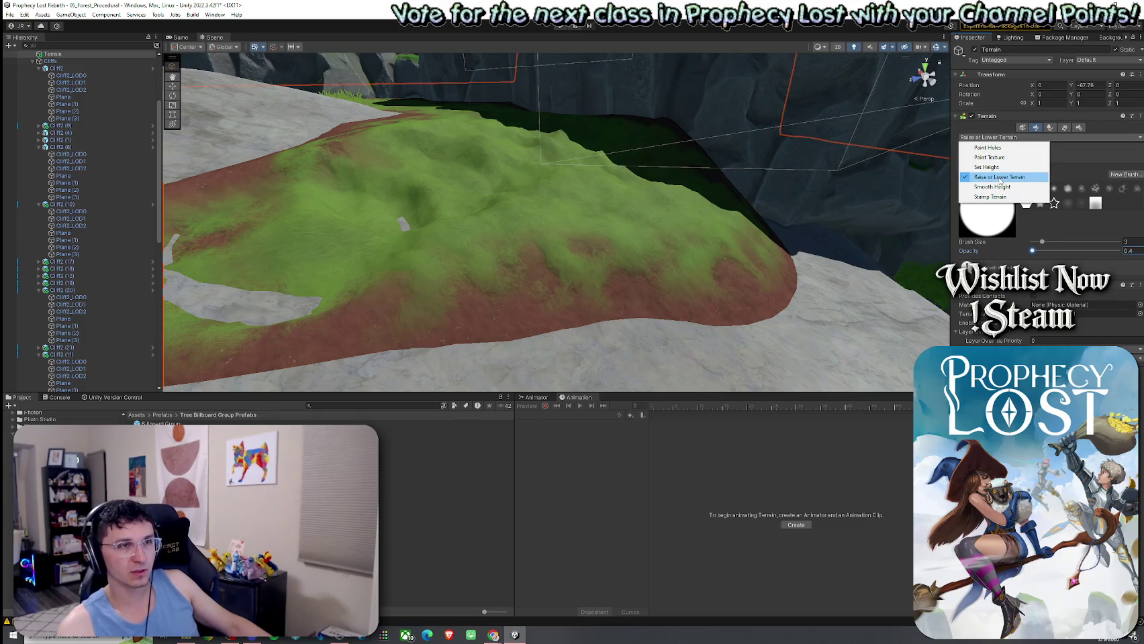
{"action": "left_click", "coordinate": [1000, 178]}
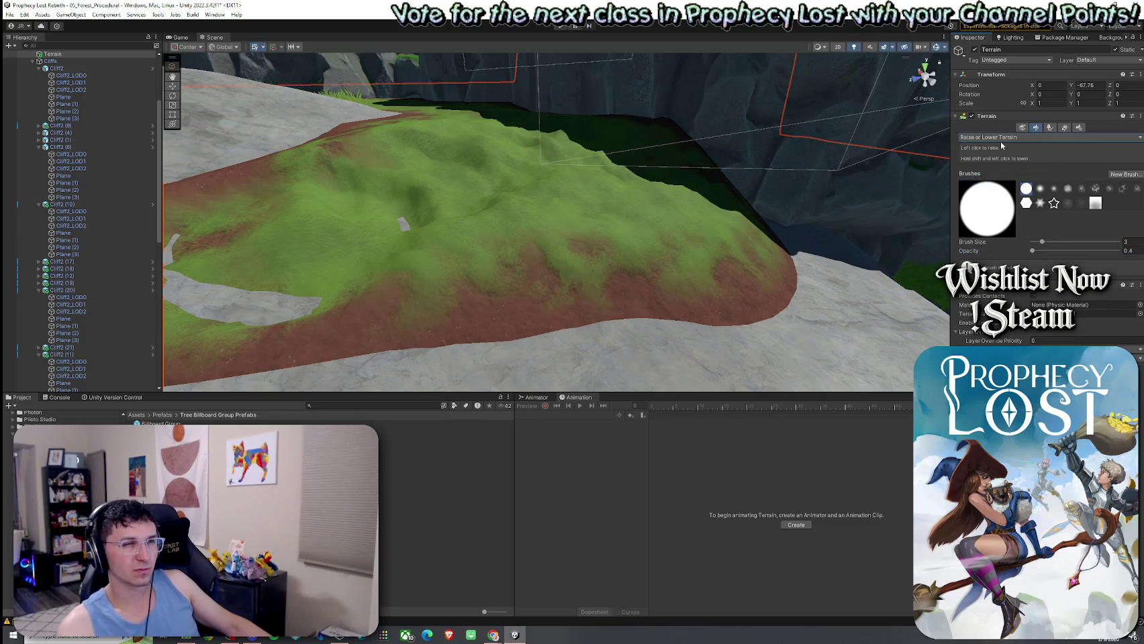
Smooth the mound's lumps with Smooth Height at 100 opacity, then switch to Paint Texture
{"action": "left_click_drag", "start_coordinate": [1032, 251], "coordinate": [1042, 252]}
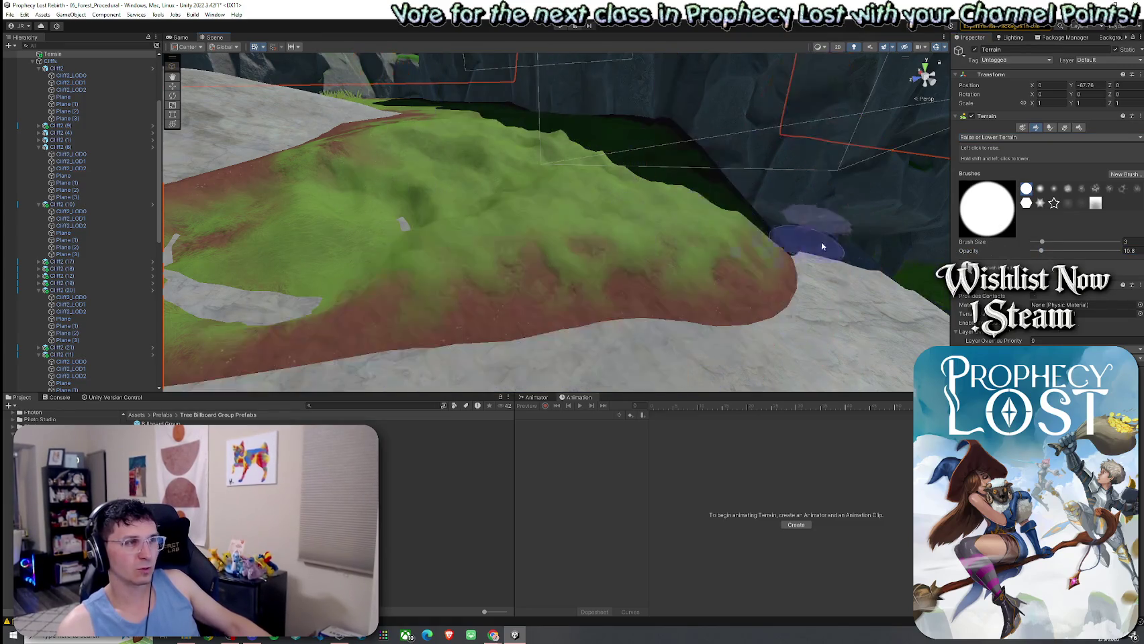
{"action": "left_click", "coordinate": [993, 137]}
{"action": "left_click", "coordinate": [998, 188]}
{"action": "left_click_drag", "start_coordinate": [1041, 250], "coordinate": [1120, 249]}
{"action": "mouse_move", "coordinate": [550, 201]}
{"action": "left_mouse_down"}
{"action": "mouse_move", "coordinate": [577, 202]}
{"action": "mouse_move", "coordinate": [505, 191]}
{"action": "left_mouse_up"}
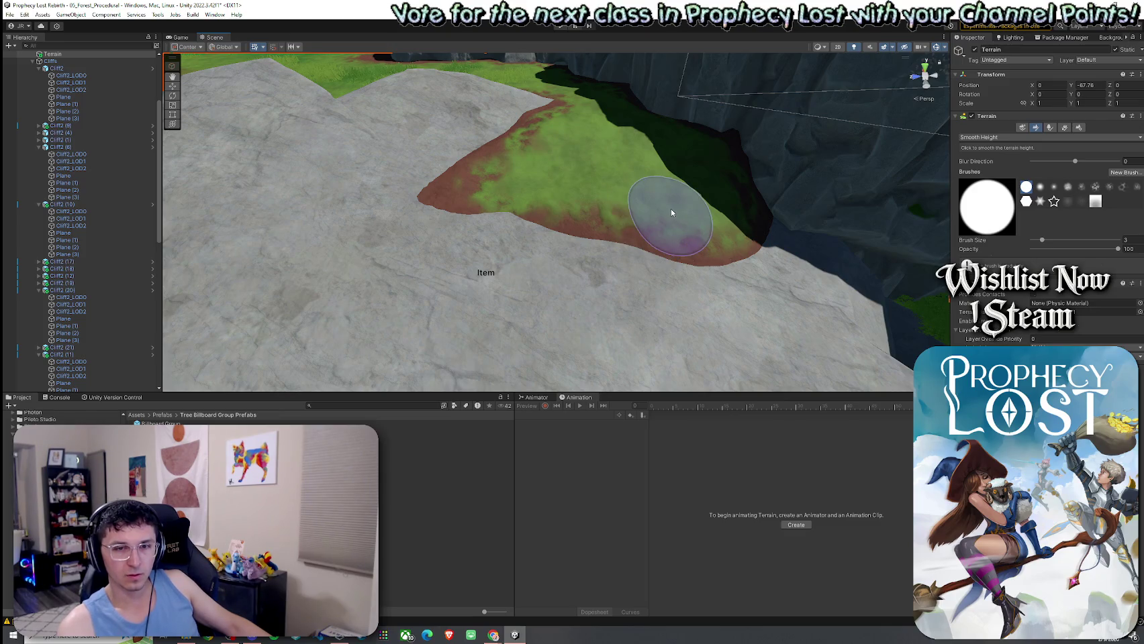
{"action": "left_click_drag", "start_coordinate": [658, 224], "coordinate": [564, 143]}
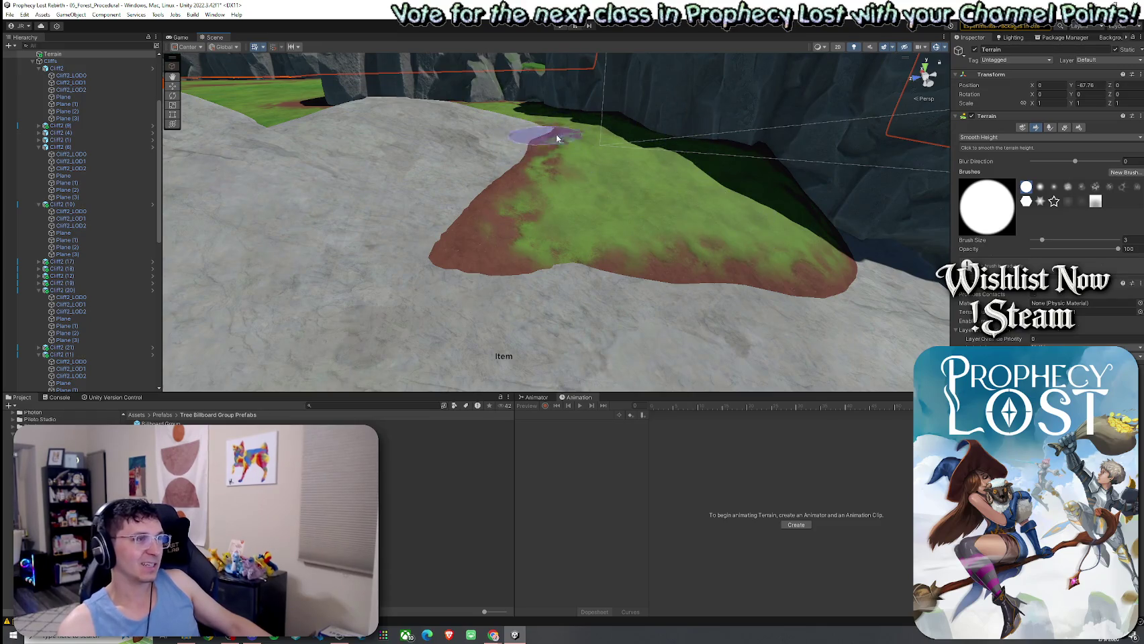
{"action": "left_click", "coordinate": [997, 138]}
{"action": "left_click", "coordinate": [994, 165]}
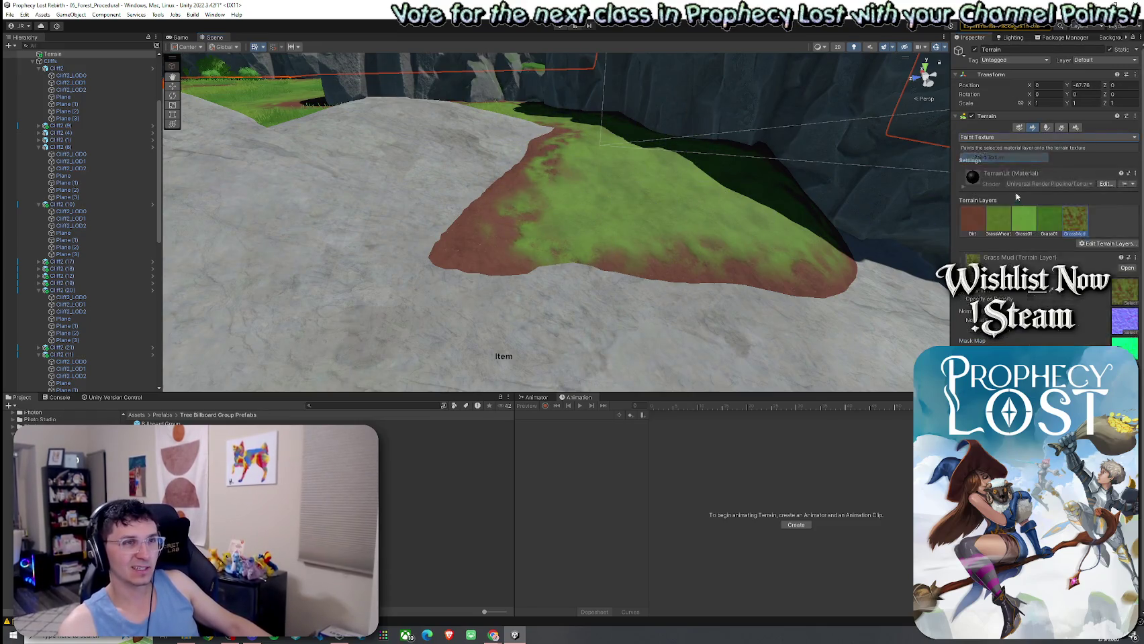
Paint Grass Mud over the mound's left tongue
{"action": "left_click", "coordinate": [988, 225]}
{"action": "left_click", "coordinate": [977, 220]}
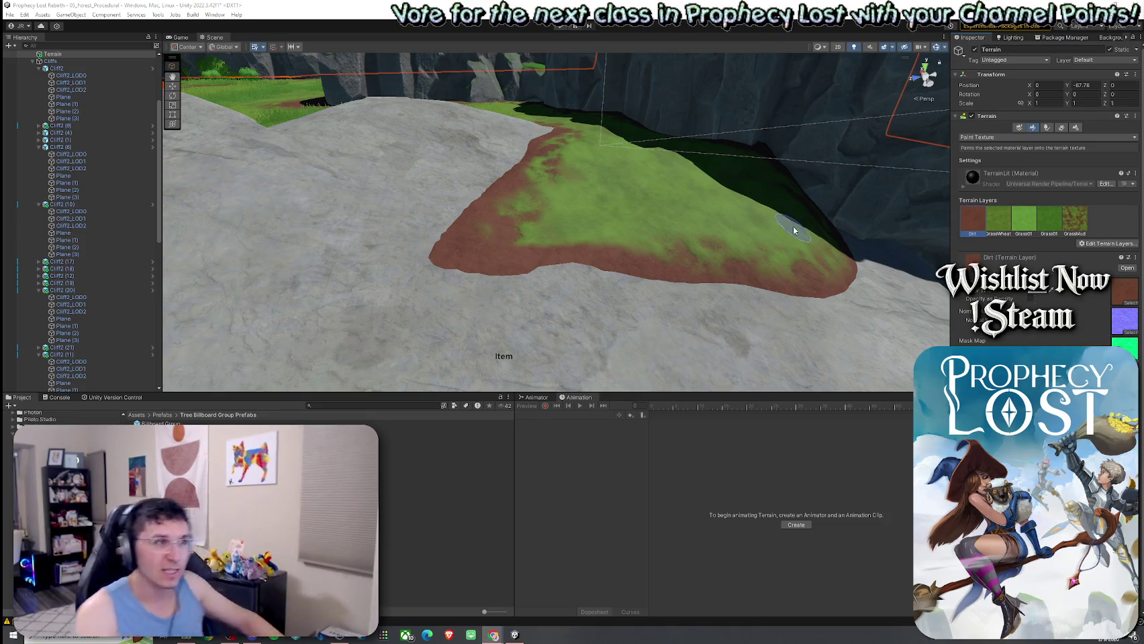
{"action": "left_click", "coordinate": [1075, 220]}
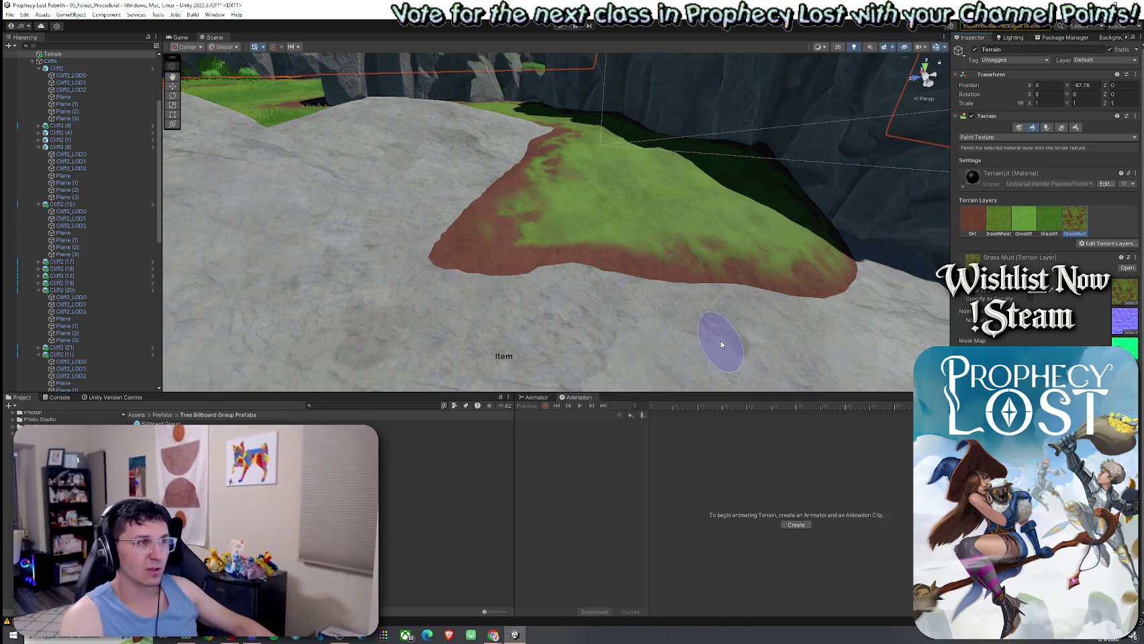
{"action": "mouse_move", "coordinate": [655, 263]}
{"action": "left_mouse_down"}
{"action": "mouse_move", "coordinate": [485, 233]}
{"action": "mouse_move", "coordinate": [573, 176]}
{"action": "left_mouse_up"}
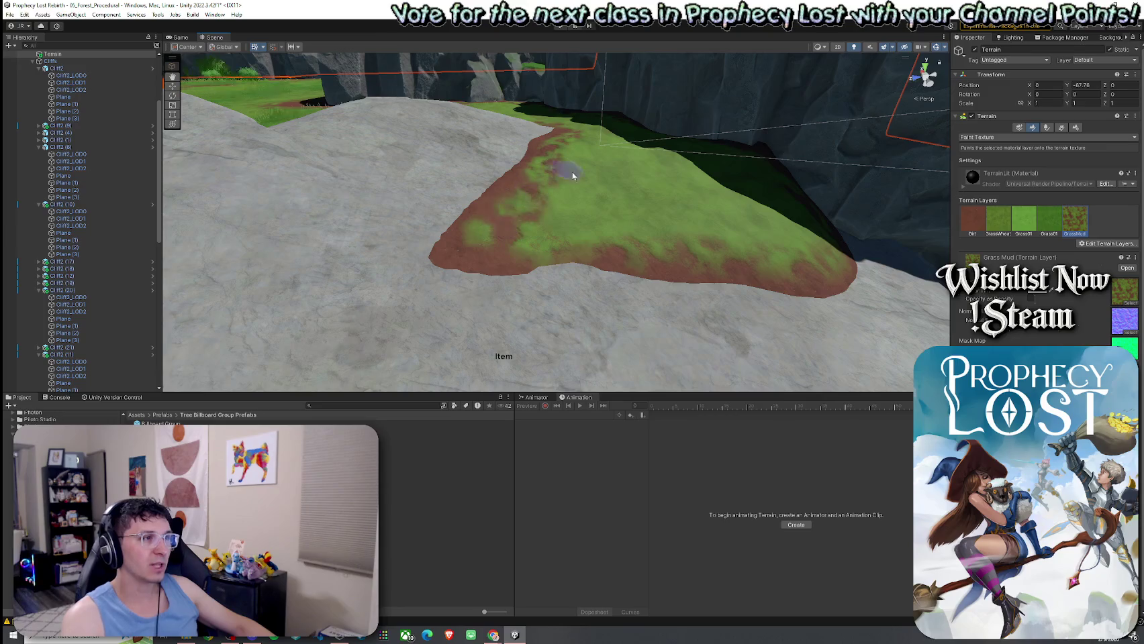
Blend the mound's edges with Grass Wheat, Grass Mud and Dirt, leaving a red dirt border
{"action": "left_click", "coordinate": [998, 221]}
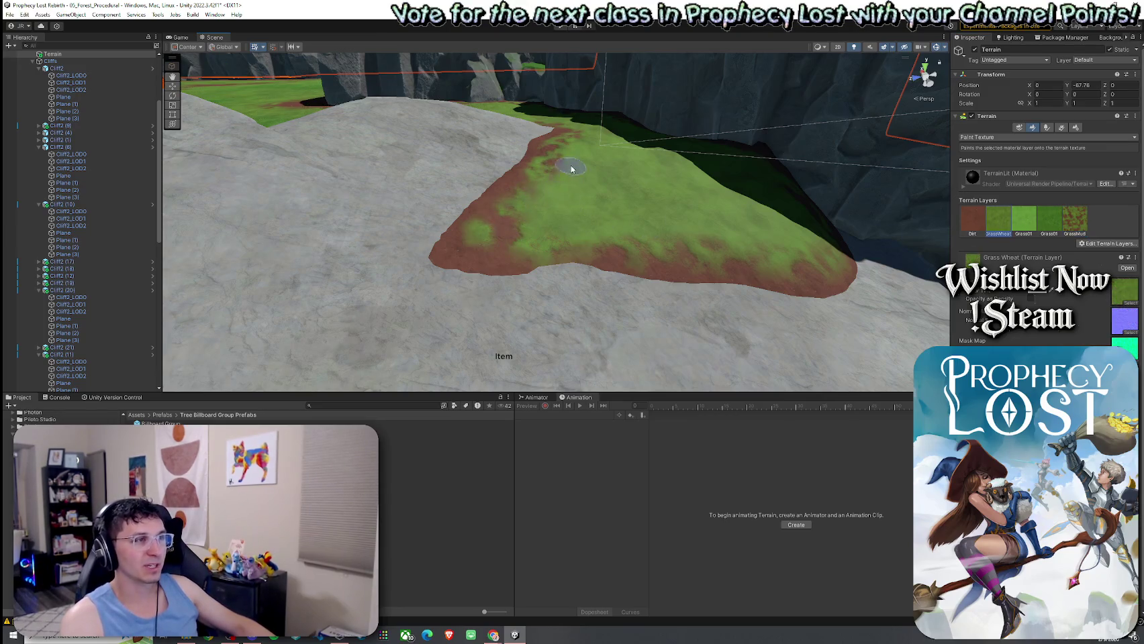
{"action": "left_click", "coordinate": [974, 221]}
{"action": "mouse_move", "coordinate": [572, 286]}
{"action": "left_mouse_down"}
{"action": "mouse_move", "coordinate": [636, 250]}
{"action": "mouse_move", "coordinate": [612, 248]}
{"action": "left_mouse_up"}
{"action": "left_click", "coordinate": [1074, 220]}
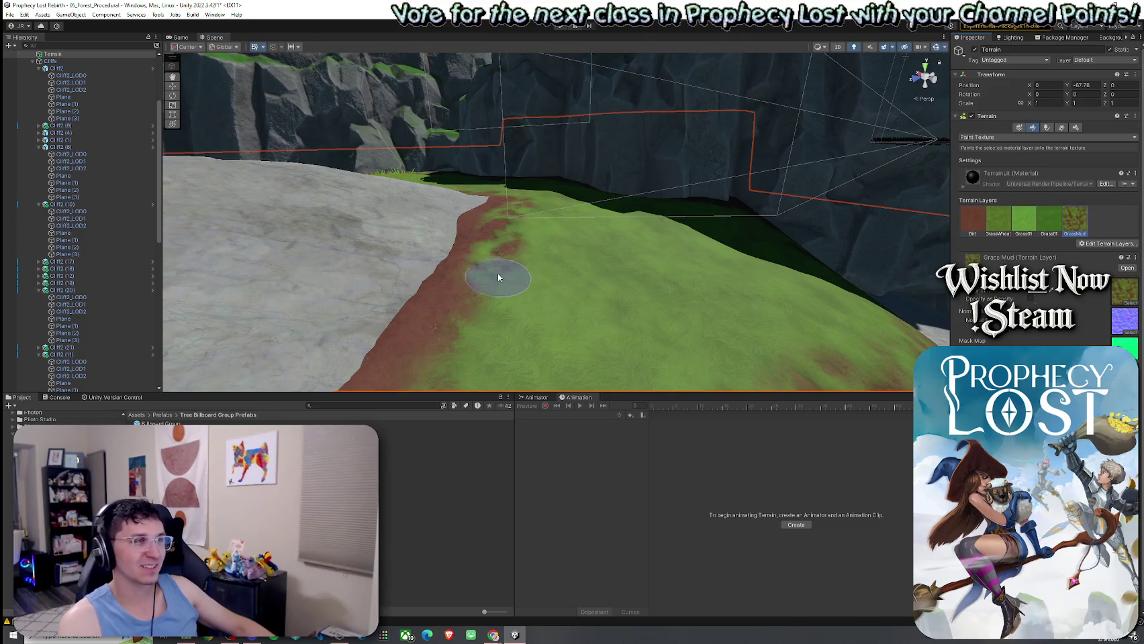
{"action": "scroll", "coordinate": [446, 349], "scroll_direction": "down", "scroll_amount": 5}
{"action": "mouse_move", "coordinate": [536, 294]}
{"action": "left_mouse_down"}
{"action": "mouse_move", "coordinate": [581, 255]}
{"action": "mouse_move", "coordinate": [577, 266]}
{"action": "left_mouse_up"}
{"action": "left_click", "coordinate": [984, 226]}
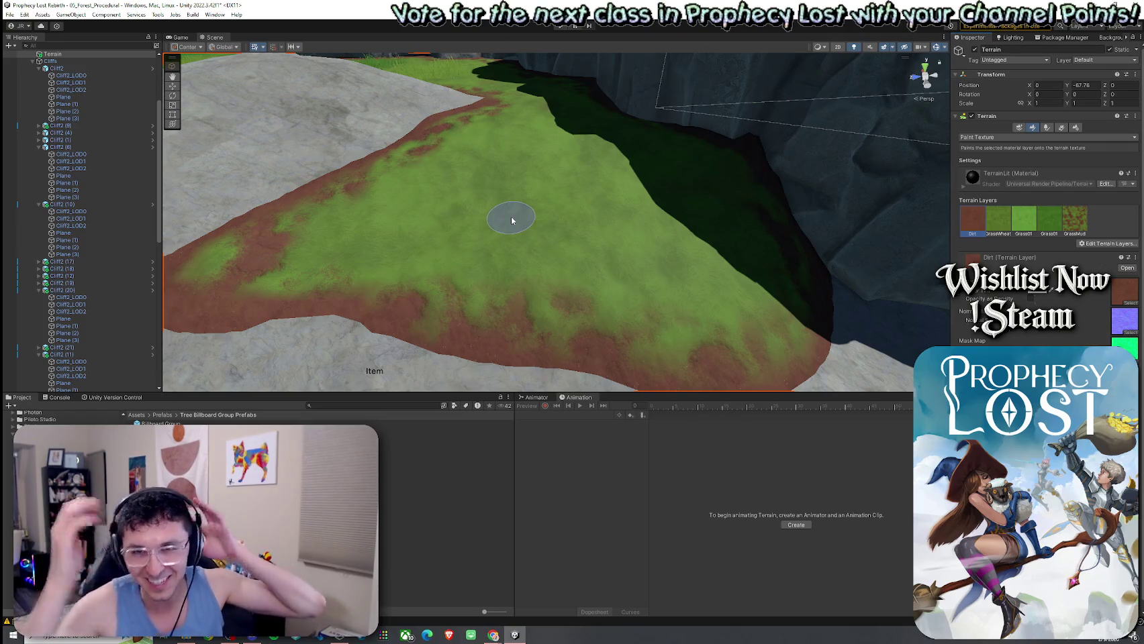
{"action": "mouse_move", "coordinate": [627, 209]}
{"action": "left_mouse_down"}
{"action": "mouse_move", "coordinate": [577, 280]}
{"action": "mouse_move", "coordinate": [533, 260]}
{"action": "mouse_move", "coordinate": [586, 253]}
{"action": "mouse_move", "coordinate": [571, 212]}
{"action": "mouse_move", "coordinate": [283, 212]}
{"action": "mouse_move", "coordinate": [541, 257]}
{"action": "mouse_move", "coordinate": [537, 241]}
{"action": "left_mouse_up"}
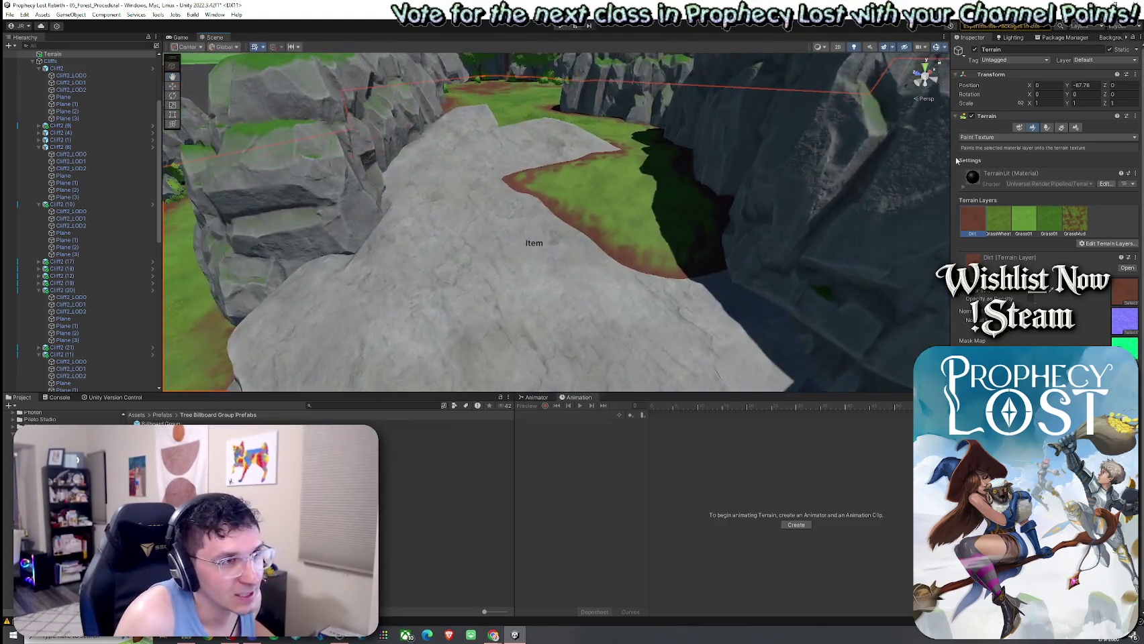
Set Smooth Height to opacity 96.9 and smooth the grass mound's slopes
{"action": "left_click", "coordinate": [994, 137]}
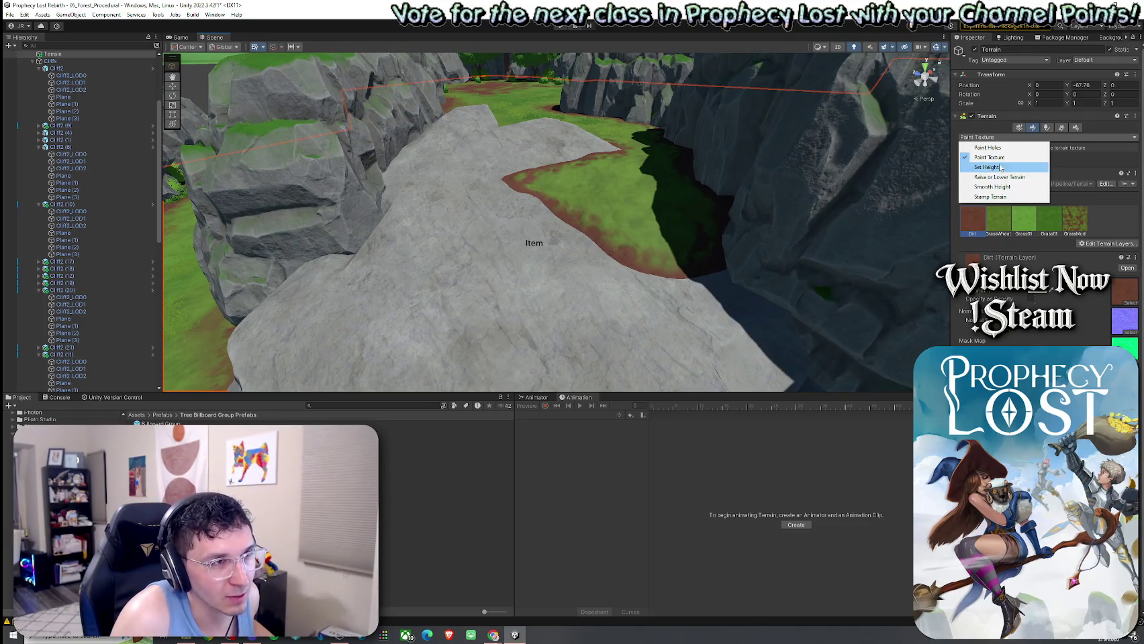
{"action": "left_click", "coordinate": [1001, 179]}
{"action": "left_click", "coordinate": [993, 137]}
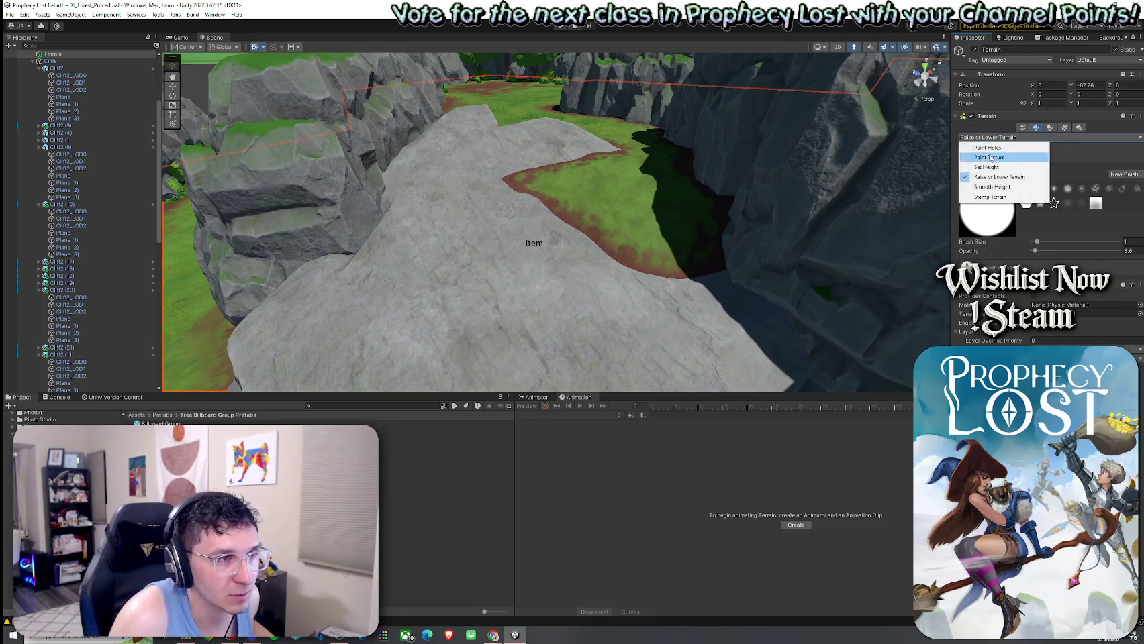
{"action": "left_click", "coordinate": [992, 187]}
{"action": "left_click_drag", "start_coordinate": [1037, 249], "coordinate": [1115, 249]}
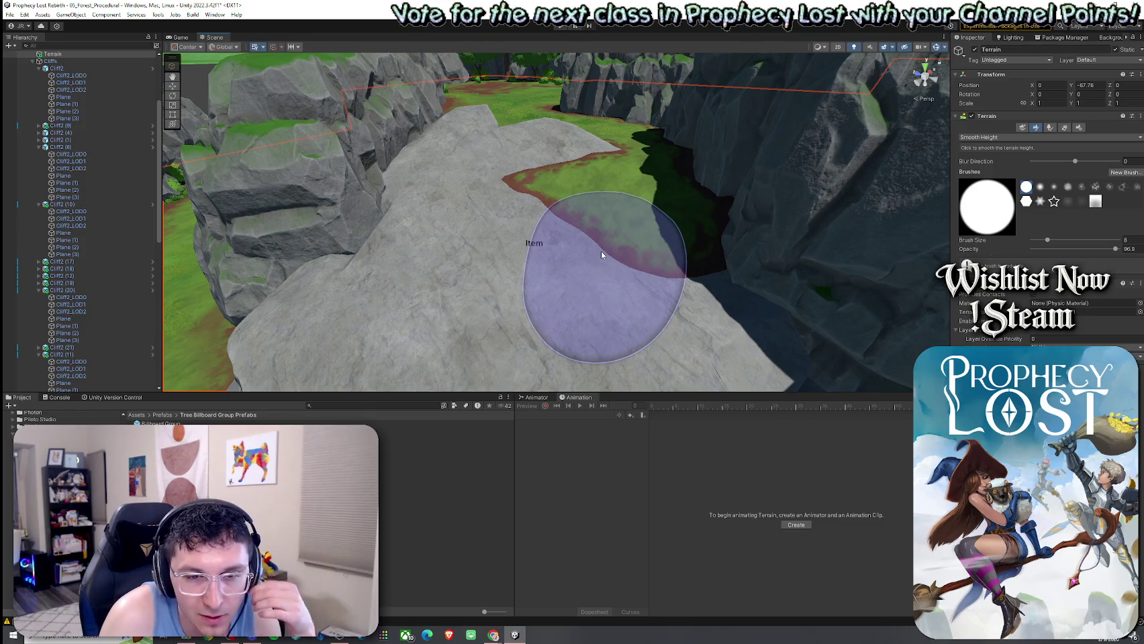
{"action": "mouse_move", "coordinate": [590, 248]}
{"action": "left_mouse_down"}
{"action": "mouse_move", "coordinate": [550, 197]}
{"action": "mouse_move", "coordinate": [557, 188]}
{"action": "mouse_move", "coordinate": [830, 189]}
{"action": "left_mouse_up"}
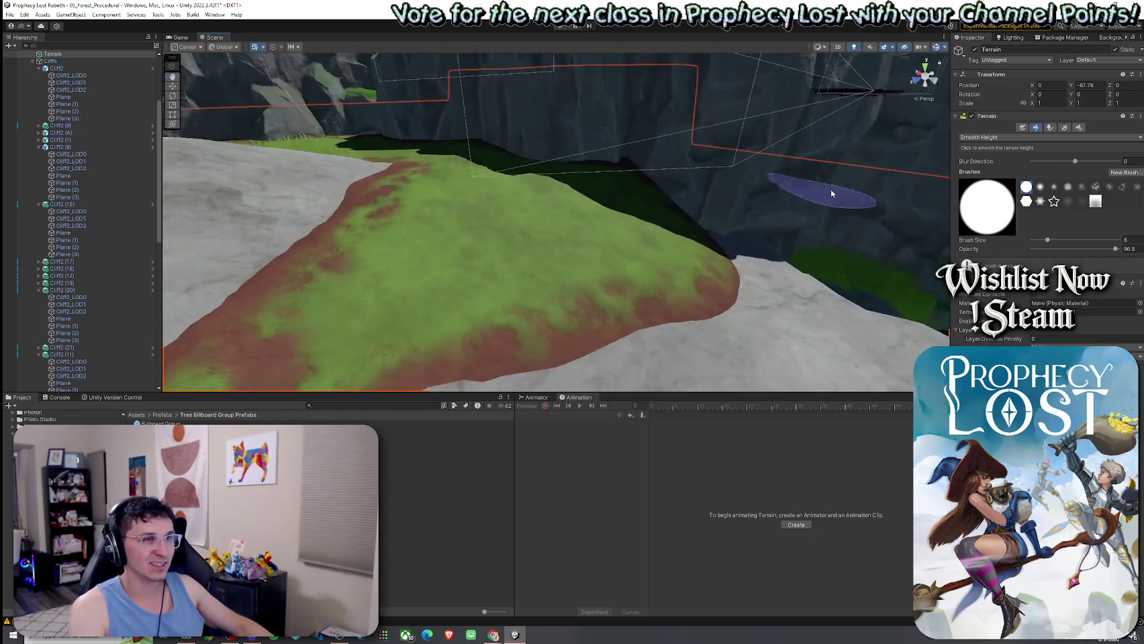
{"action": "mouse_move", "coordinate": [521, 203]}
{"action": "left_mouse_down"}
{"action": "mouse_move", "coordinate": [658, 247]}
{"action": "mouse_move", "coordinate": [528, 171]}
{"action": "mouse_move", "coordinate": [378, 217]}
{"action": "mouse_move", "coordinate": [507, 166]}
{"action": "mouse_move", "coordinate": [454, 153]}
{"action": "mouse_move", "coordinate": [420, 166]}
{"action": "mouse_move", "coordinate": [462, 247]}
{"action": "mouse_move", "coordinate": [434, 253]}
{"action": "mouse_move", "coordinate": [465, 230]}
{"action": "mouse_move", "coordinate": [463, 213]}
{"action": "left_mouse_up"}
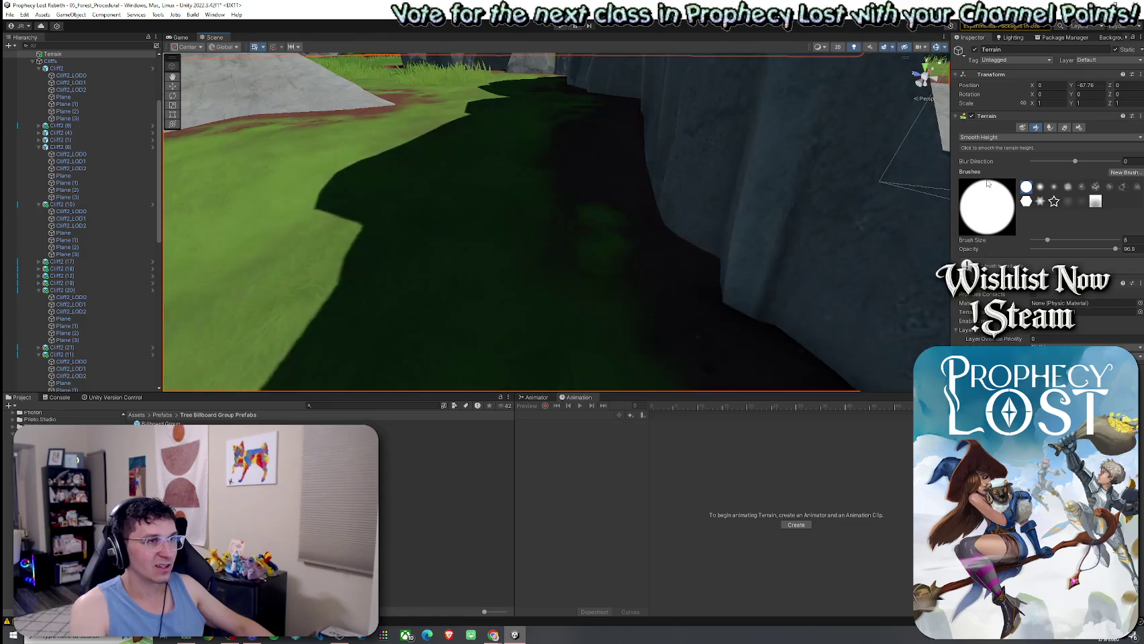
Switch the terrain tool to Set Height with brush size 1
{"action": "left_click", "coordinate": [1047, 137]}
{"action": "left_click", "coordinate": [987, 172]}
{"action": "double_click", "coordinate": [1128, 269]}
{"action": "type", "text": "1"}
Sample the target height (-81.56801) at the cliff base and grass ledge, then save the scene
{"action": "left_click_drag", "start_coordinate": [664, 218], "coordinate": [633, 224]}
{"action": "left_click", "coordinate": [656, 176], "text": "shift"}
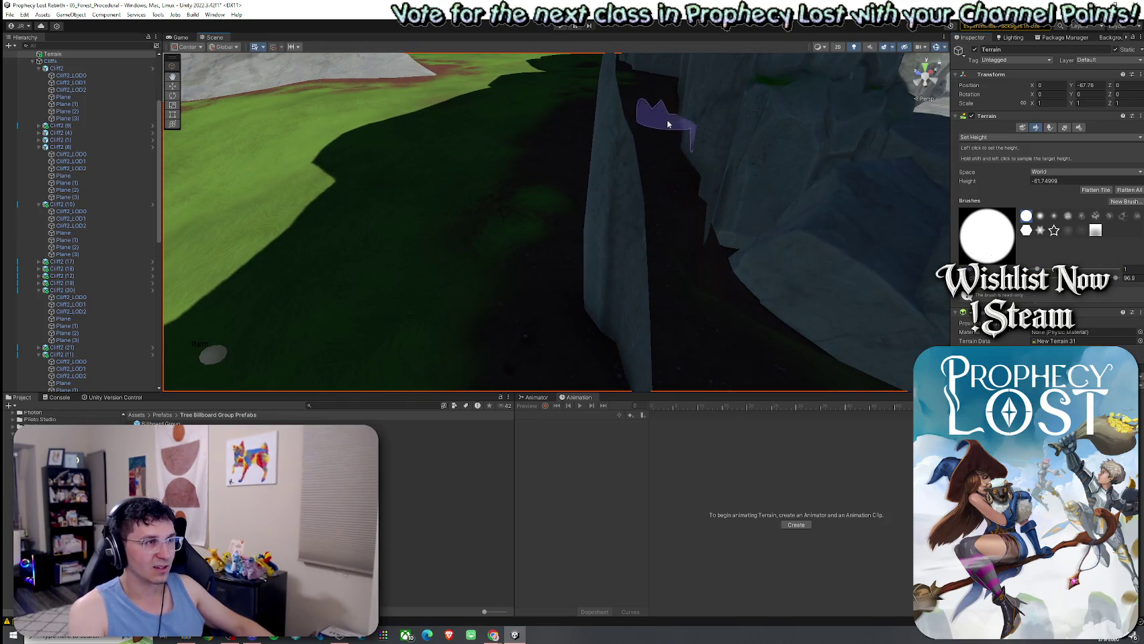
{"action": "mouse_move", "coordinate": [662, 135]}
{"action": "left_mouse_down"}
{"action": "mouse_move", "coordinate": [768, 129]}
{"action": "mouse_move", "coordinate": [495, 146]}
{"action": "left_mouse_up"}
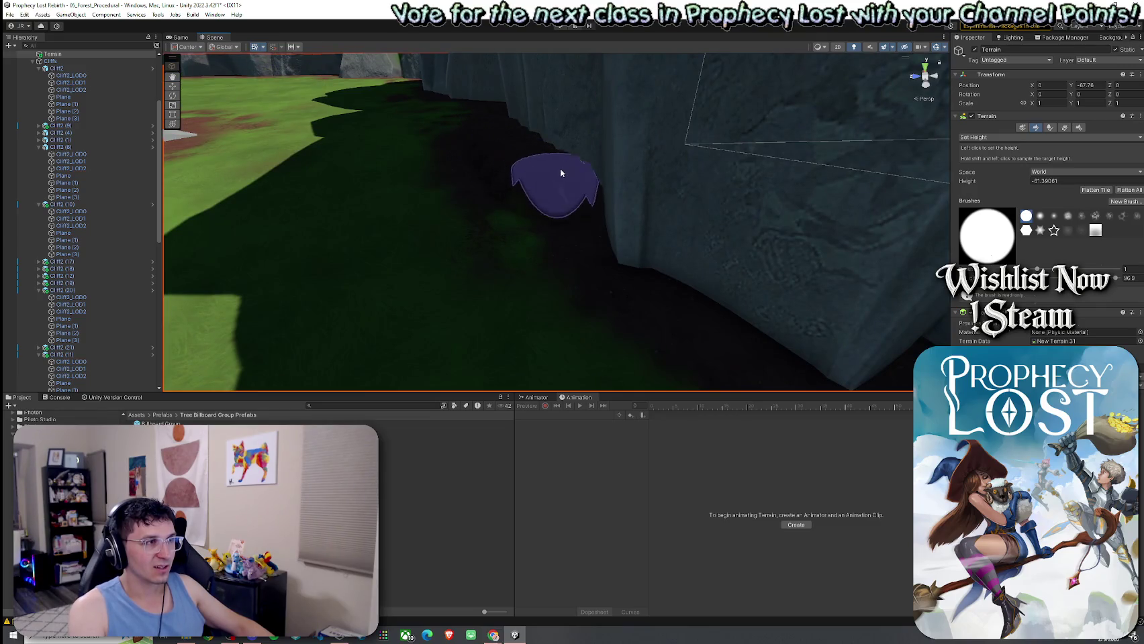
{"action": "left_click", "coordinate": [648, 220], "text": "shift"}
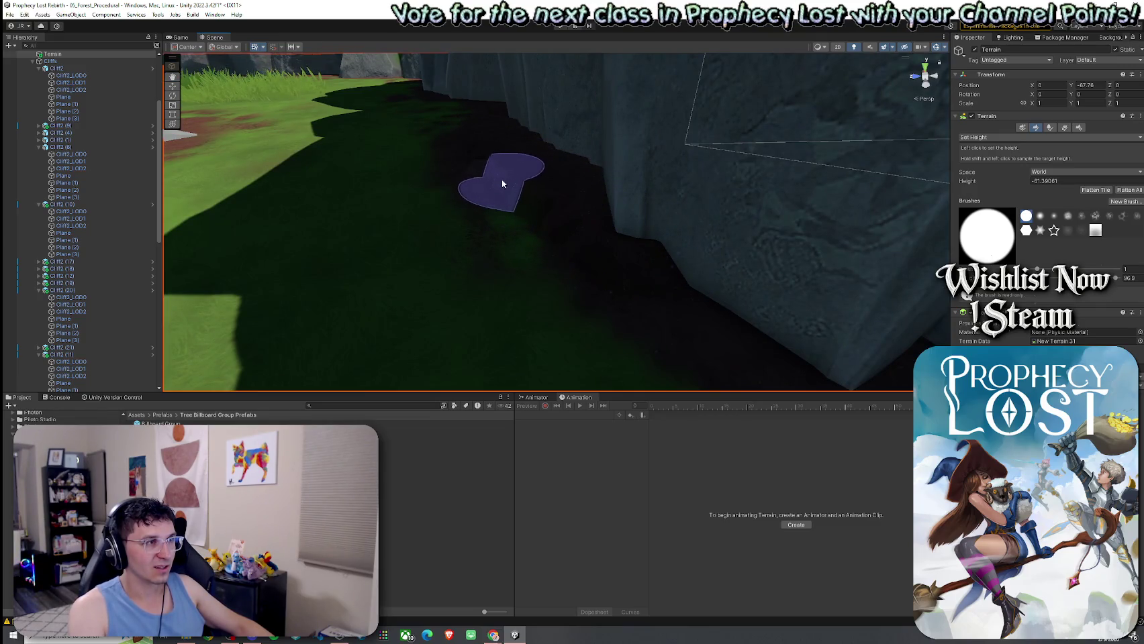
{"action": "left_click", "coordinate": [483, 163], "text": "shift"}
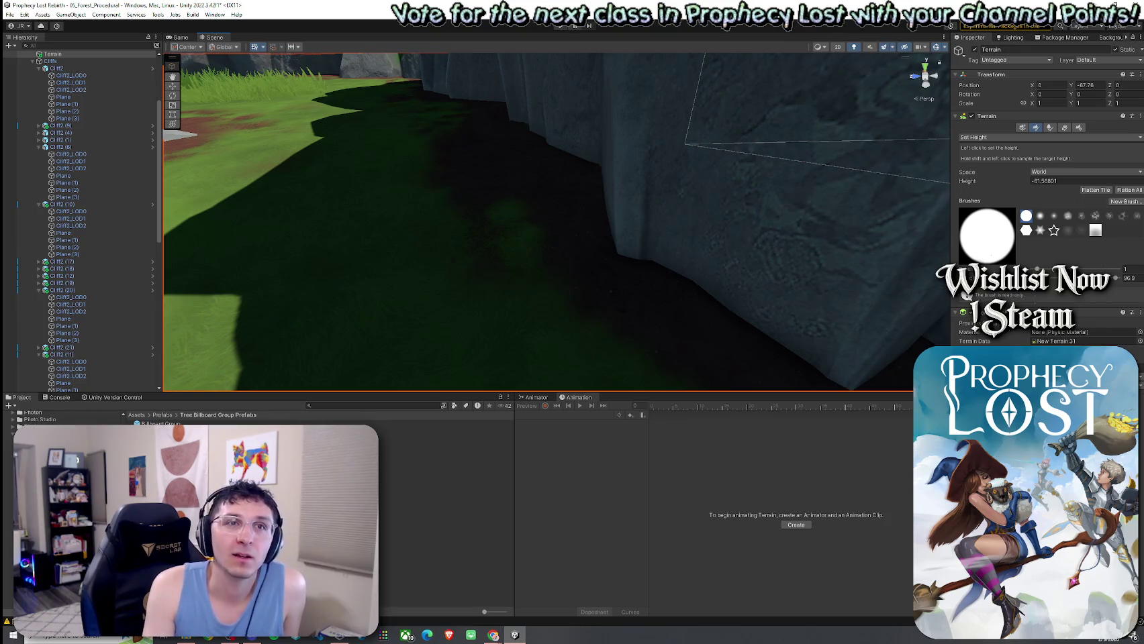
{"action": "left_click", "coordinate": [10, 15]}
{"action": "left_click", "coordinate": [30, 57]}
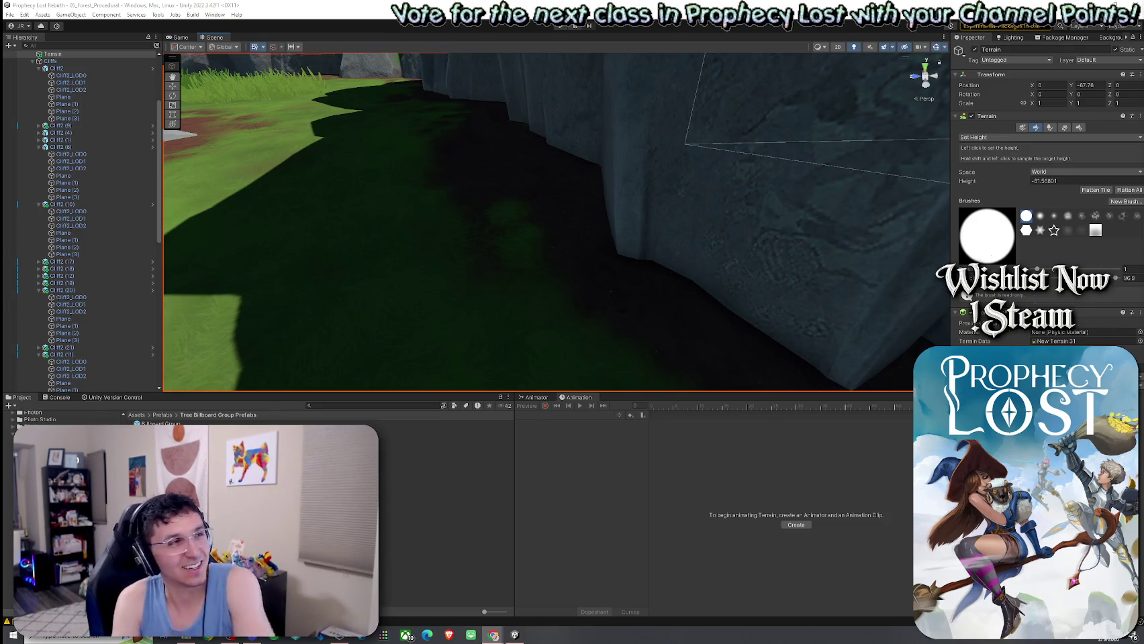
Switch via Raise or Lower to Smooth Height at opacity 100 and orbit over the cliff-lined canyon
{"action": "mouse_move", "coordinate": [677, 217]}
{"action": "left_mouse_down"}
{"action": "mouse_move", "coordinate": [613, 187]}
{"action": "mouse_move", "coordinate": [606, 170]}
{"action": "left_mouse_up"}
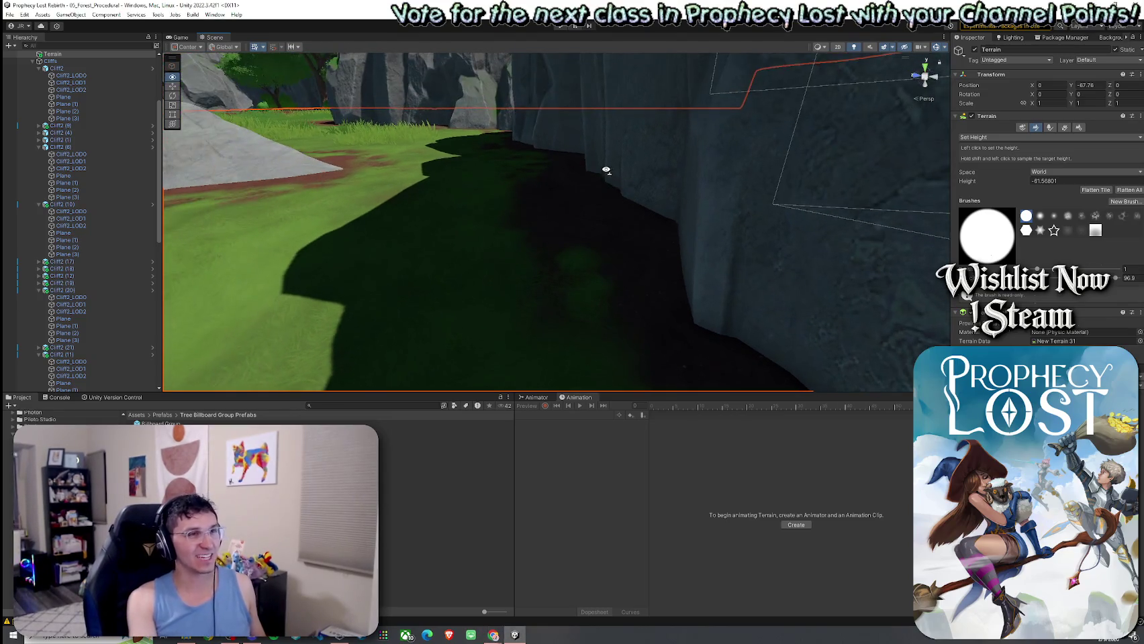
{"action": "left_click", "coordinate": [986, 139]}
{"action": "left_click", "coordinate": [1022, 180]}
{"action": "left_click", "coordinate": [1004, 137]}
{"action": "left_click", "coordinate": [1001, 148]}
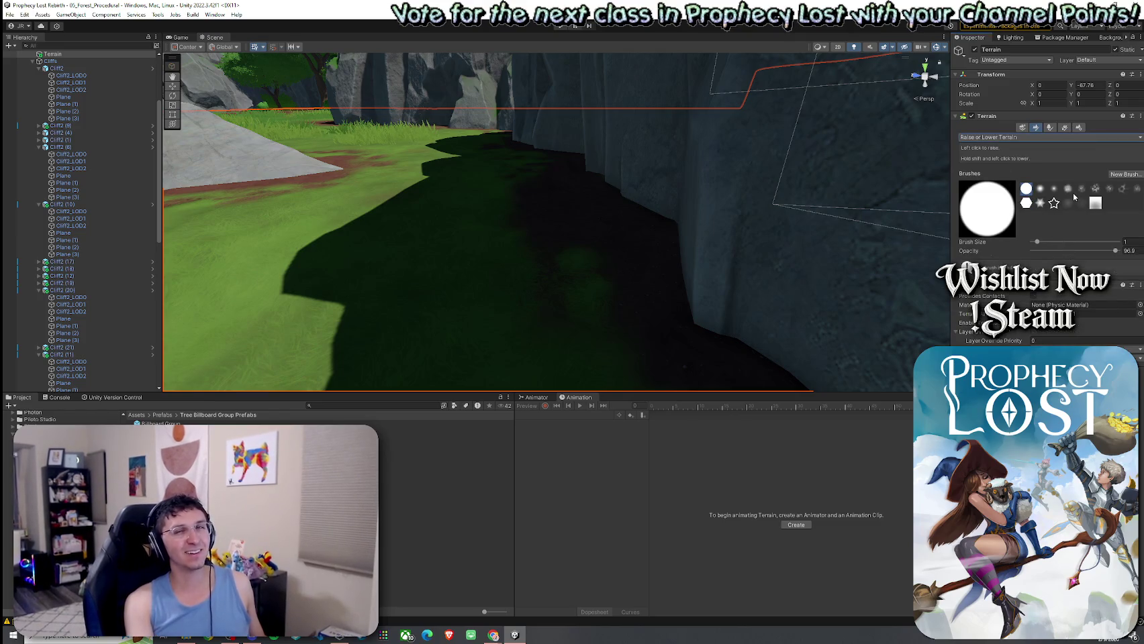
{"action": "left_click", "coordinate": [1005, 138]}
{"action": "left_click", "coordinate": [1023, 191]}
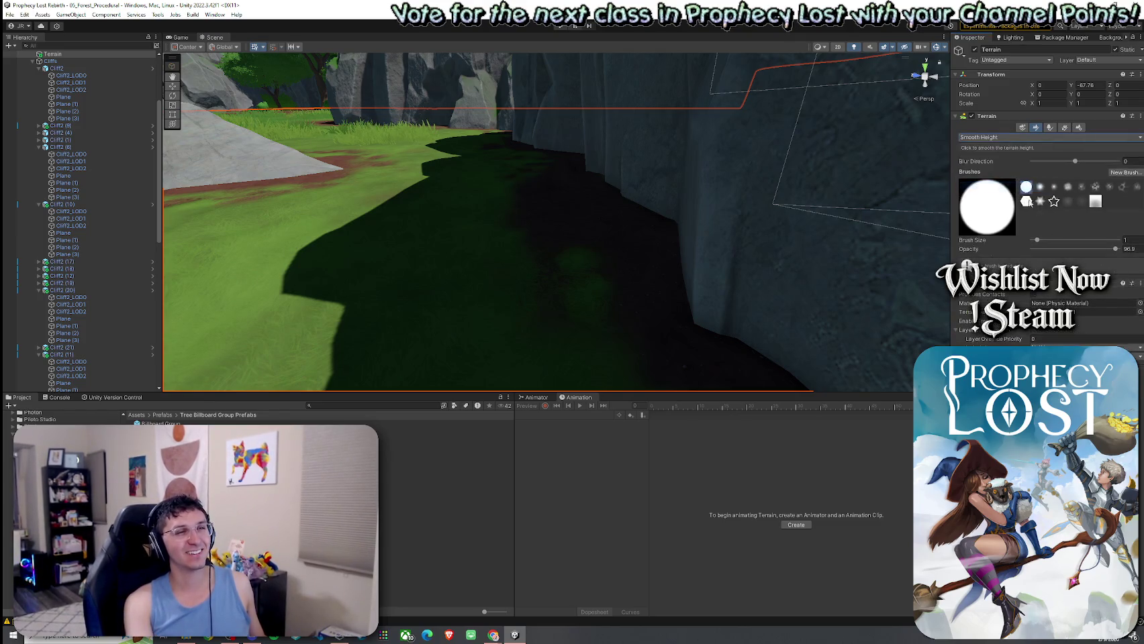
{"action": "left_click_drag", "start_coordinate": [1099, 252], "coordinate": [1141, 250]}
{"action": "scroll", "coordinate": [697, 176], "scroll_direction": "down", "scroll_amount": 3}
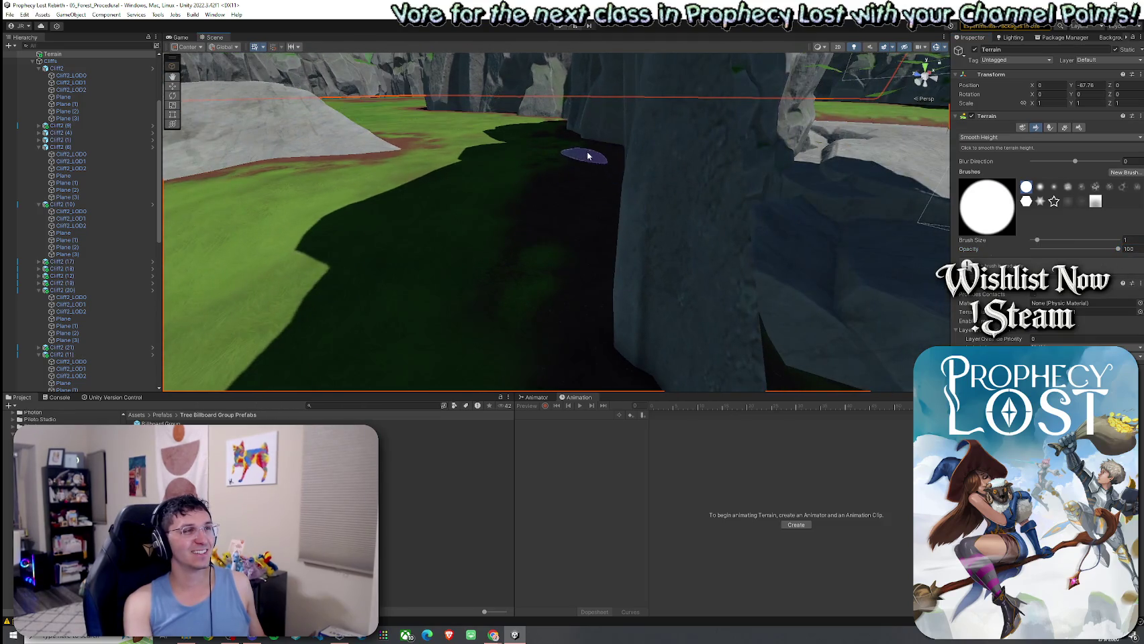
{"action": "mouse_move", "coordinate": [646, 289]}
{"action": "left_mouse_down"}
{"action": "mouse_move", "coordinate": [615, 258]}
{"action": "mouse_move", "coordinate": [646, 276]}
{"action": "mouse_move", "coordinate": [633, 216]}
{"action": "left_mouse_up"}
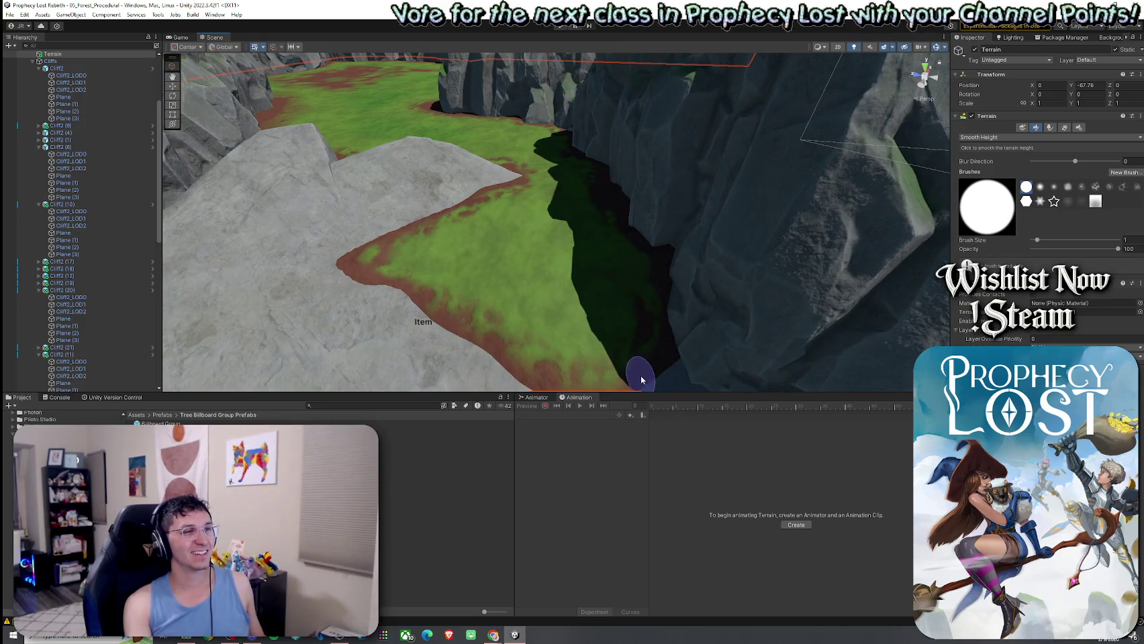
{"action": "mouse_move", "coordinate": [649, 272]}
{"action": "left_mouse_down"}
{"action": "mouse_move", "coordinate": [619, 258]}
{"action": "mouse_move", "coordinate": [489, 281]}
{"action": "mouse_move", "coordinate": [649, 315]}
{"action": "mouse_move", "coordinate": [550, 240]}
{"action": "mouse_move", "coordinate": [569, 224]}
{"action": "left_mouse_up"}
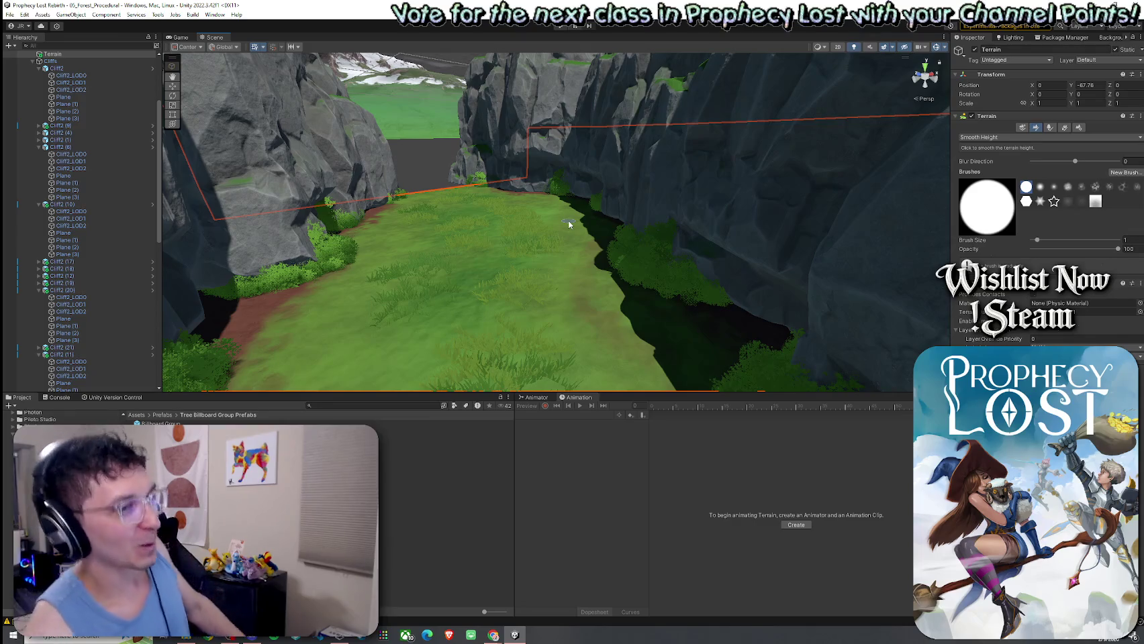
Switch the terrain tool to Paint Texture, then back to Set Height with target height -87.78
{"action": "left_click", "coordinate": [1004, 138]}
{"action": "left_click", "coordinate": [989, 157]}
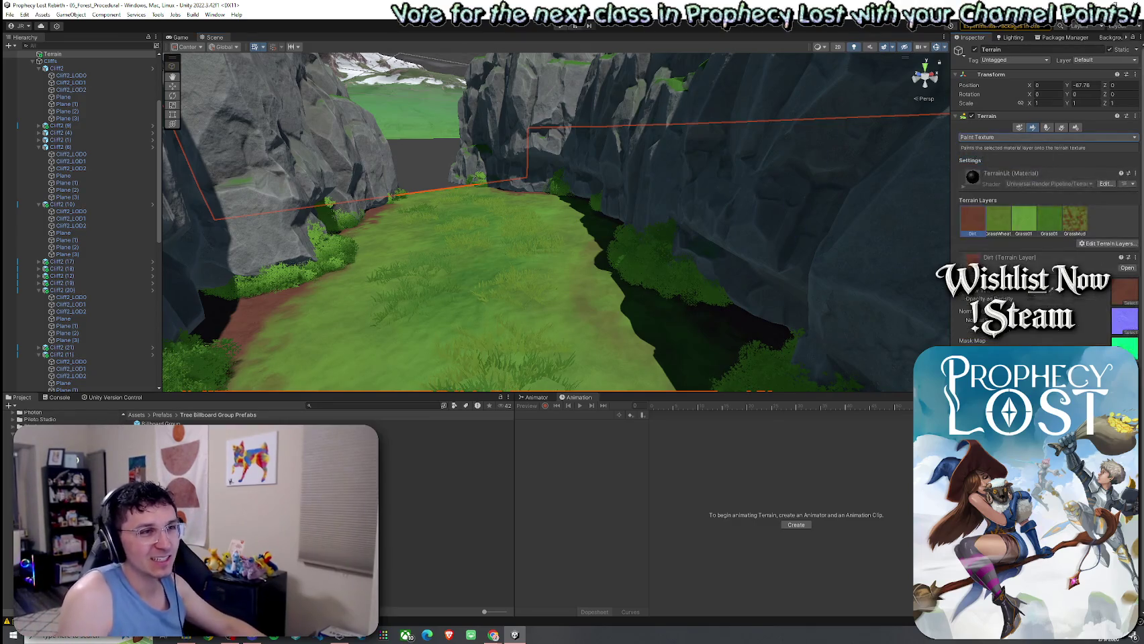
{"action": "mouse_move", "coordinate": [578, 262]}
{"action": "left_mouse_down"}
{"action": "mouse_move", "coordinate": [582, 273]}
{"action": "mouse_move", "coordinate": [543, 308]}
{"action": "left_mouse_up"}
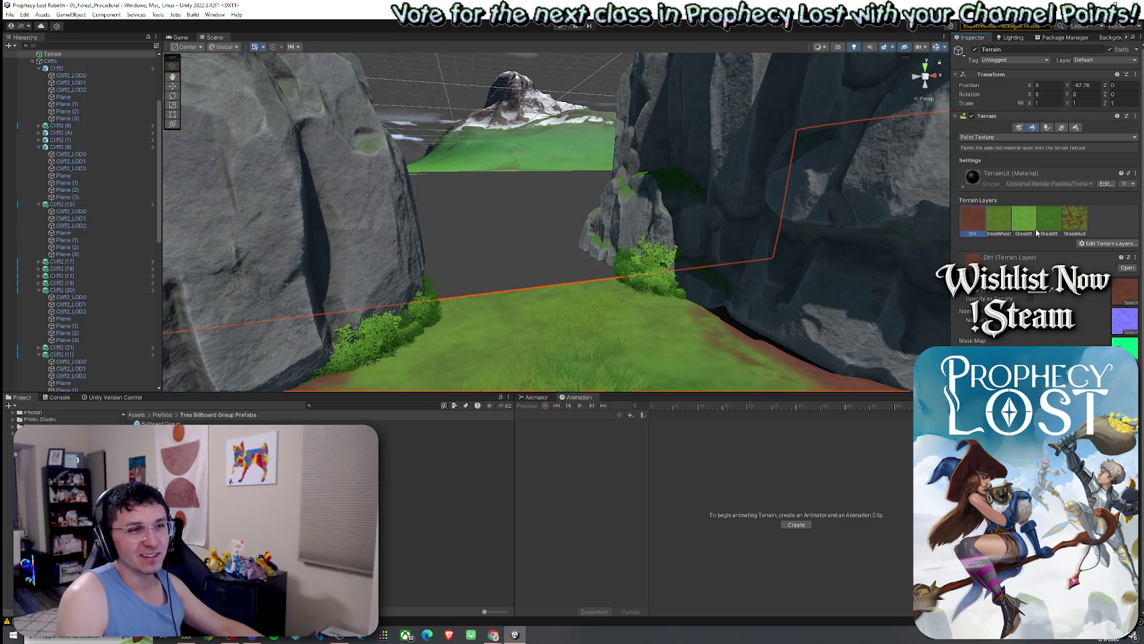
{"action": "left_click", "coordinate": [987, 137]}
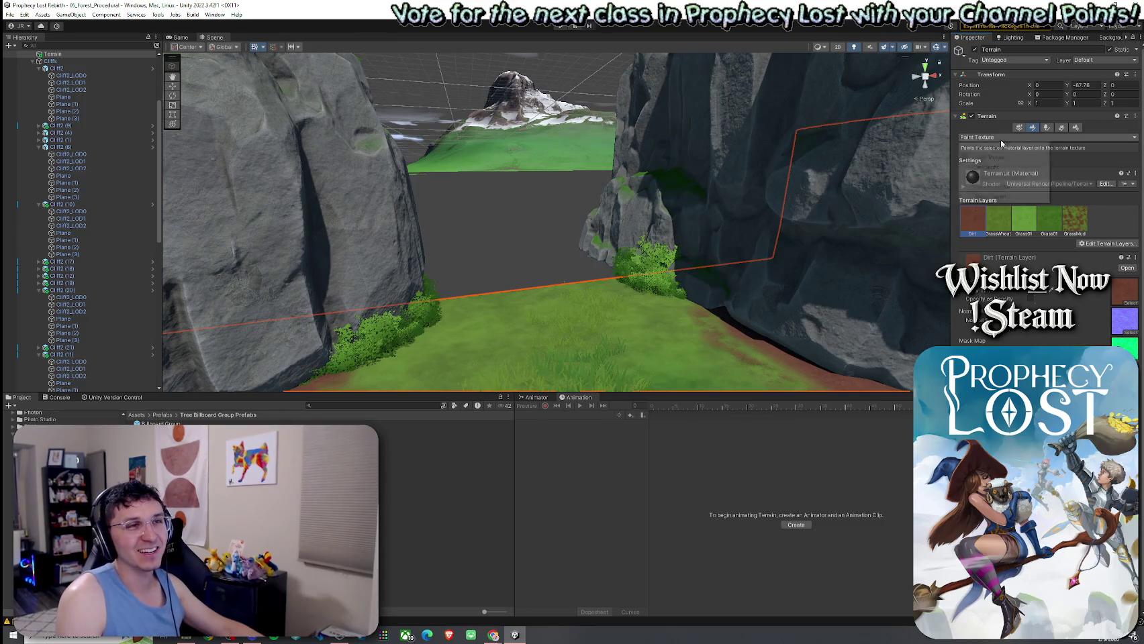
{"action": "left_click", "coordinate": [994, 167]}
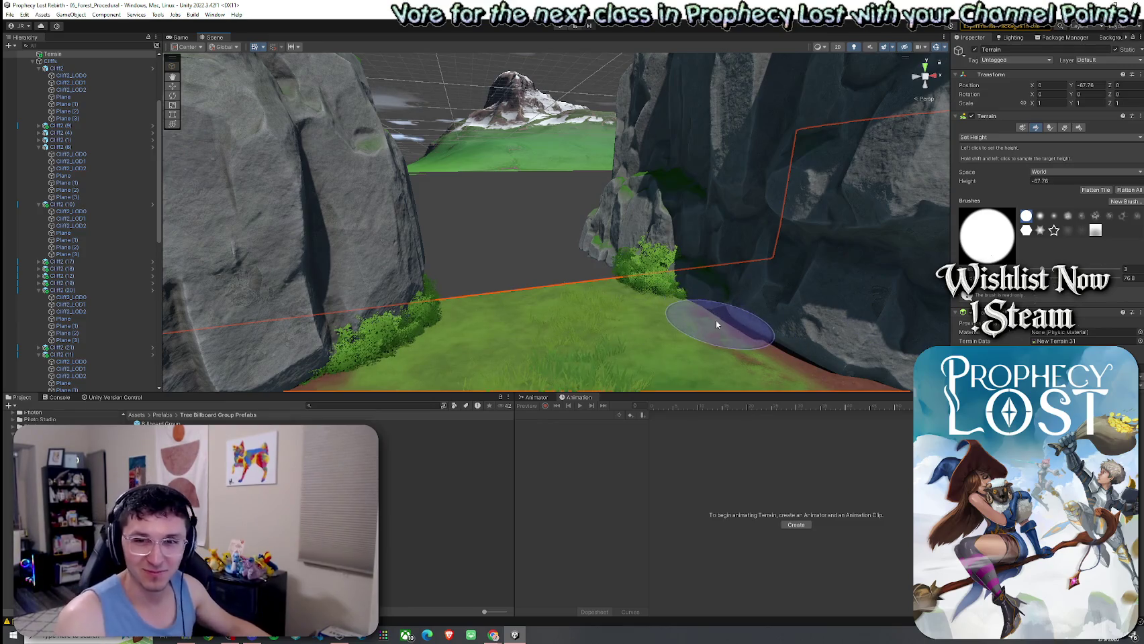
Reselect the Terrain and flatten the grass along its front edge with the Set Height brush
{"action": "mouse_move", "coordinate": [715, 320]}
{"action": "left_mouse_down"}
{"action": "mouse_move", "coordinate": [401, 325]}
{"action": "mouse_move", "coordinate": [388, 299]}
{"action": "mouse_move", "coordinate": [309, 309]}
{"action": "mouse_move", "coordinate": [314, 322]}
{"action": "left_mouse_up"}
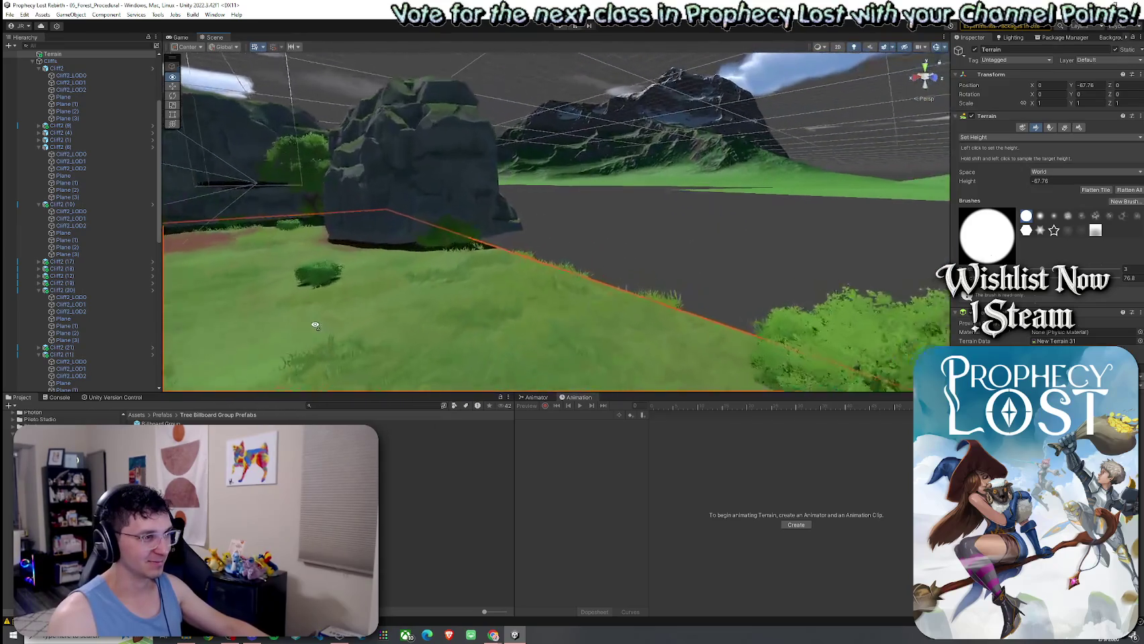
{"action": "left_click", "coordinate": [527, 258]}
{"action": "left_click", "coordinate": [524, 271]}
{"action": "left_click_drag", "start_coordinate": [523, 270], "coordinate": [263, 321]}
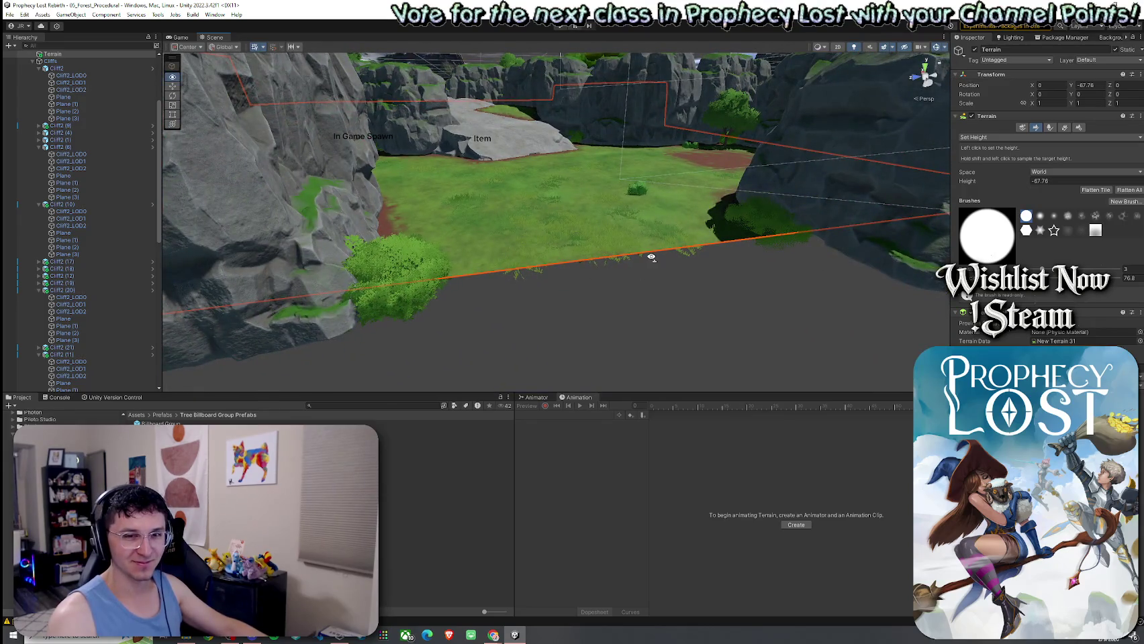
{"action": "left_click_drag", "start_coordinate": [651, 257], "coordinate": [609, 264]}
{"action": "left_click_drag", "start_coordinate": [665, 200], "coordinate": [593, 240]}
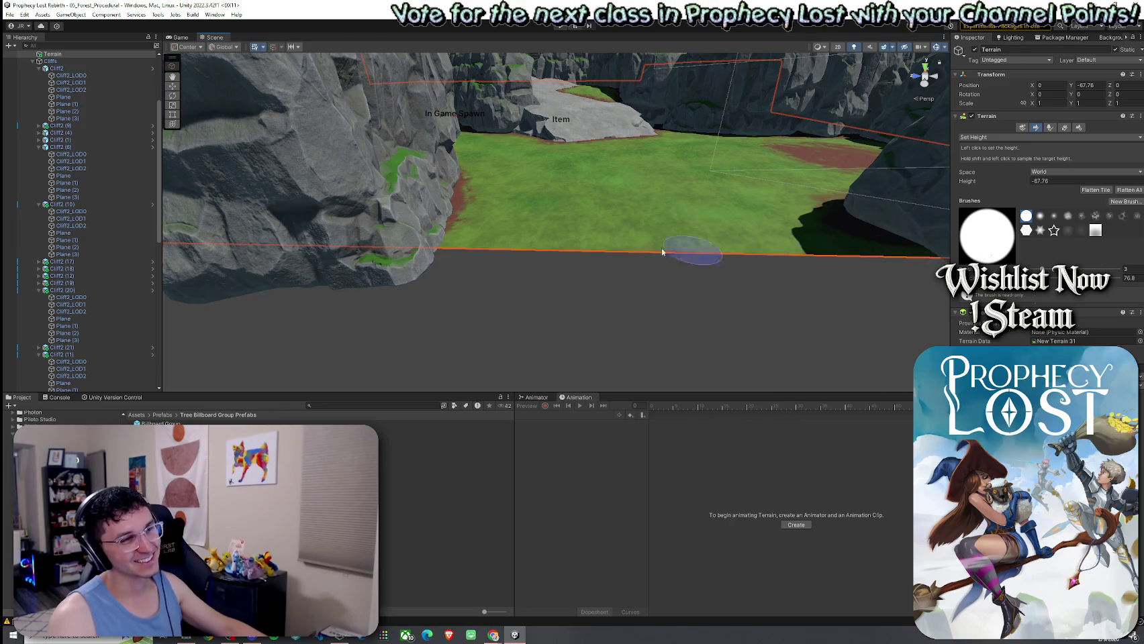
Orbit back around the cliffs and pull out to view the entire terrain
{"action": "mouse_move", "coordinate": [443, 252]}
{"action": "left_mouse_down"}
{"action": "mouse_move", "coordinate": [647, 223]}
{"action": "mouse_move", "coordinate": [650, 212]}
{"action": "mouse_move", "coordinate": [674, 268]}
{"action": "left_mouse_up"}
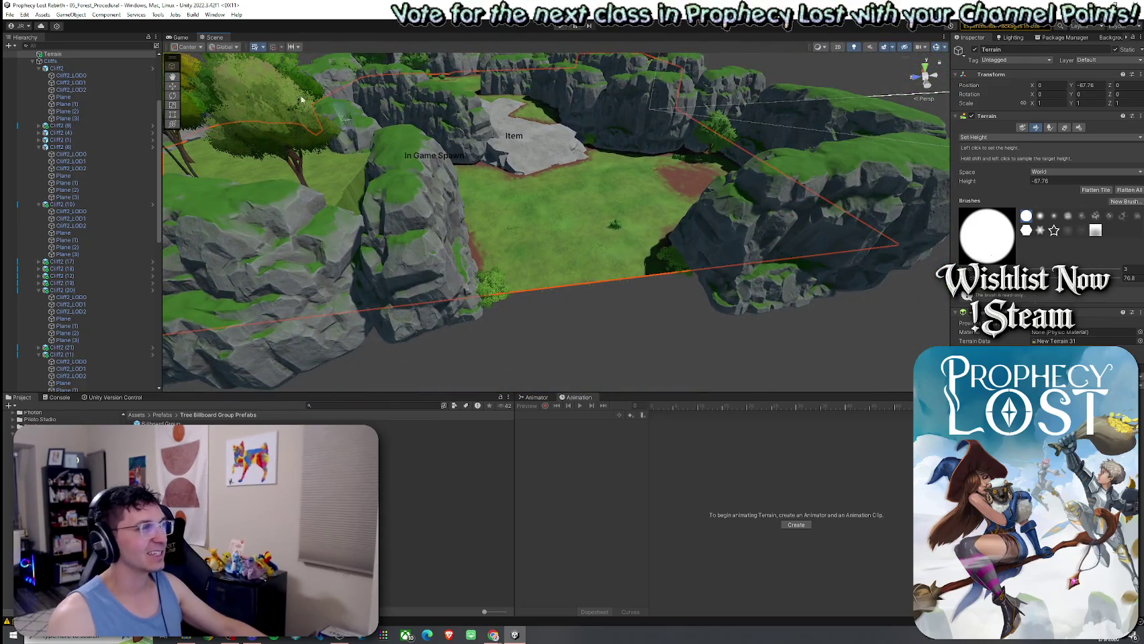
{"action": "left_click", "coordinate": [42, 14]}
{"action": "left_click", "coordinate": [386, 99]}
{"action": "mouse_move", "coordinate": [495, 173]}
{"action": "left_mouse_down"}
{"action": "mouse_move", "coordinate": [389, 178]}
{"action": "mouse_move", "coordinate": [264, 153]}
{"action": "mouse_move", "coordinate": [503, 238]}
{"action": "mouse_move", "coordinate": [664, 184]}
{"action": "mouse_move", "coordinate": [328, 85]}
{"action": "mouse_move", "coordinate": [353, 141]}
{"action": "left_mouse_up"}
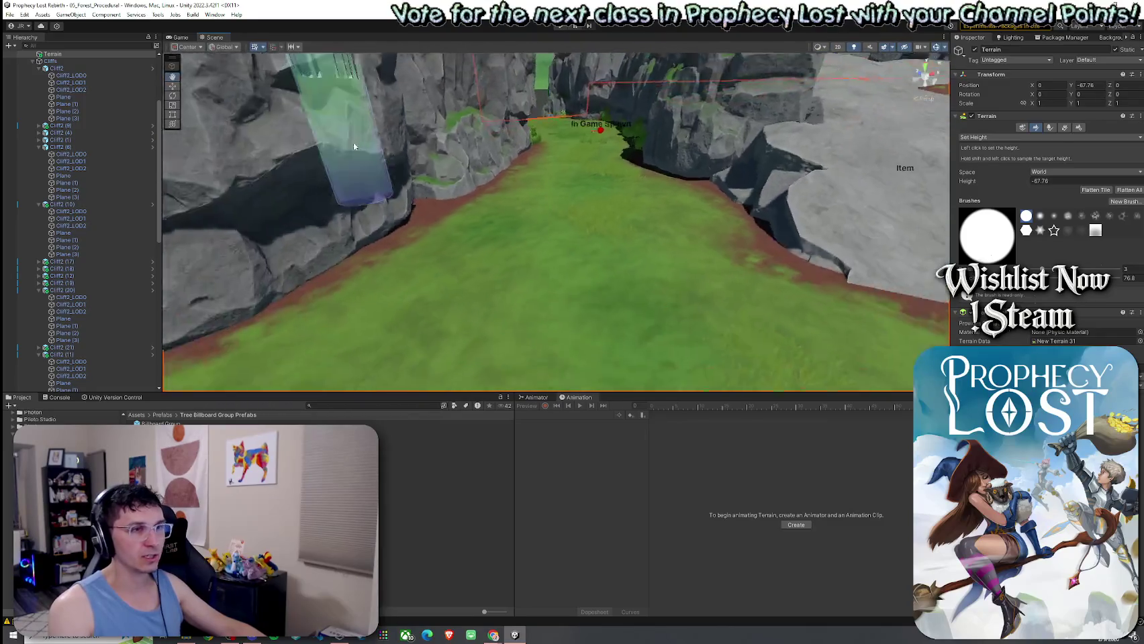
Plant a tree on the grass at the foot of the left cliff with Paint Trees
{"action": "left_click", "coordinate": [1050, 128]}
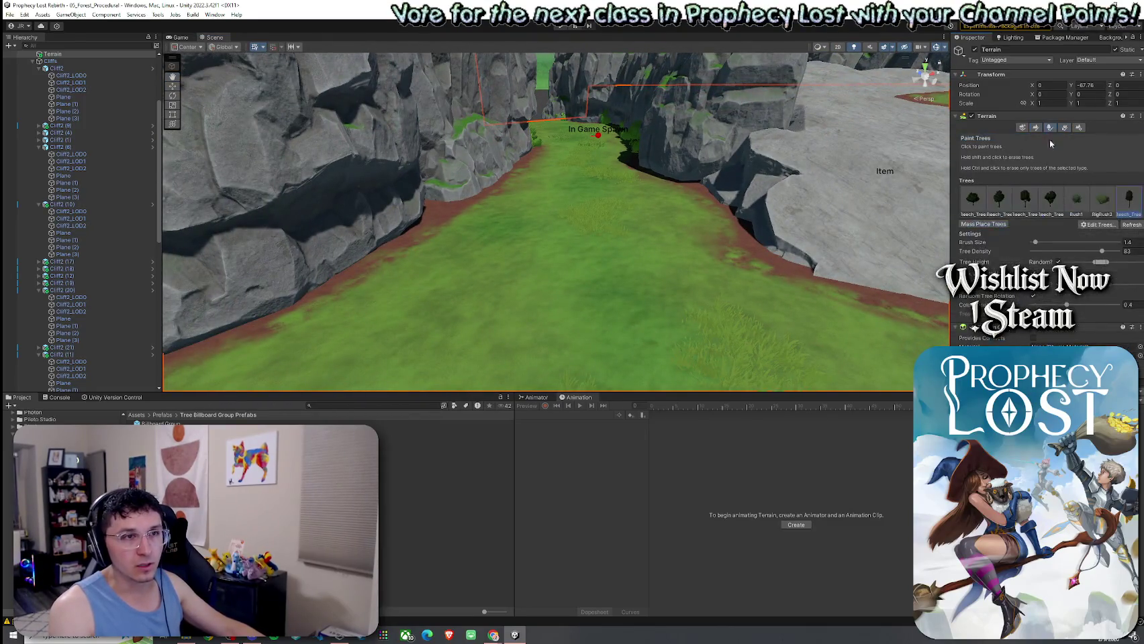
{"action": "left_click", "coordinate": [452, 233]}
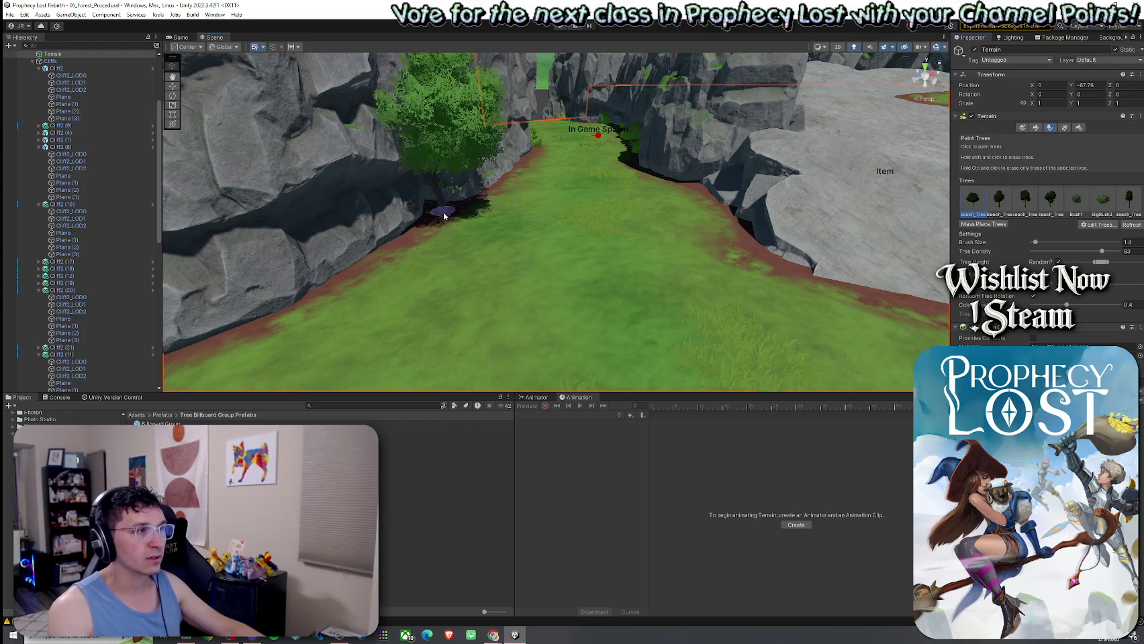
{"action": "scroll", "coordinate": [446, 241], "scroll_direction": "down", "scroll_amount": 5}
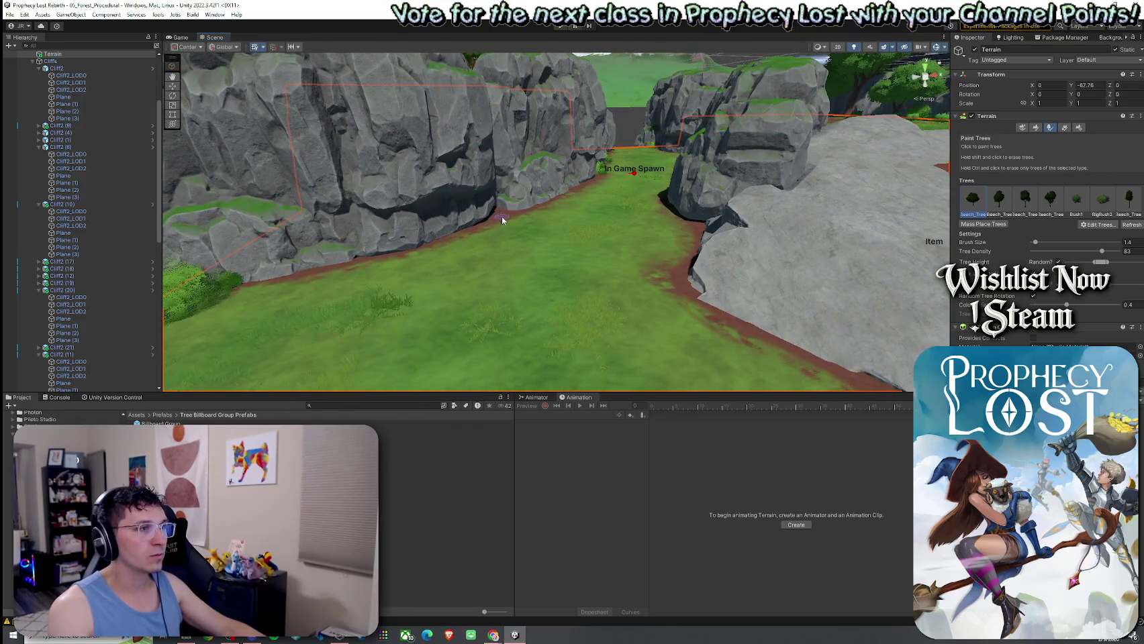
{"action": "mouse_move", "coordinate": [504, 223]}
{"action": "left_mouse_down"}
{"action": "mouse_move", "coordinate": [596, 237]}
{"action": "mouse_move", "coordinate": [616, 201]}
{"action": "mouse_move", "coordinate": [728, 247]}
{"action": "left_mouse_up"}
{"action": "scroll", "coordinate": [617, 188], "scroll_direction": "up", "scroll_amount": 3}
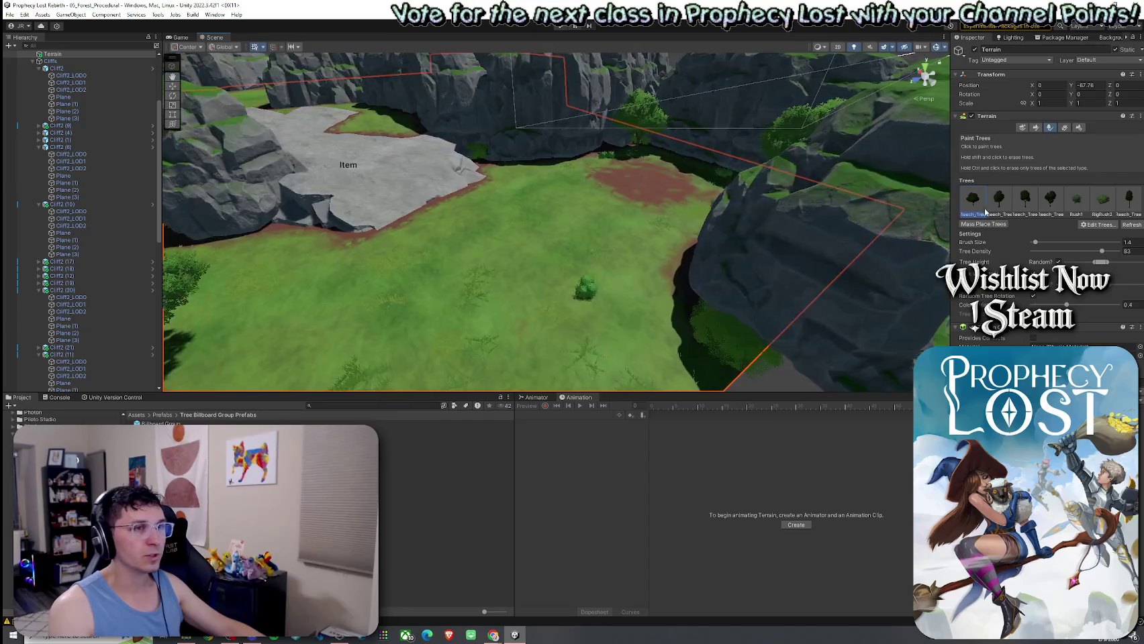
{"action": "mouse_move", "coordinate": [677, 278]}
{"action": "left_mouse_down"}
{"action": "mouse_move", "coordinate": [764, 261]}
{"action": "mouse_move", "coordinate": [469, 234]}
{"action": "mouse_move", "coordinate": [576, 342]}
{"action": "left_mouse_up"}
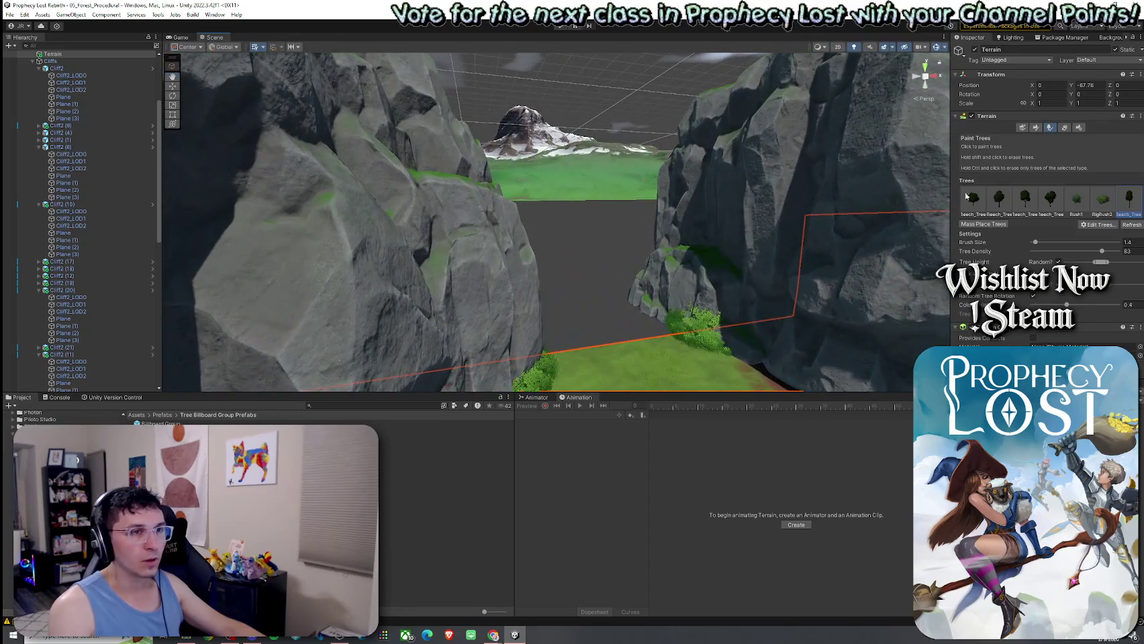
Select the flower detail in Paint Details, brush flowers onto the grass, then erase them
{"action": "left_click", "coordinate": [1064, 128]}
{"action": "left_click", "coordinate": [1025, 200]}
{"action": "left_click_drag", "start_coordinate": [739, 282], "coordinate": [622, 318]}
{"action": "left_click", "coordinate": [619, 332]}
{"action": "scroll", "coordinate": [619, 335], "scroll_direction": "down", "scroll_amount": 2}
{"action": "left_click", "coordinate": [597, 334], "text": "shift"}
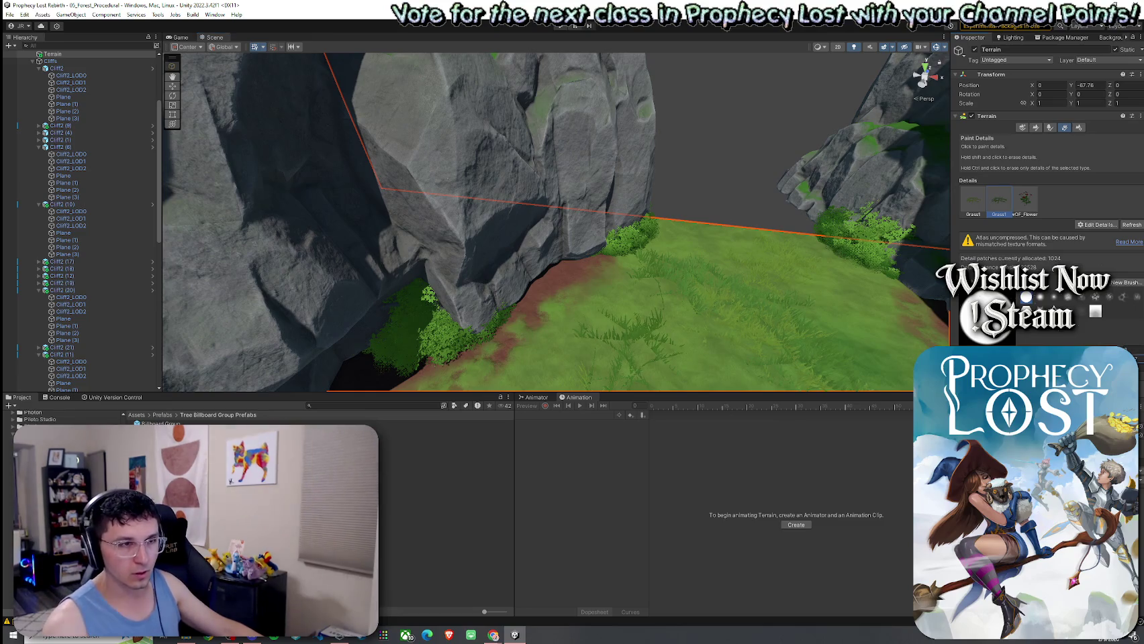
Brush the OF_Flower and Grass1 details onto the meadow beside the spawn marker
{"action": "left_click_drag", "start_coordinate": [732, 349], "coordinate": [621, 228]}
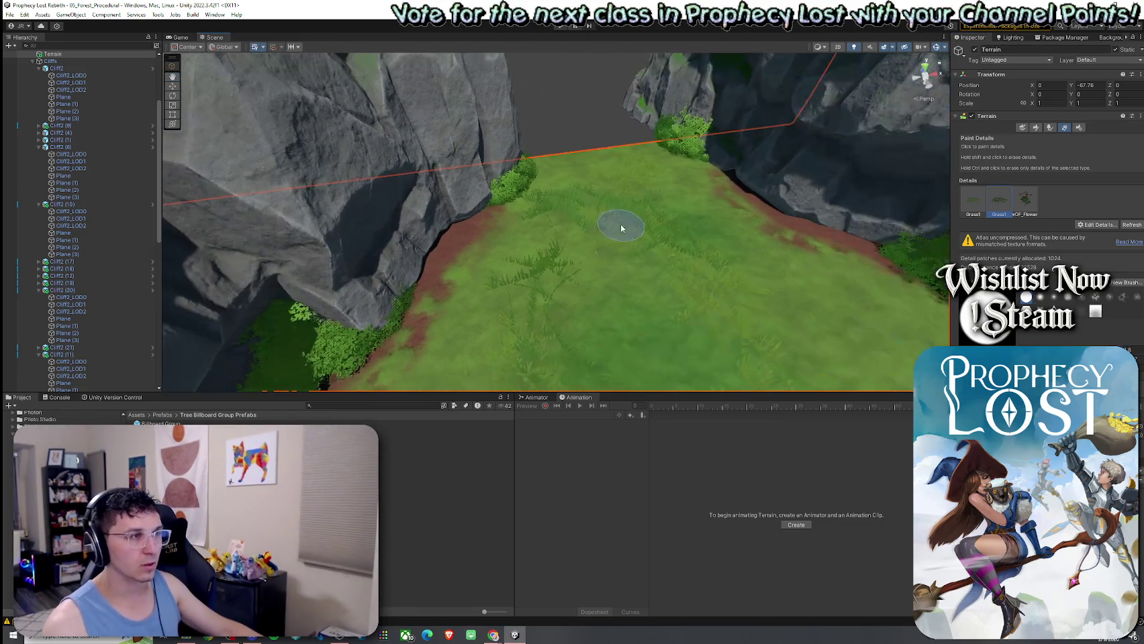
{"action": "left_click", "coordinate": [1025, 200]}
{"action": "left_click_drag", "start_coordinate": [603, 200], "coordinate": [925, 265]}
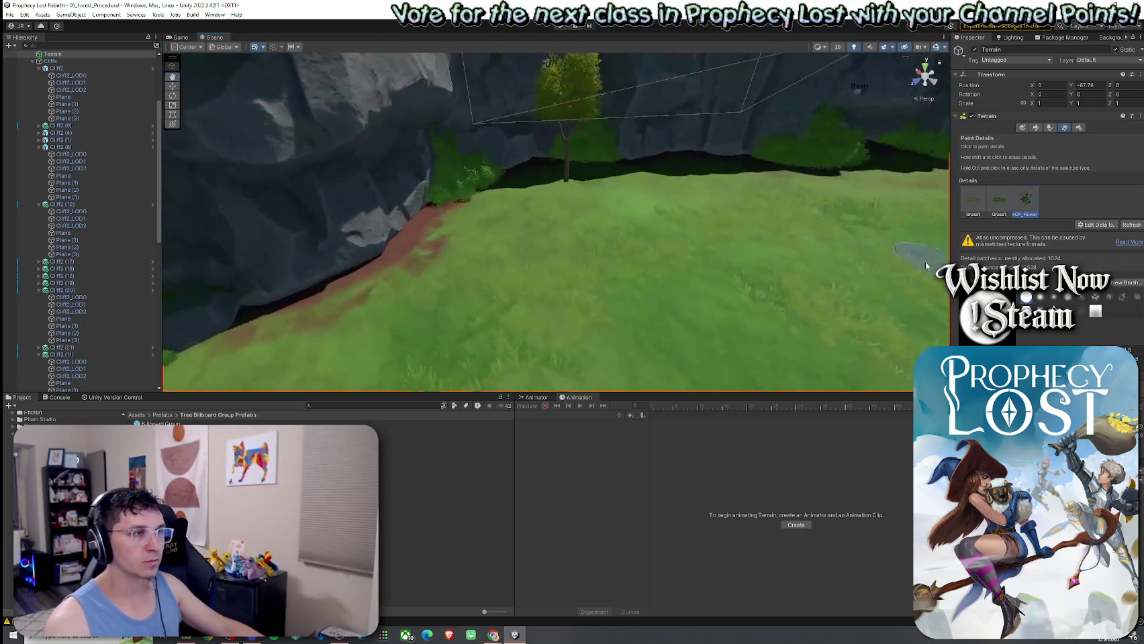
{"action": "mouse_move", "coordinate": [676, 293]}
{"action": "left_mouse_down"}
{"action": "mouse_move", "coordinate": [594, 309]}
{"action": "mouse_move", "coordinate": [588, 336]}
{"action": "left_mouse_up"}
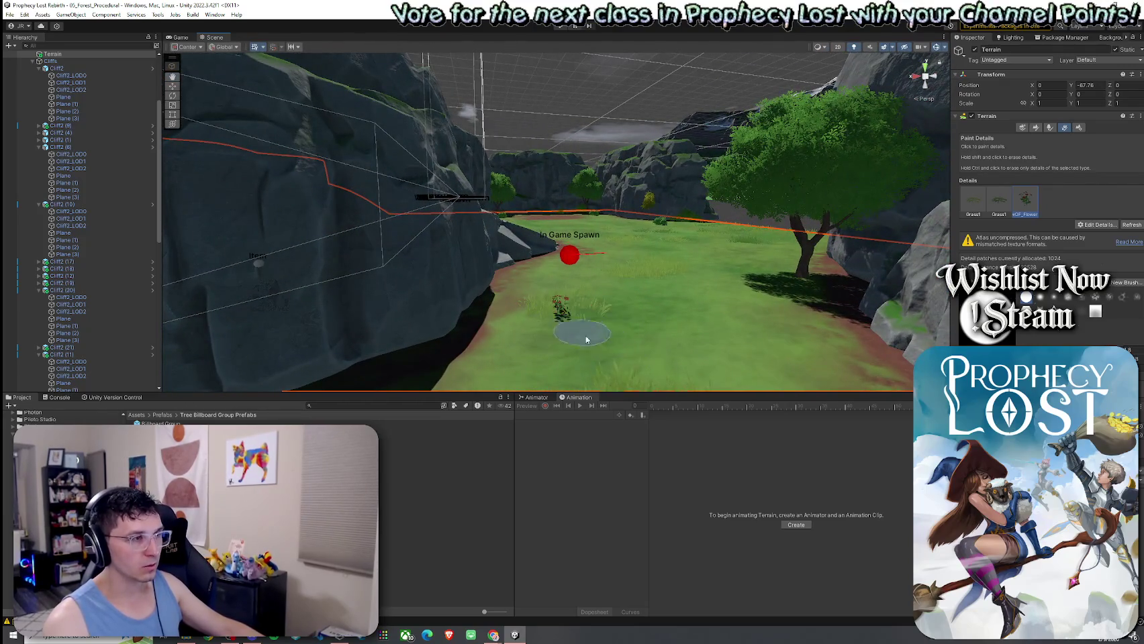
{"action": "left_click", "coordinate": [983, 209]}
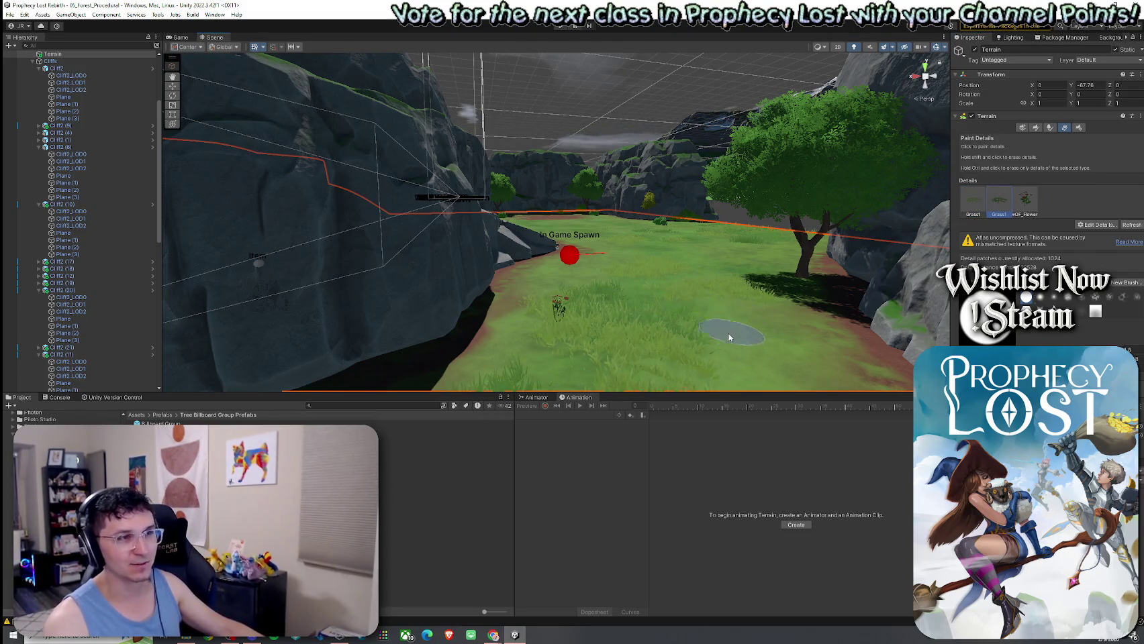
{"action": "mouse_move", "coordinate": [708, 300]}
{"action": "left_mouse_down"}
{"action": "mouse_move", "coordinate": [753, 261]}
{"action": "mouse_move", "coordinate": [752, 212]}
{"action": "mouse_move", "coordinate": [584, 316]}
{"action": "mouse_move", "coordinate": [437, 233]}
{"action": "mouse_move", "coordinate": [421, 338]}
{"action": "mouse_move", "coordinate": [434, 266]}
{"action": "mouse_move", "coordinate": [531, 255]}
{"action": "mouse_move", "coordinate": [415, 265]}
{"action": "mouse_move", "coordinate": [765, 248]}
{"action": "mouse_move", "coordinate": [867, 306]}
{"action": "mouse_move", "coordinate": [674, 330]}
{"action": "mouse_move", "coordinate": [616, 360]}
{"action": "mouse_move", "coordinate": [501, 278]}
{"action": "mouse_move", "coordinate": [327, 256]}
{"action": "mouse_move", "coordinate": [282, 228]}
{"action": "mouse_move", "coordinate": [378, 250]}
{"action": "mouse_move", "coordinate": [229, 172]}
{"action": "left_mouse_up"}
Collapse the expanded cliff and billboard lists and expand TJunction Module NES 2
{"action": "left_click", "coordinate": [32, 61]}
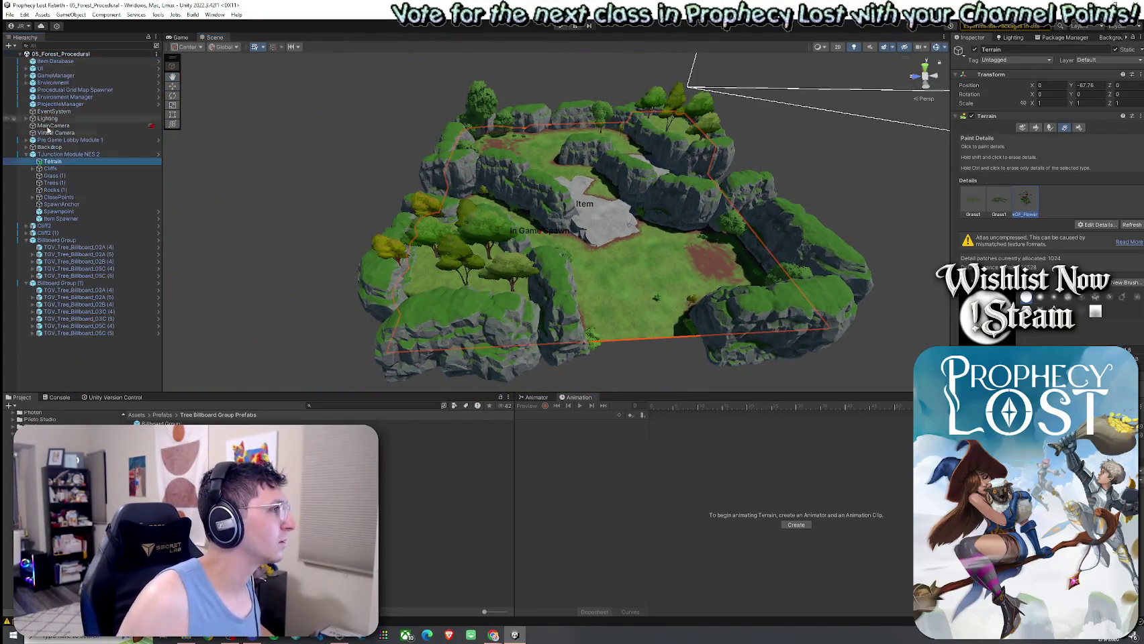
{"action": "left_click", "coordinate": [30, 177]}
{"action": "left_click", "coordinate": [26, 176]}
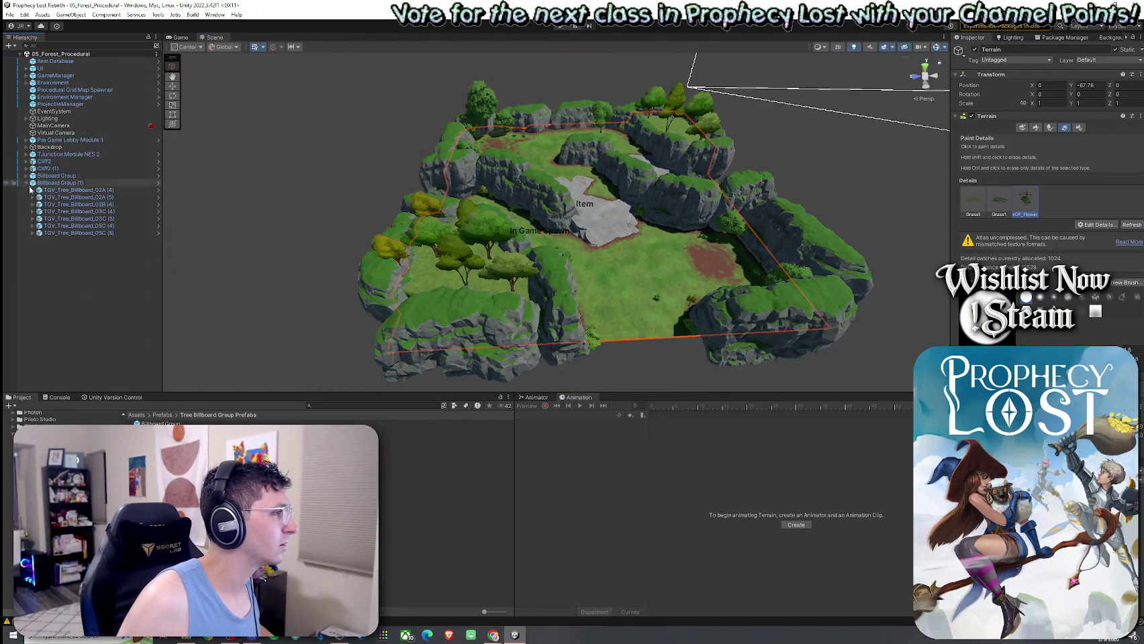
{"action": "left_click", "coordinate": [26, 183]}
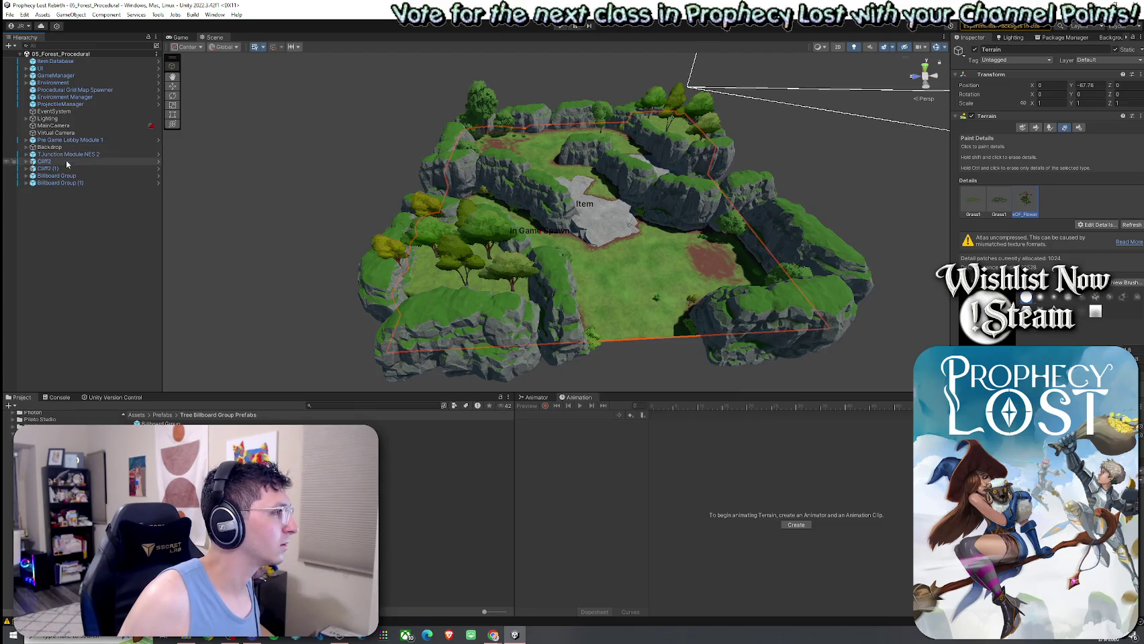
{"action": "left_click", "coordinate": [26, 155]}
Select Cliff2 and Cliff2 (1) and check the Cliffs group's children
{"action": "left_click", "coordinate": [61, 225]}
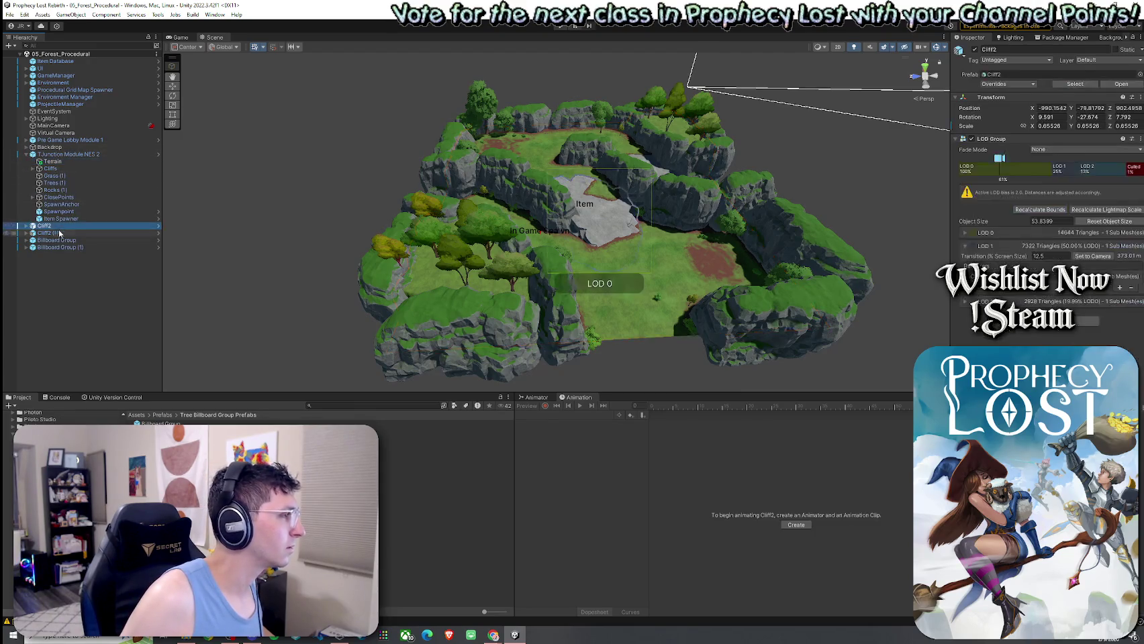
{"action": "left_click", "coordinate": [61, 233], "text": "shift"}
{"action": "left_click", "coordinate": [32, 169]}
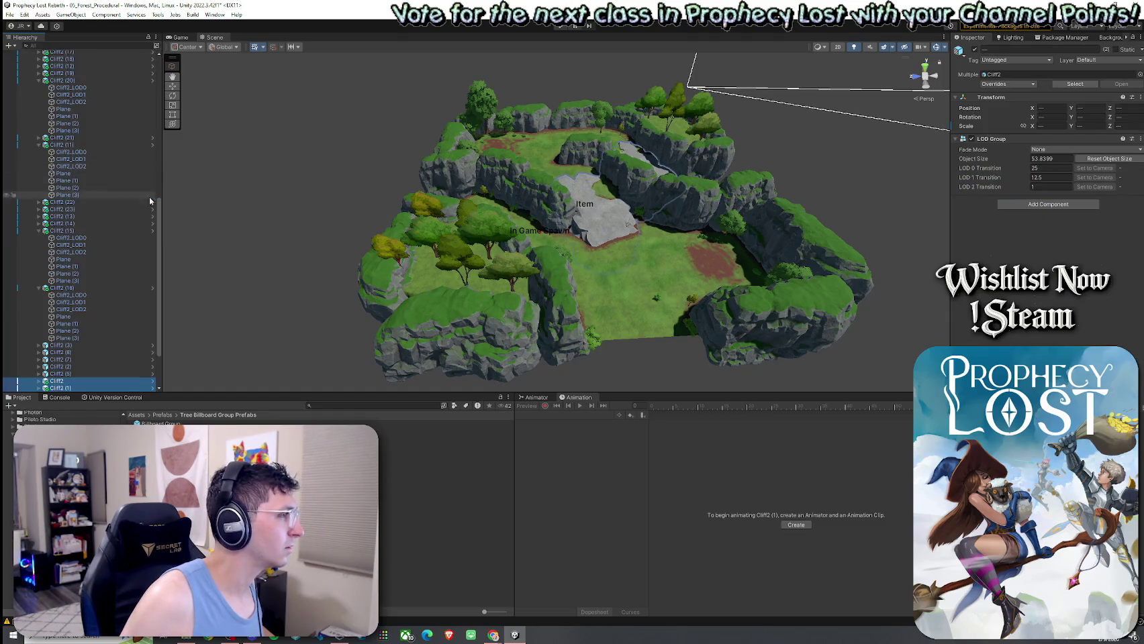
{"action": "scroll", "coordinate": [124, 124], "scroll_direction": "down", "scroll_amount": 3}
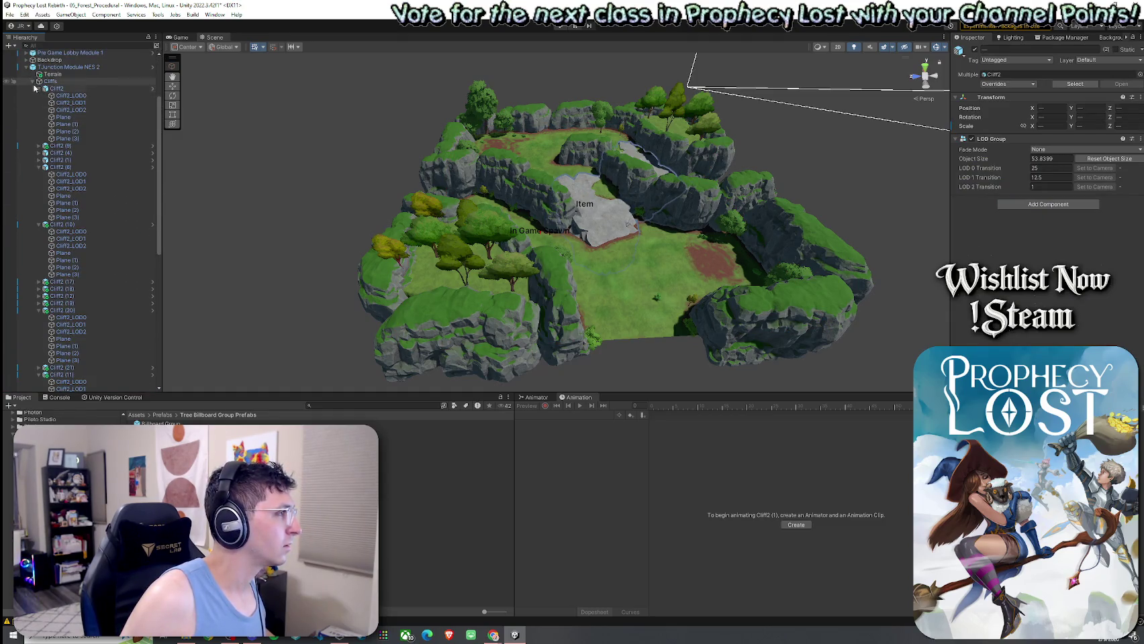
{"action": "left_click", "coordinate": [32, 81]}
Drag Billboard Group and Billboard Group (1) into Trees (1)
{"action": "left_click", "coordinate": [67, 233]}
{"action": "left_click", "coordinate": [61, 225], "text": "shift"}
{"action": "left_click_drag", "start_coordinate": [61, 225], "coordinate": [44, 183]}
Apply All overrides on TJunction Module NES 2, then save the scene
{"action": "left_click", "coordinate": [32, 183]}
{"action": "left_click", "coordinate": [149, 155]}
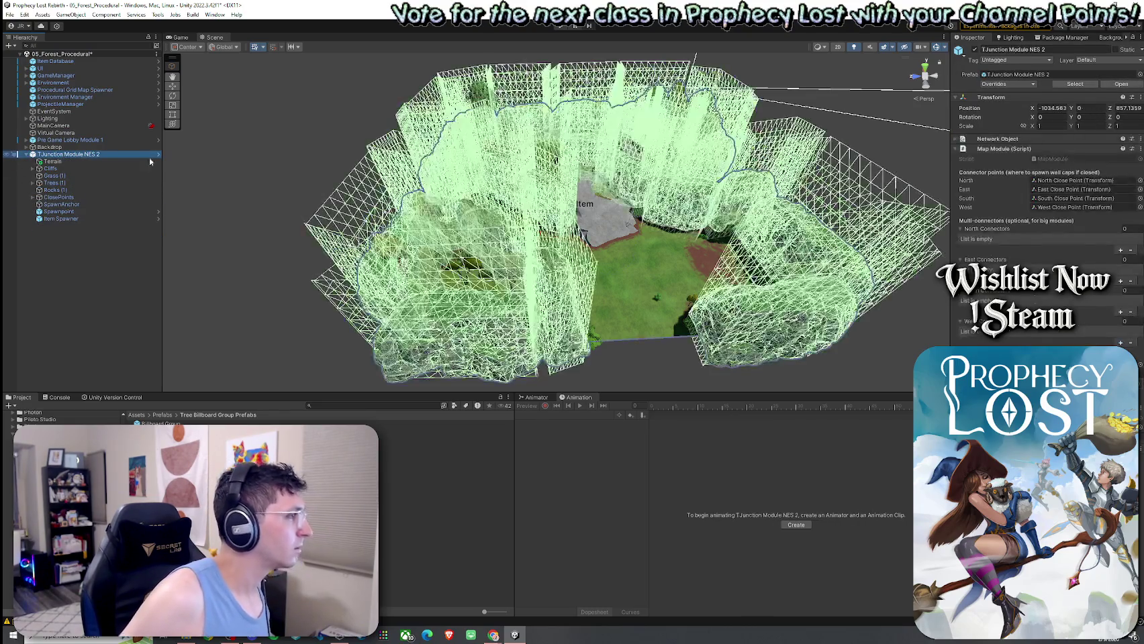
{"action": "left_click", "coordinate": [1009, 84]}
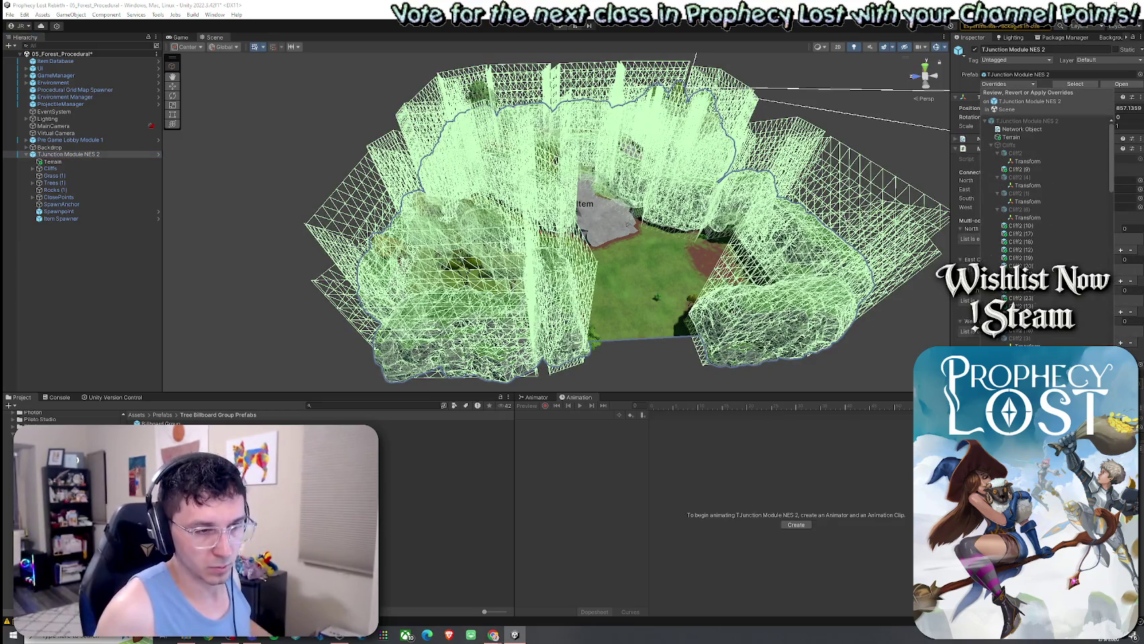
{"action": "left_click", "coordinate": [1091, 362]}
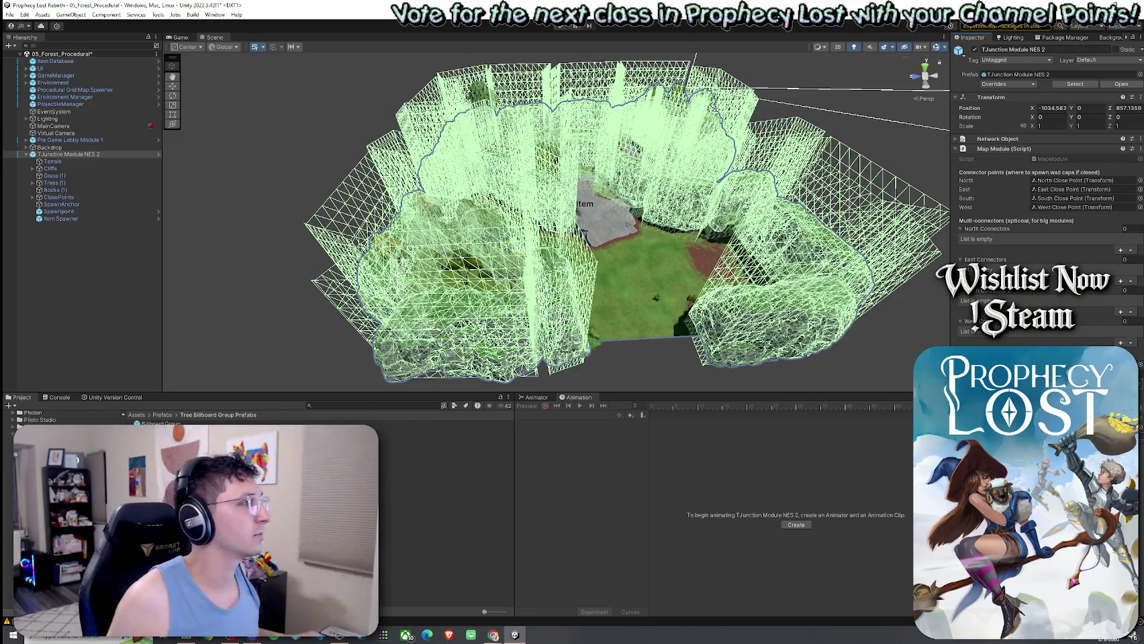
{"action": "left_click", "coordinate": [9, 14]}
{"action": "left_click", "coordinate": [31, 57]}
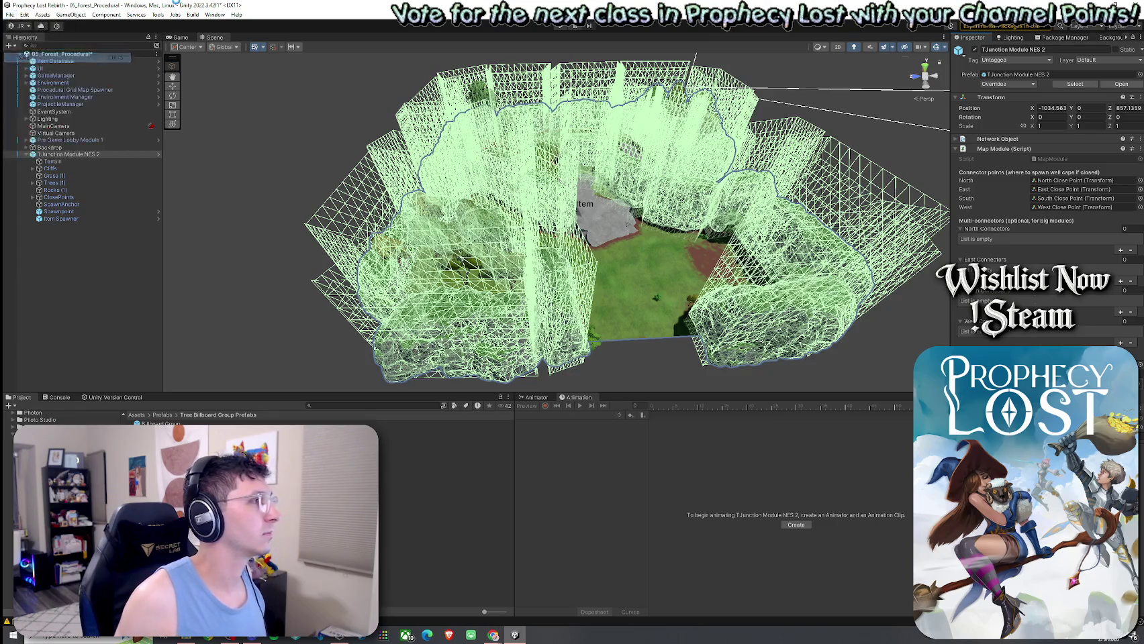
Reselect TJunction Module NES 2 and apply its remaining overrides, then deselect it
{"action": "left_click", "coordinate": [79, 241]}
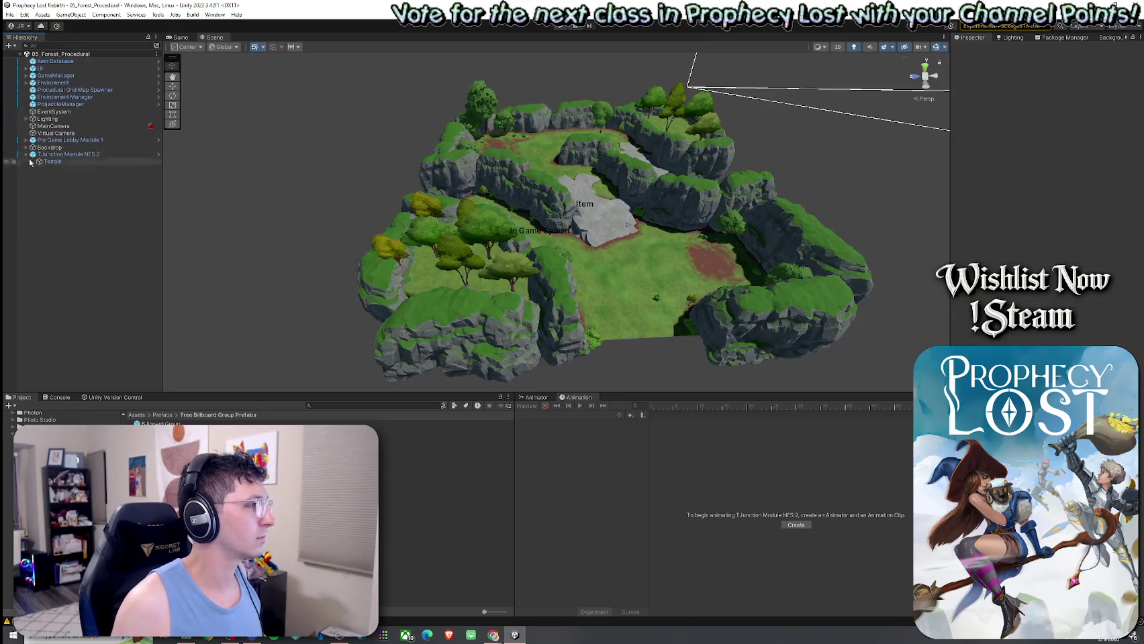
{"action": "left_click", "coordinate": [74, 154]}
{"action": "left_click", "coordinate": [1007, 84]}
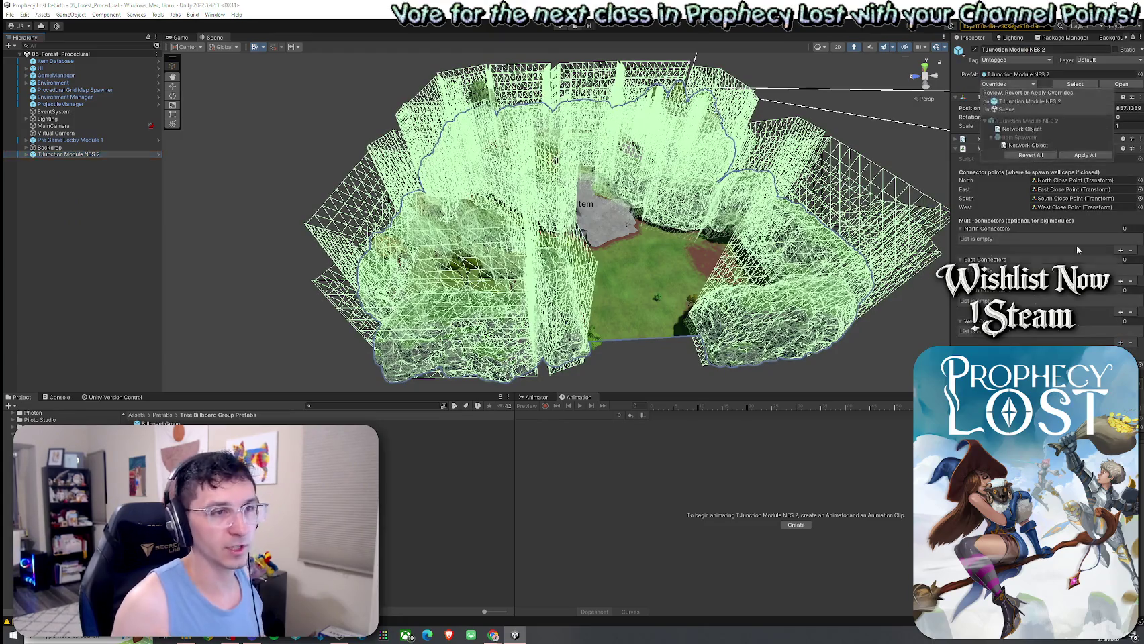
{"action": "left_click", "coordinate": [1088, 155]}
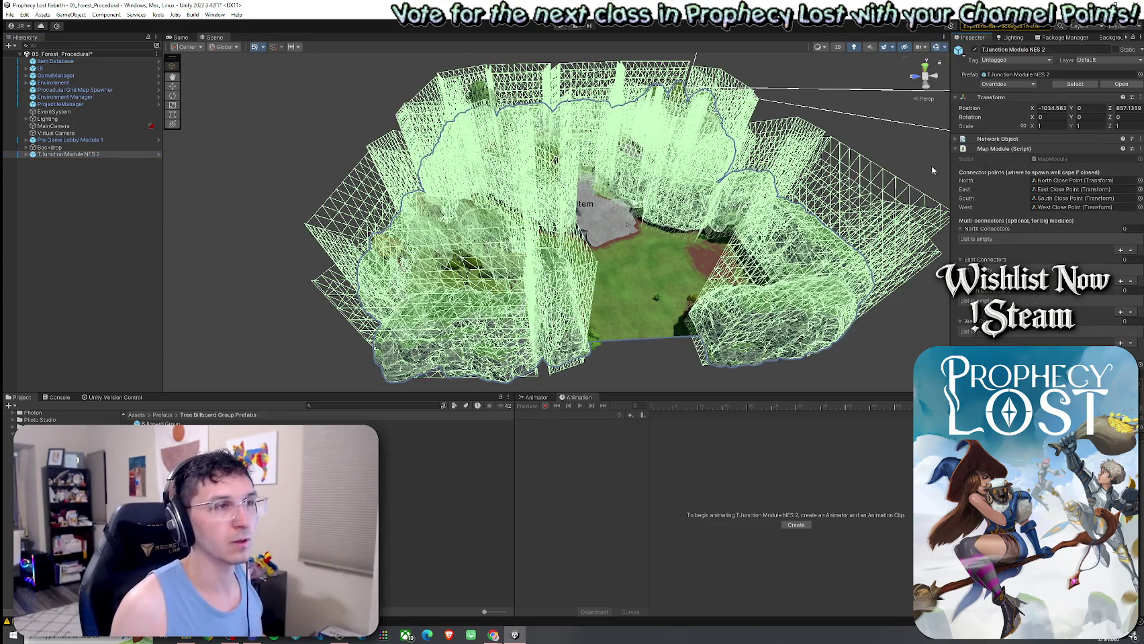
{"action": "left_click", "coordinate": [122, 228]}
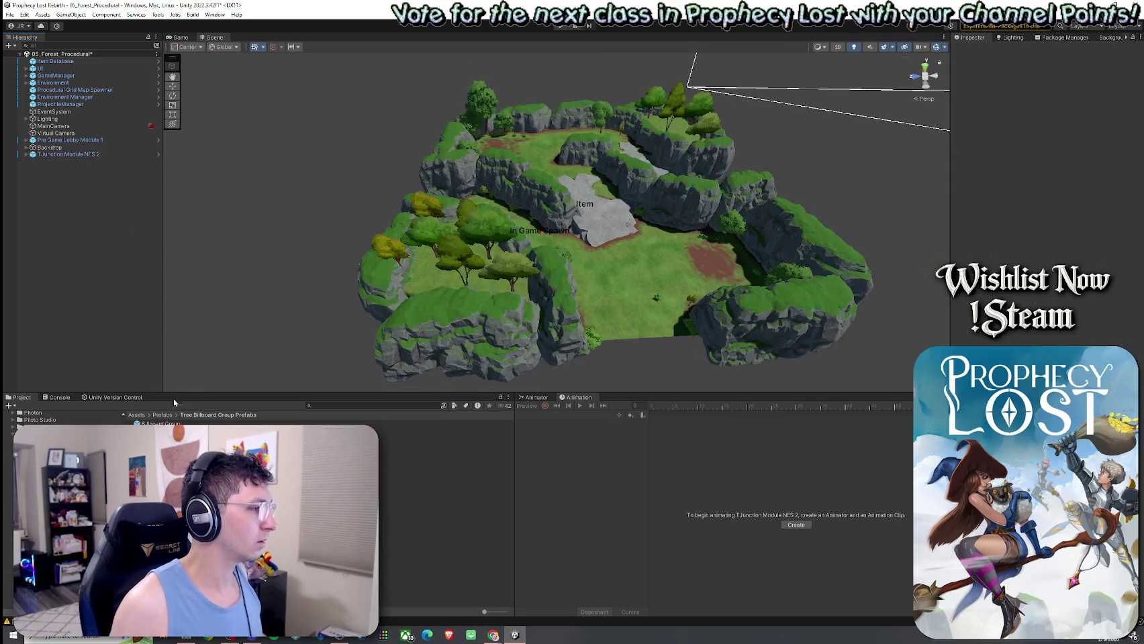
Search the Project panel for '1by1' to reach the 1by1 Map Modules folder
{"action": "type", "text": "1by1"}
{"action": "key", "text": "Return"}
{"action": "left_click_drag", "start_coordinate": [341, 318], "coordinate": [291, 320]}
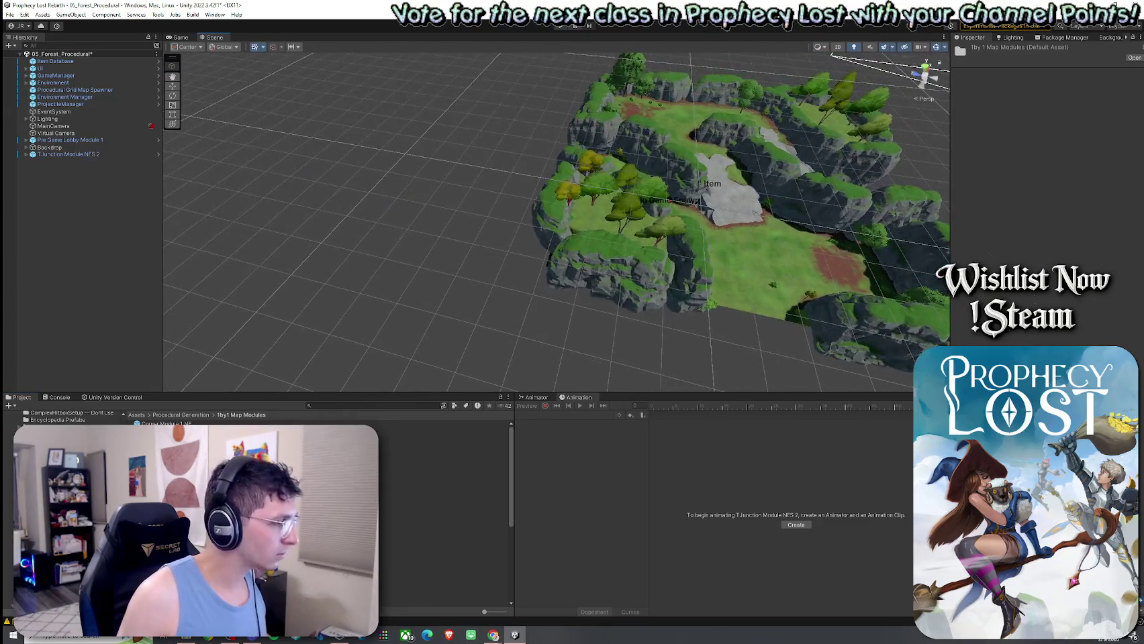
{"action": "scroll", "coordinate": [315, 511], "scroll_direction": "down", "scroll_amount": 5}
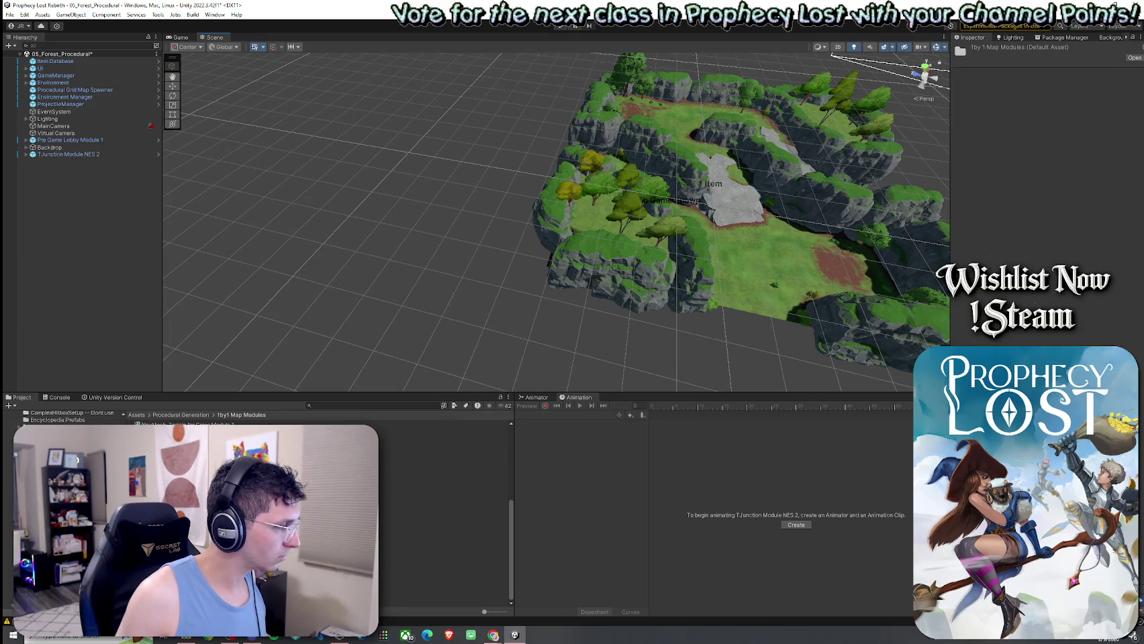
Place the T-Junction Module NES 1 prefab in the scene, then undo it
{"action": "mouse_move", "coordinate": [188, 443]}
{"action": "left_mouse_down"}
{"action": "mouse_move", "coordinate": [336, 168]}
{"action": "mouse_move", "coordinate": [354, 188]}
{"action": "left_mouse_up"}
{"action": "key", "text": "ctrl+z"}
{"action": "scroll", "coordinate": [465, 229], "scroll_direction": "down", "scroll_amount": 5}
{"action": "left_click_drag", "start_coordinate": [480, 233], "coordinate": [519, 280]}
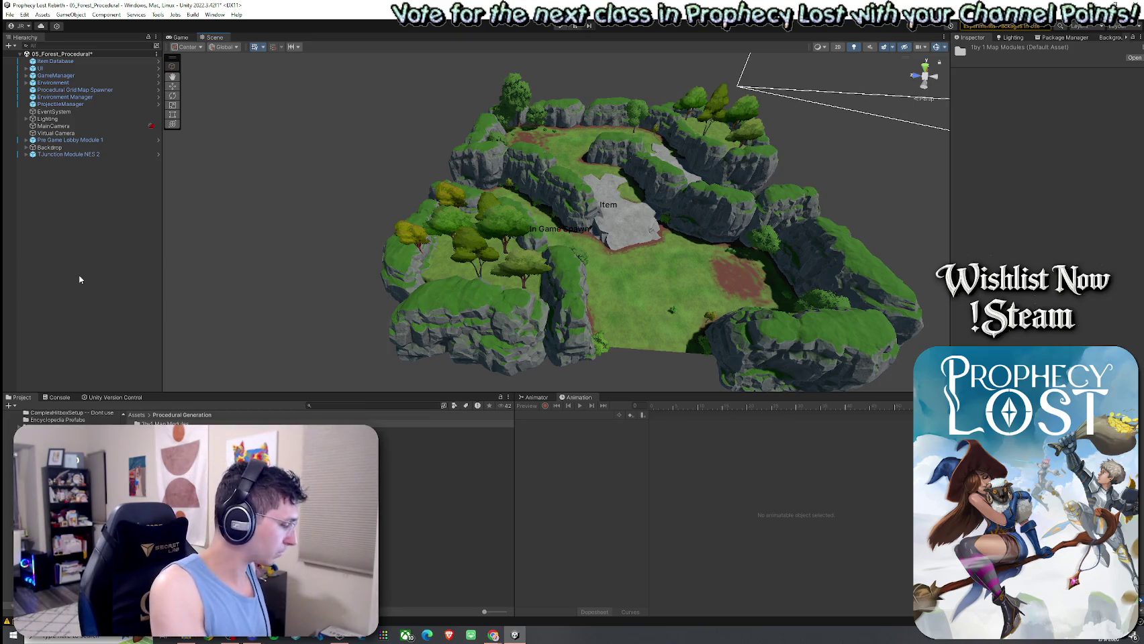
Orbit around the terrain module and save 05_Forest_Procedural via File > Save
{"action": "left_click_drag", "start_coordinate": [671, 361], "coordinate": [662, 344]}
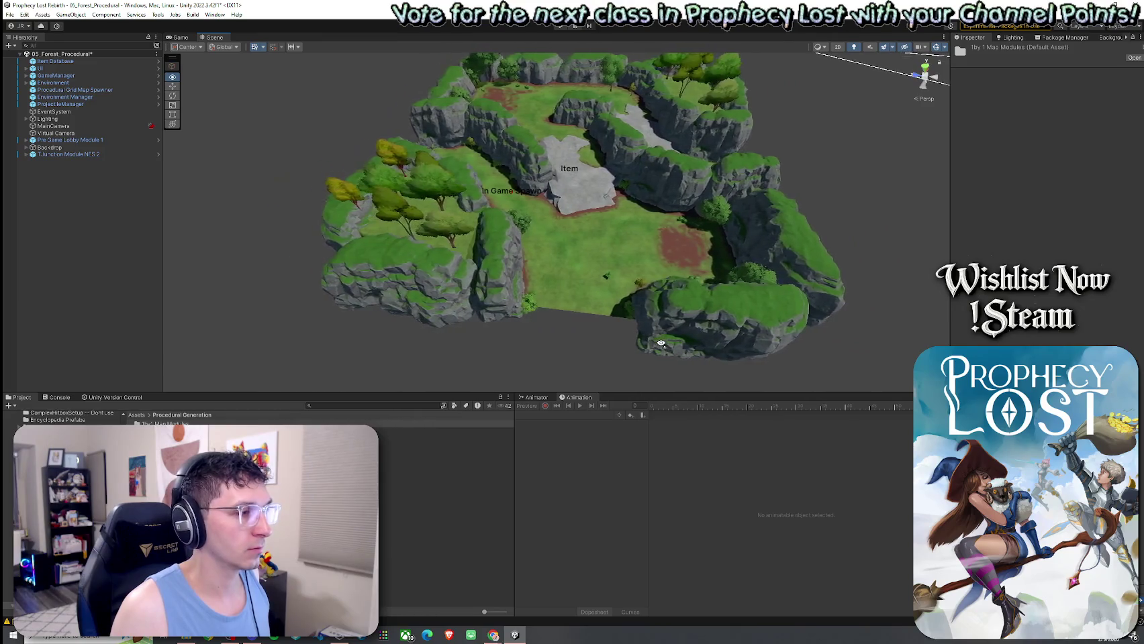
{"action": "key", "text": "Left"}
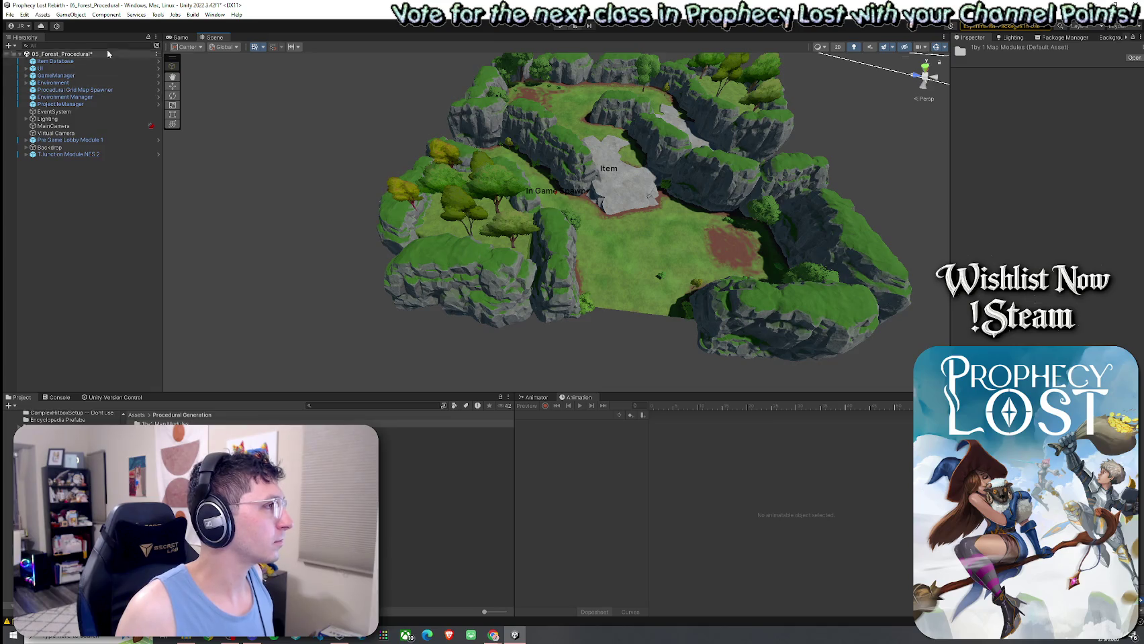
{"action": "left_click", "coordinate": [10, 14]}
{"action": "left_click", "coordinate": [33, 56]}
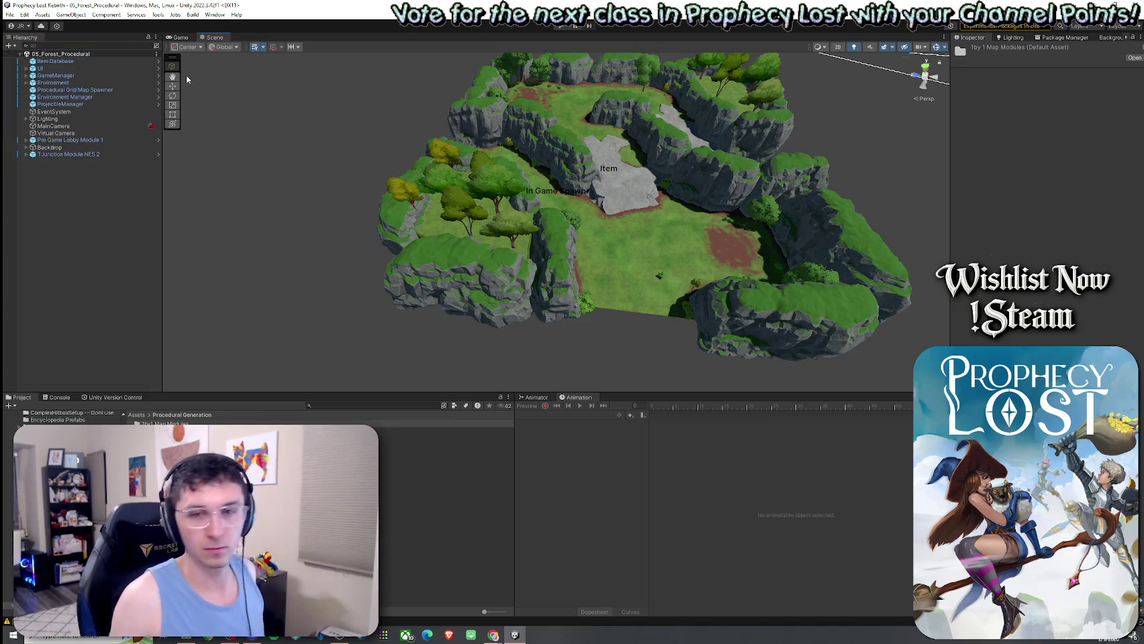